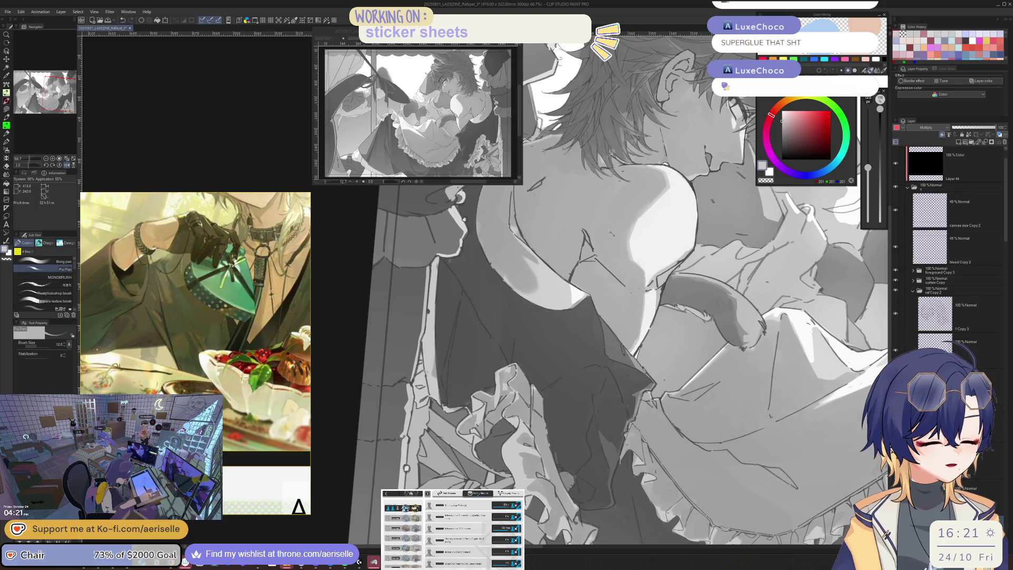
Zoom out and flip the canvas view, adjusting the brush between 200 and 300
key(ctrl+minus)
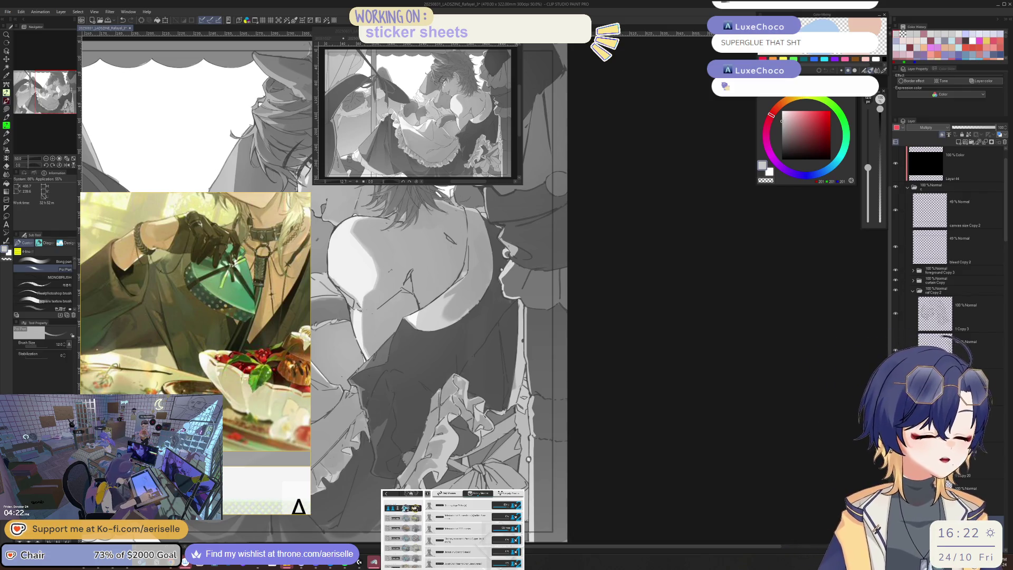
scroll(528, 459, up, 3)
key(bracketright)
key(bracketright)
key(bracketright)
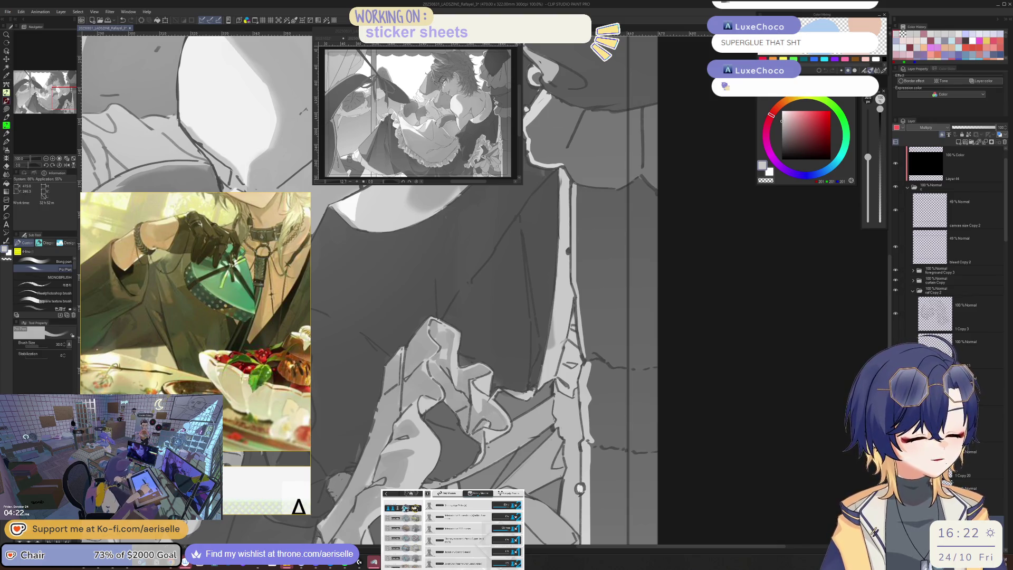
scroll(487, 424, down, 3)
key(h)
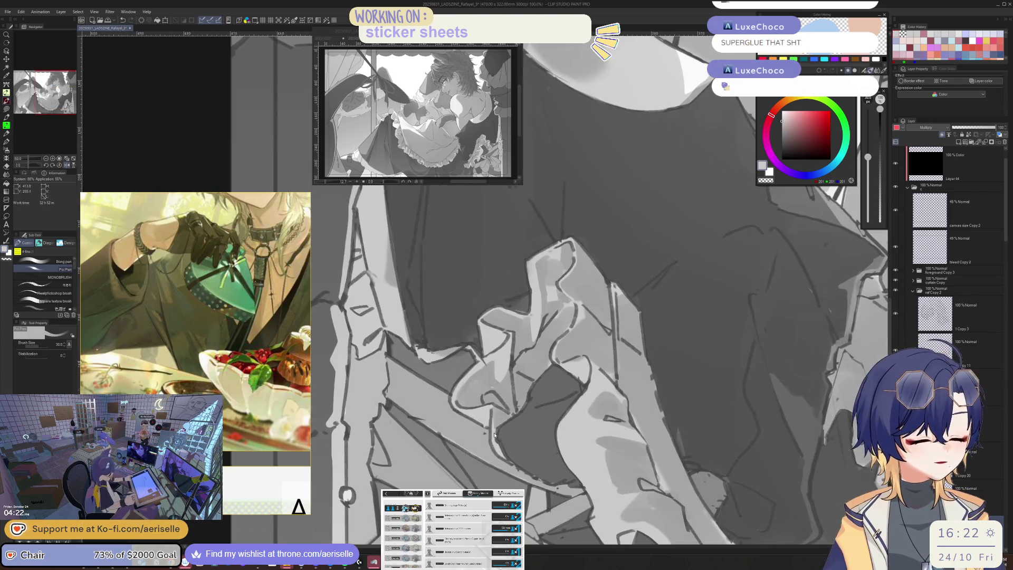
key(bracketleft)
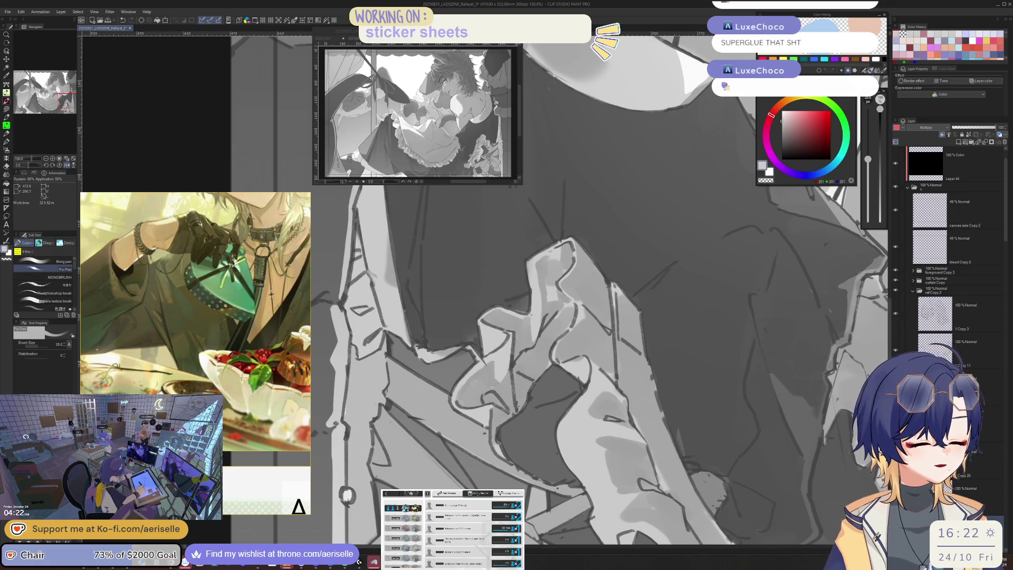
key(bracketleft)
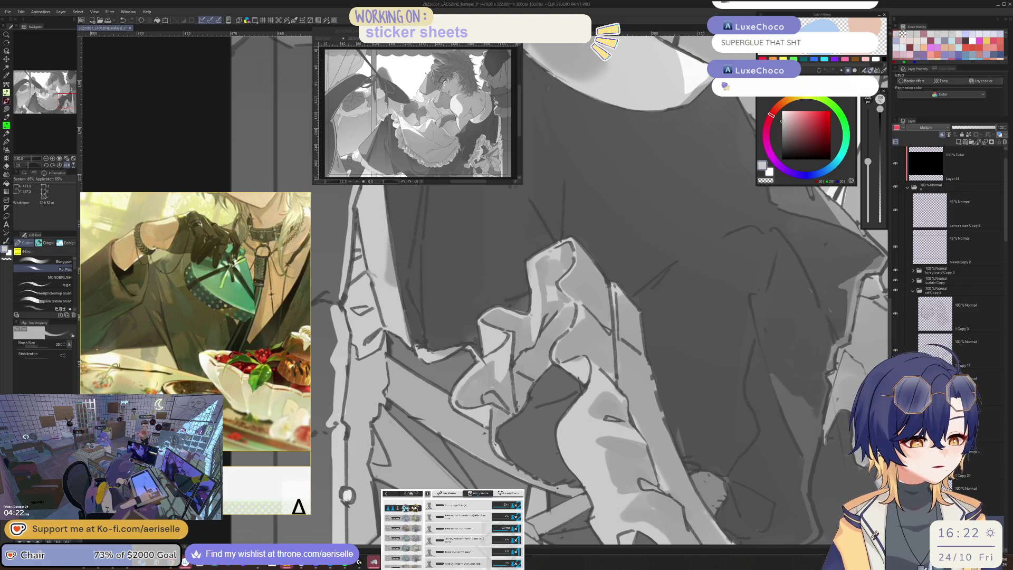
scroll(470, 426, down, 5)
scroll(470, 426, up, 4)
key(bracketright)
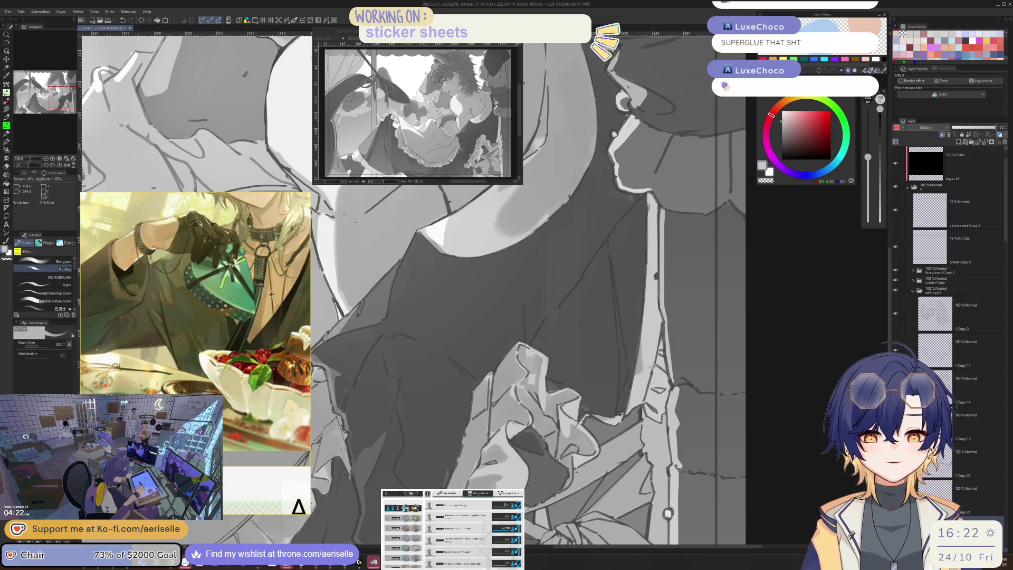
key(h)
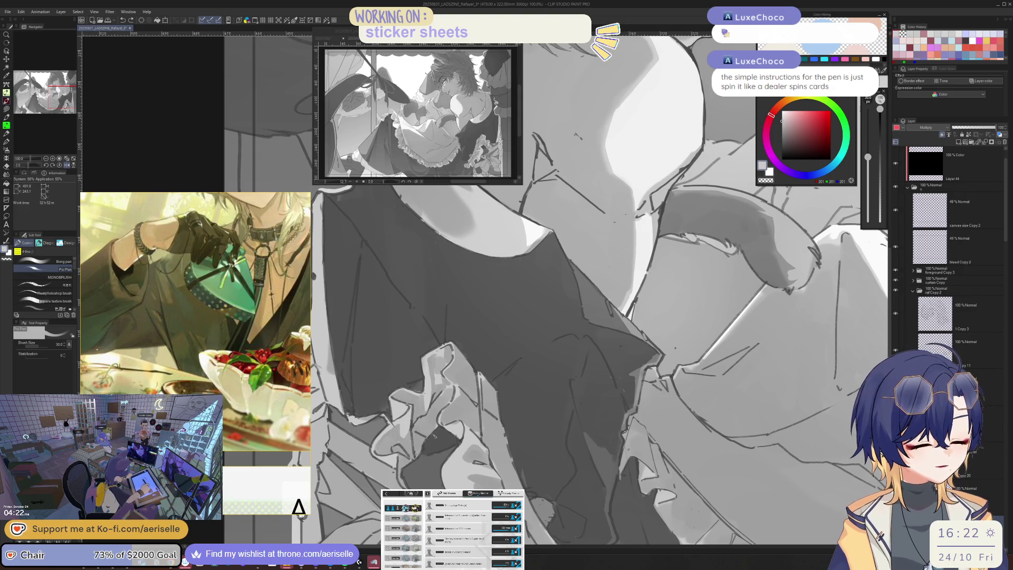
Switch to transparent colour with a 25 brush and frame the ruffles at 50% zoom
key(minus)
key(bracketleft)
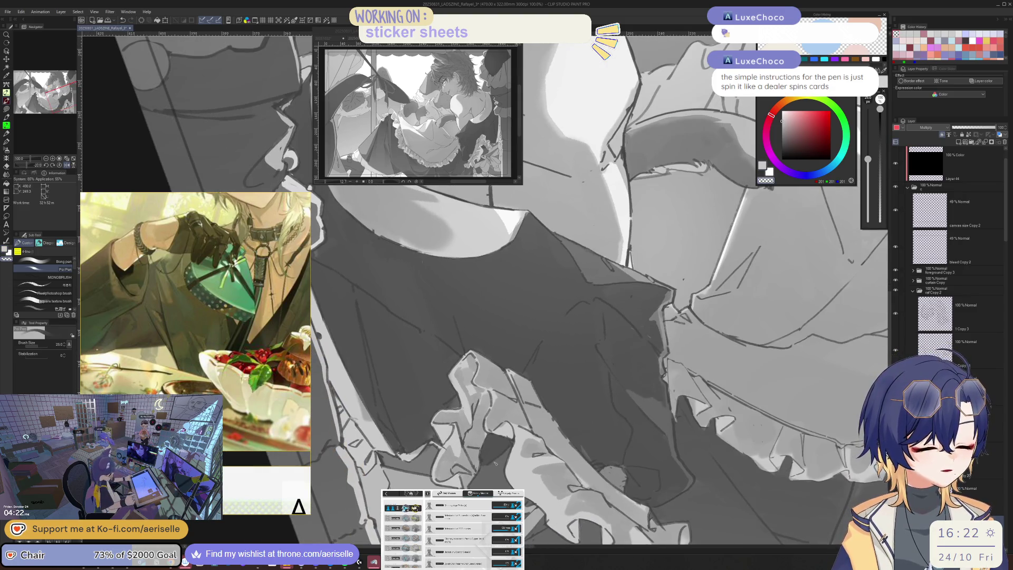
key(c)
key(ctrl+minus)
key(ctrl+minus)
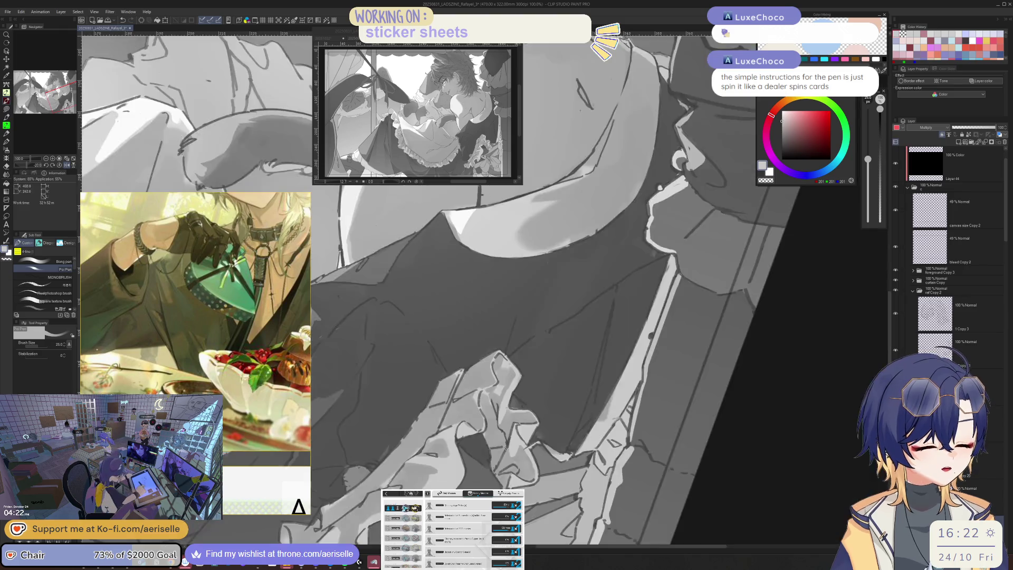
key(ctrl+at)
mouse_move(633, 443)
mouse_down()
mouse_move(592, 403)
mouse_move(503, 448)
mouse_move(517, 445)
mouse_up()
Zoom in on the ruffles and add small dark accent strokes with a 40 brush
key(ctrl+plus)
key(ctrl+plus)
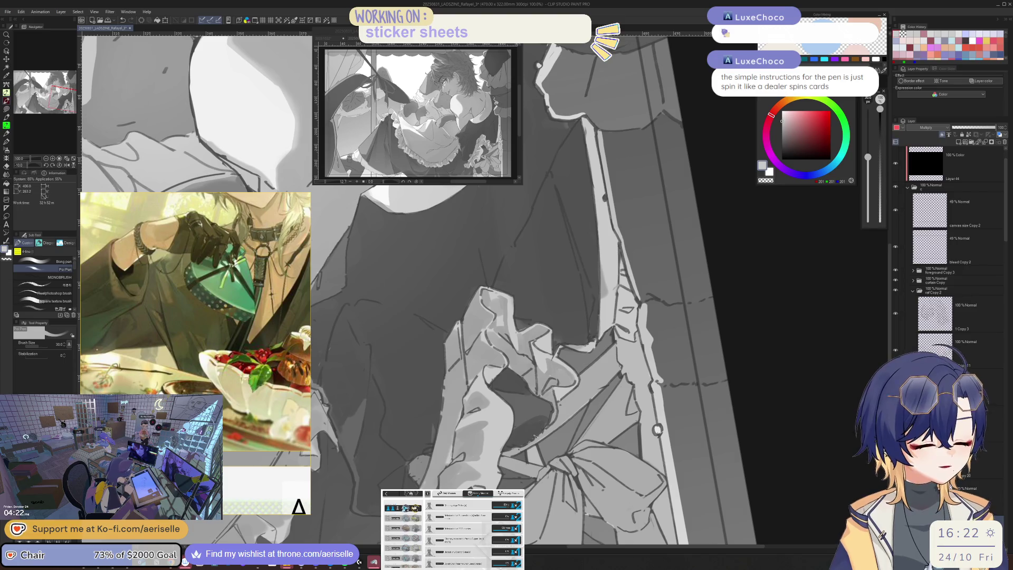
key(ctrl+plus)
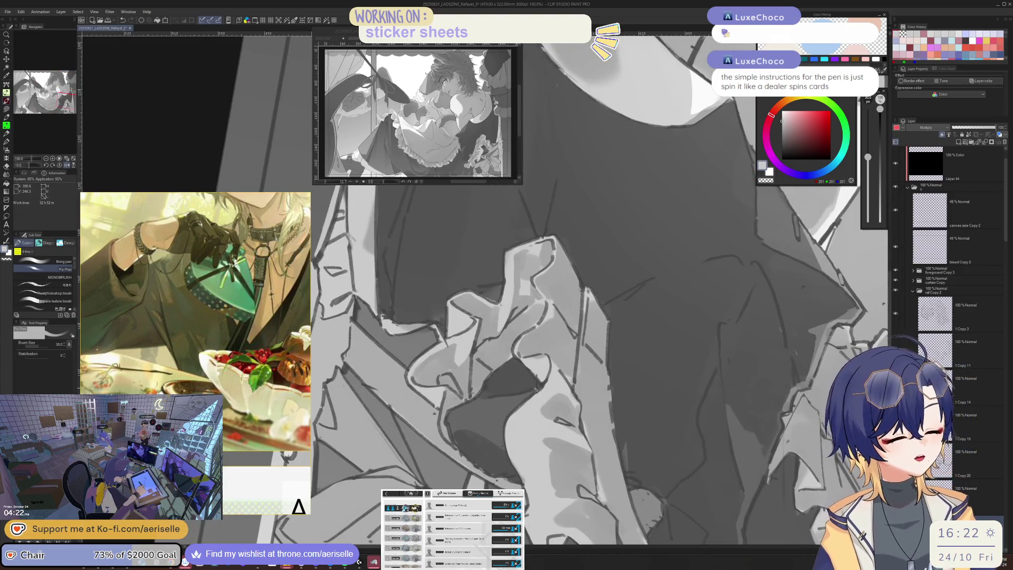
key(bracketleft)
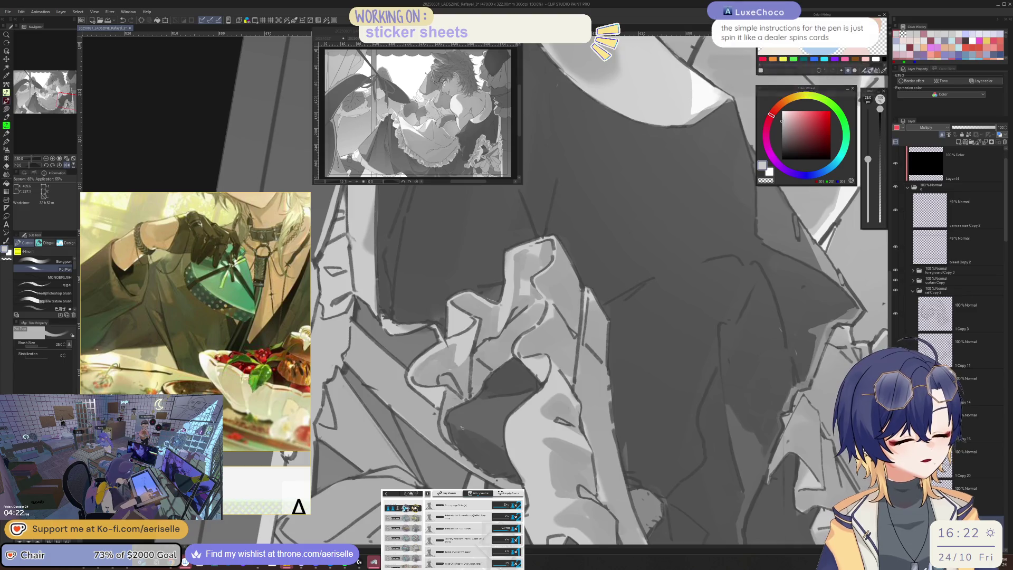
key(minus)
key(minus)
key(bracketright)
key(bracketright)
drag(520, 422, 511, 426)
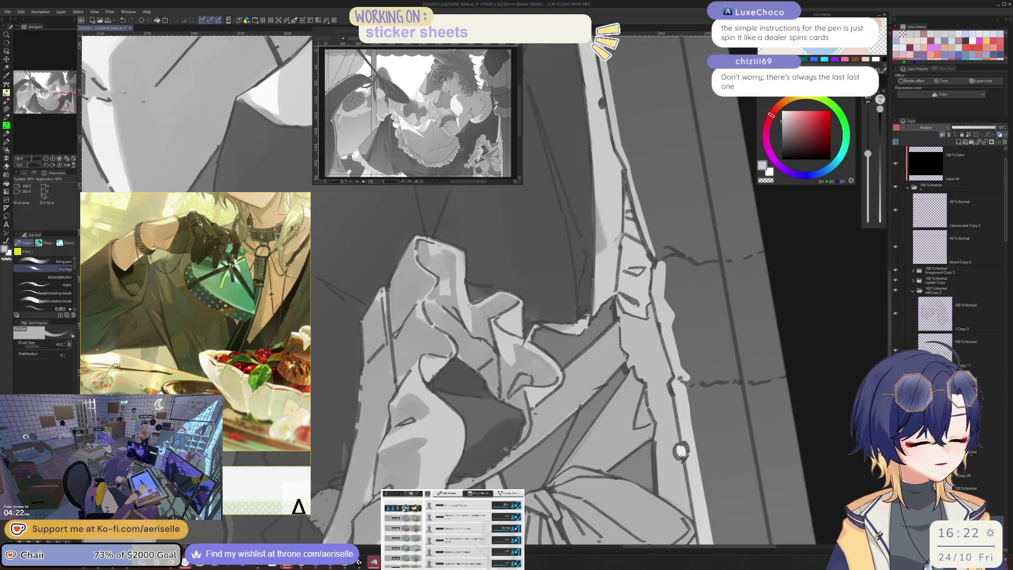
Refine the ruffle folds at 150–200% zoom with a 10–20 brush, then view the whole figure
key(ctrl+minus)
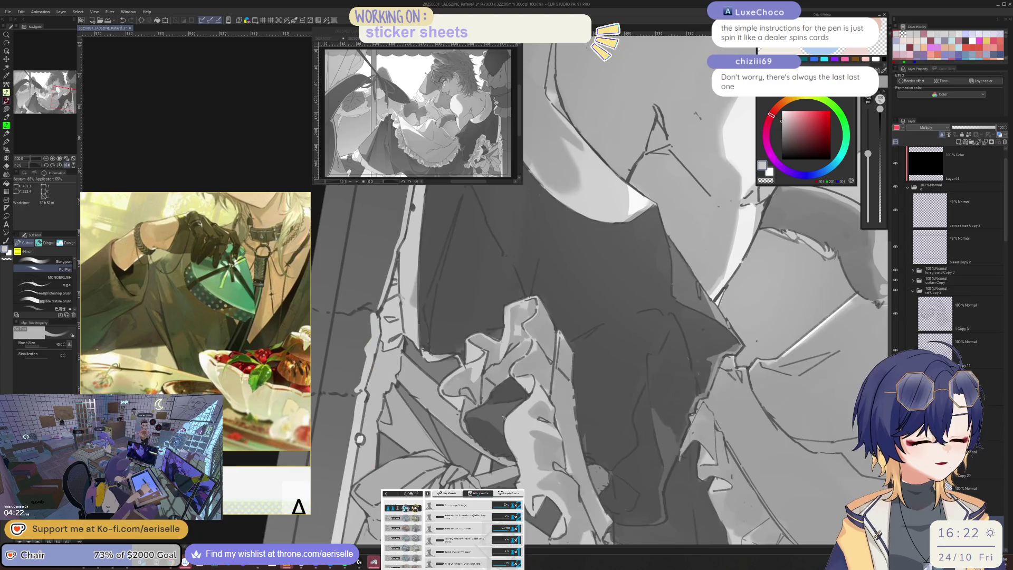
key(asciicircum)
key(asciicircum)
key(ctrl+plus)
key(ctrl+plus)
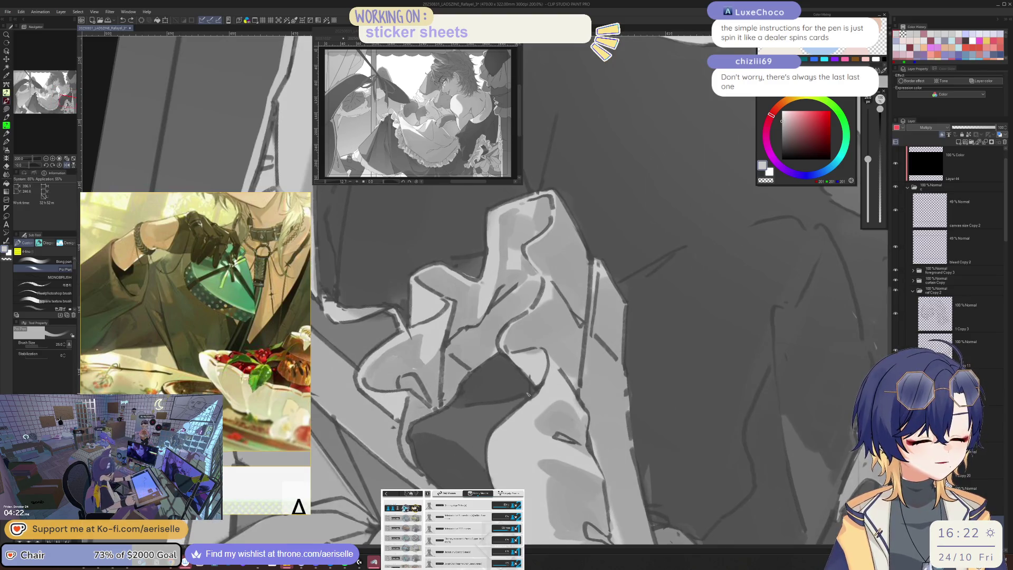
key(bracketleft)
key(bracketleft)
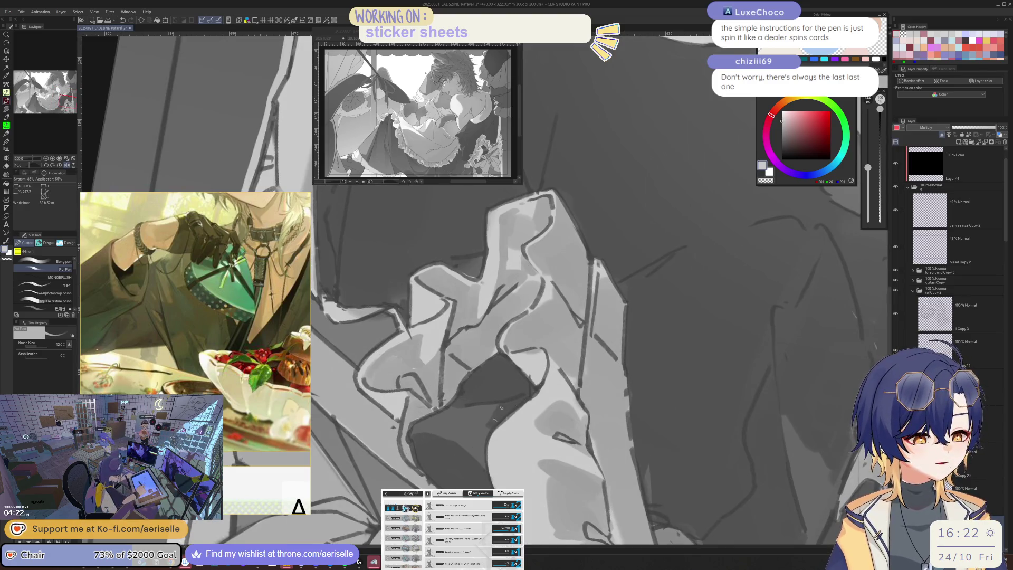
key(ctrl+minus)
mouse_move(557, 377)
mouse_down()
mouse_move(501, 415)
mouse_move(494, 401)
mouse_move(470, 434)
mouse_up()
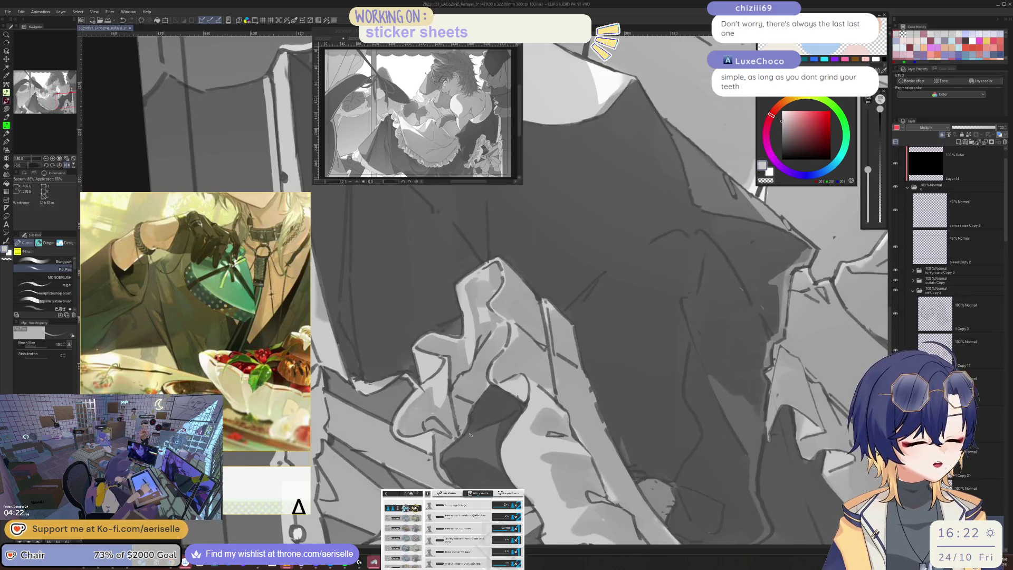
key(bracketright)
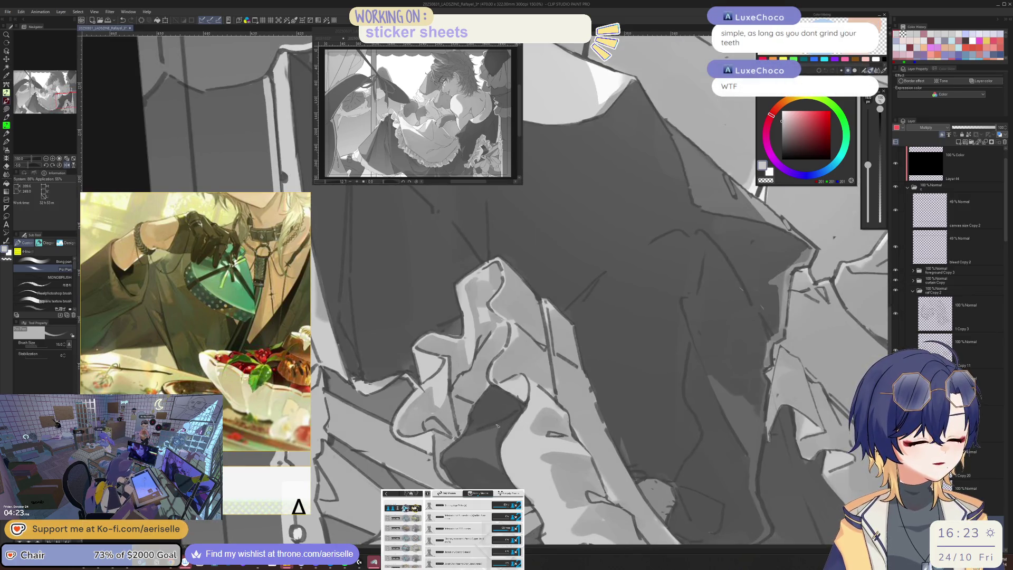
key(bracketright)
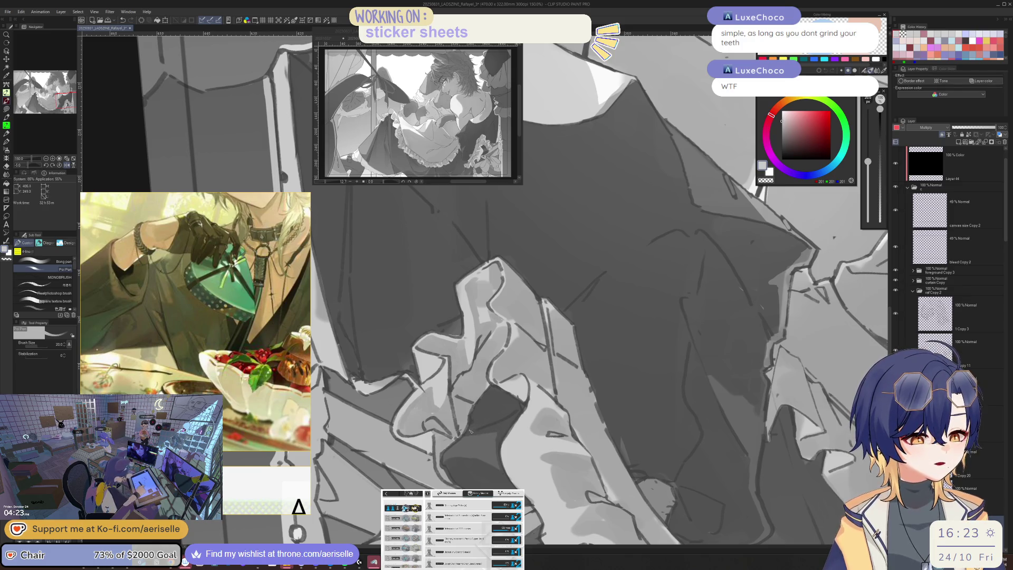
key(ctrl+minus)
key(ctrl+minus)
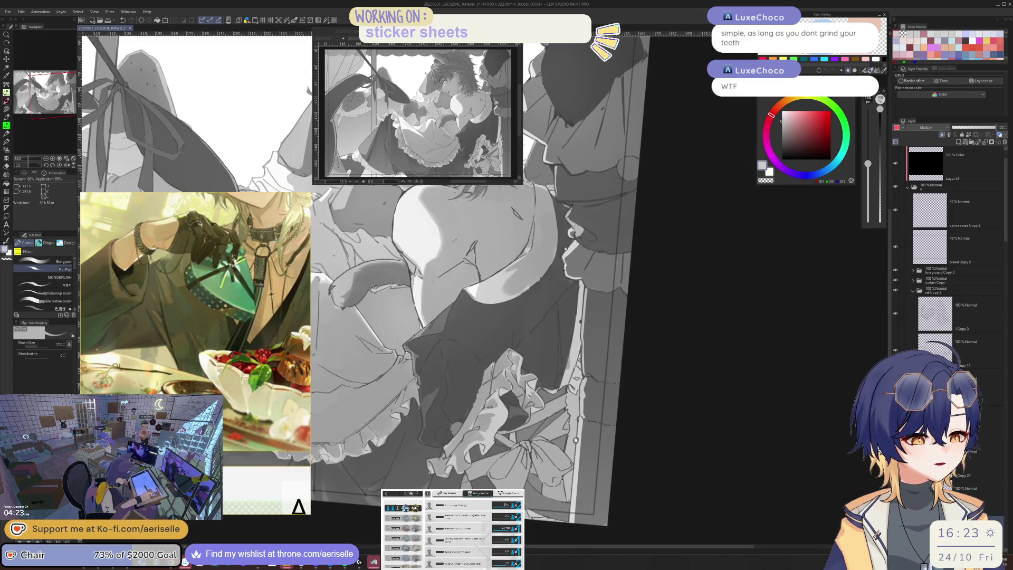
scroll(520, 407, up, 2)
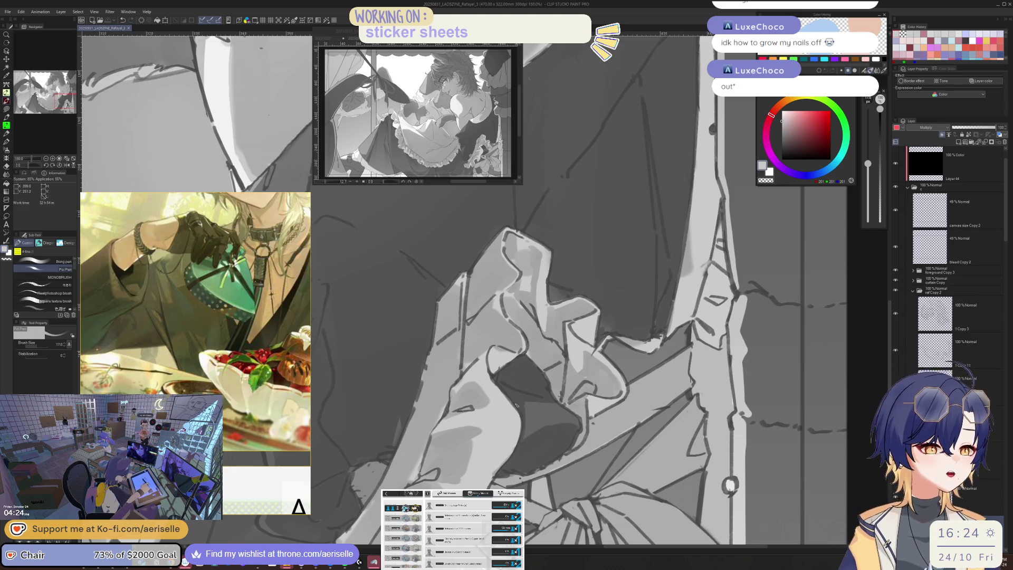
Select layer 1 Copy 3 as the drawing layer
click(958, 310)
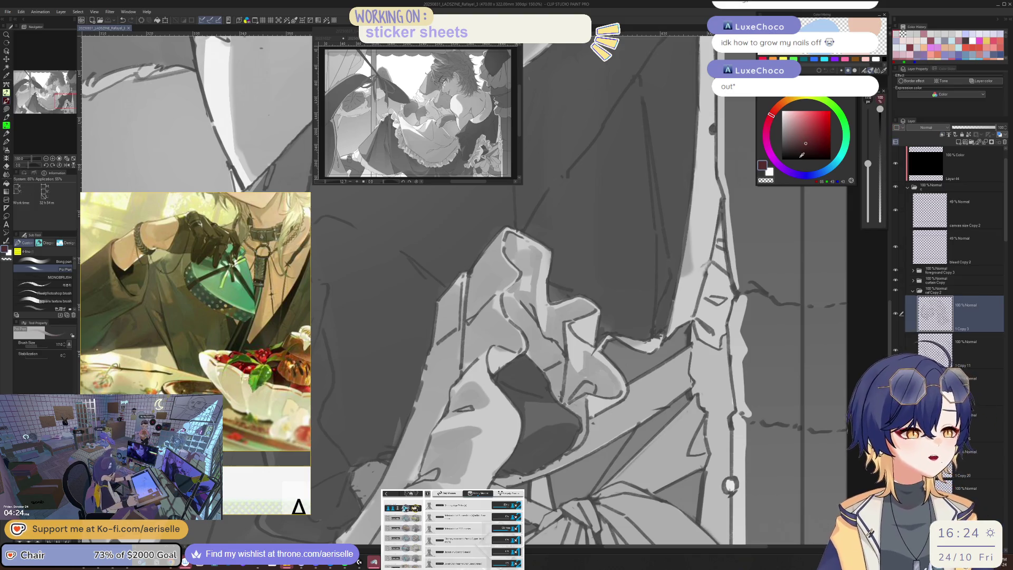
Draw two vertical lines and a curved line across the bodice with a 15 brush
drag(437, 361, 565, 464)
drag(527, 295, 514, 406)
drag(506, 349, 508, 414)
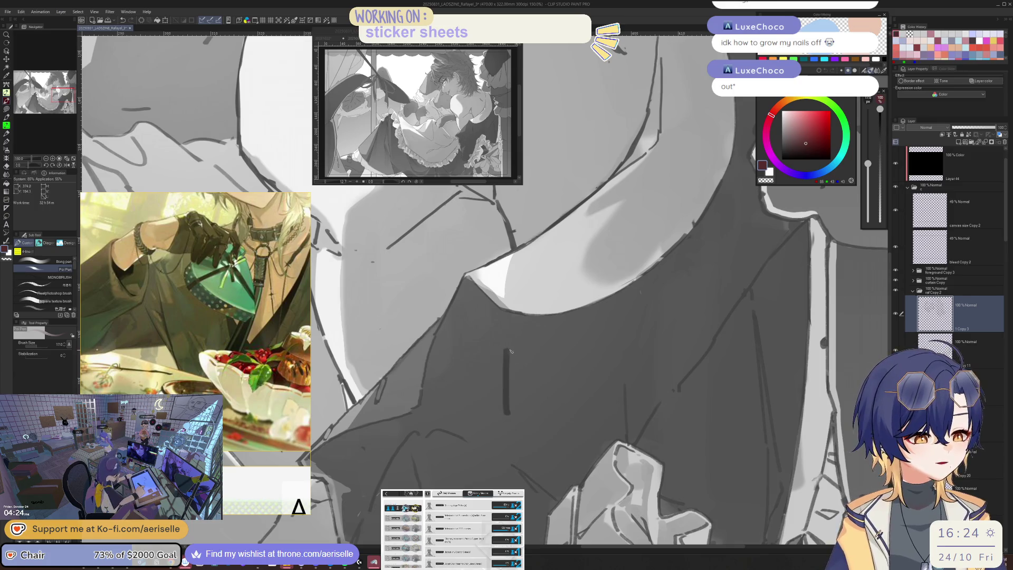
key(bracketleft)
mouse_move(531, 349)
mouse_down()
mouse_move(545, 401)
mouse_move(513, 449)
mouse_up()
mouse_move(545, 398)
mouse_down()
mouse_move(558, 405)
mouse_move(601, 358)
mouse_move(584, 423)
mouse_move(641, 416)
mouse_move(633, 455)
mouse_up()
key(ctrl+z)
mouse_move(544, 410)
mouse_down()
mouse_move(607, 302)
mouse_move(668, 441)
mouse_up()
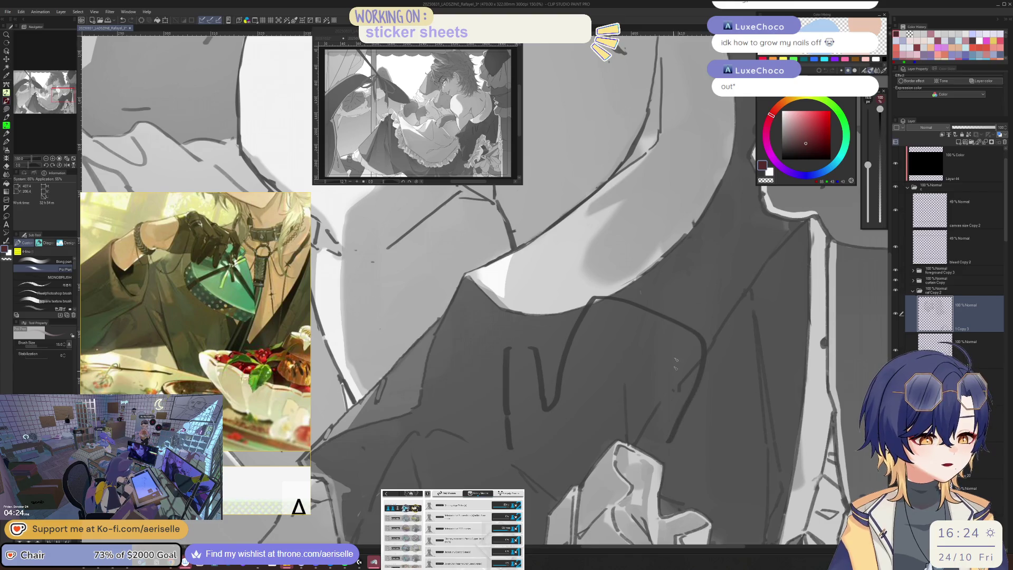
Draw a small box-shaped button below the collar, undoing the extra loops beside it
scroll(520, 334, up, 1)
mouse_move(510, 361)
mouse_down()
mouse_move(509, 391)
mouse_move(533, 358)
mouse_move(510, 359)
mouse_move(534, 394)
mouse_up()
drag(544, 353, 549, 389)
scroll(544, 369, down, 2)
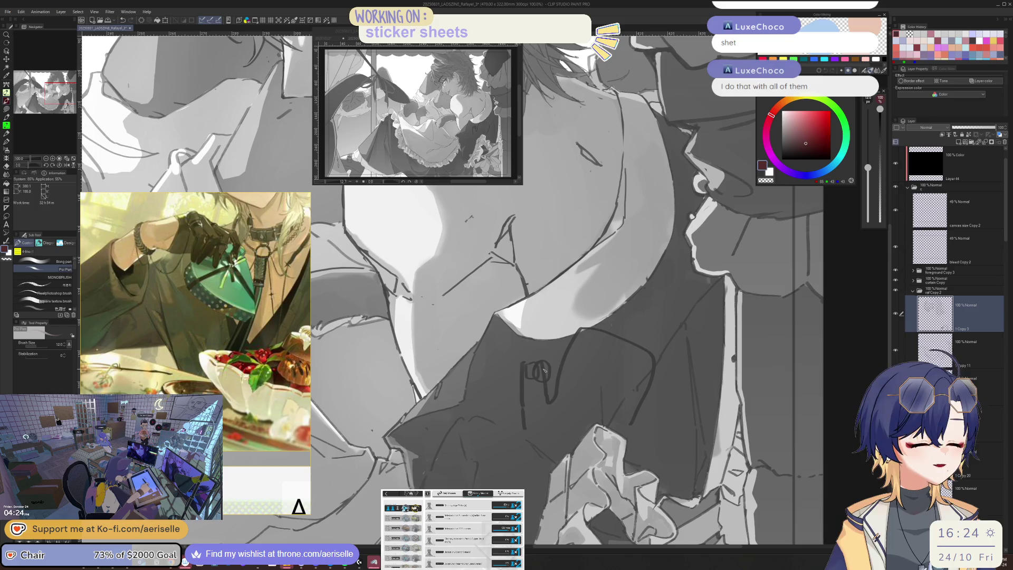
key(ctrl+z)
scroll(543, 370, down, 2)
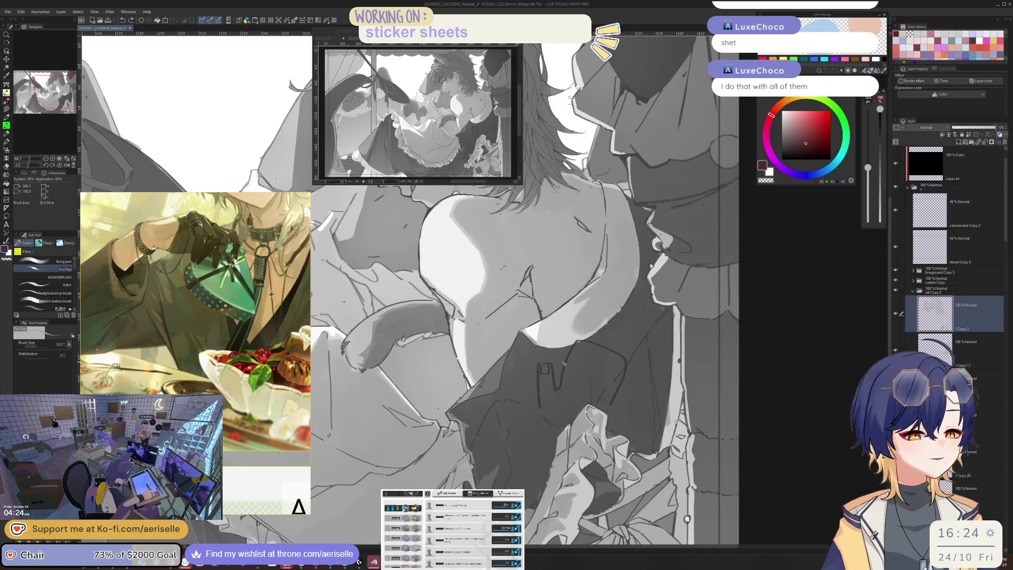
scroll(559, 365, up, 3)
key(e)
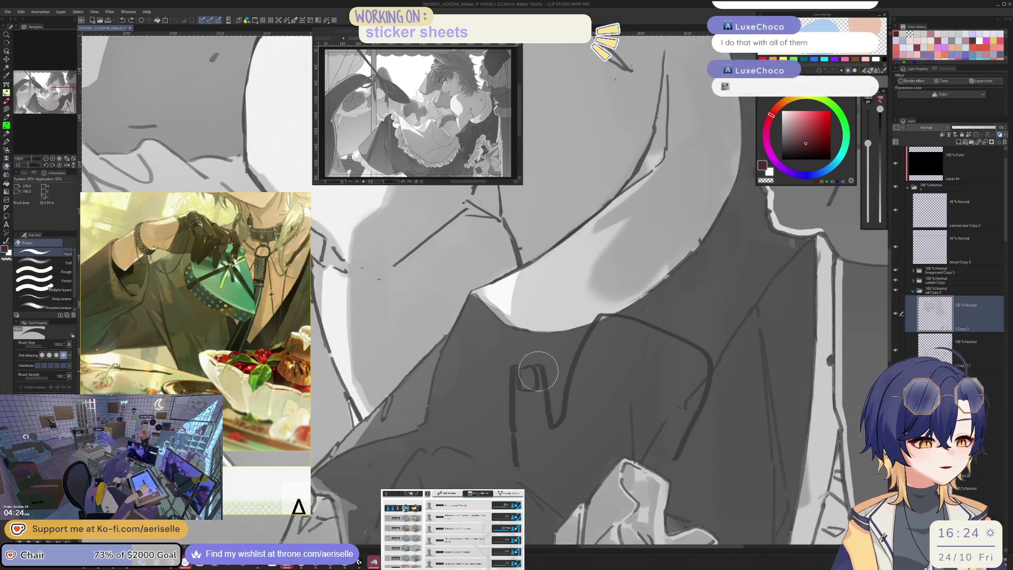
scroll(570, 314, down, 3)
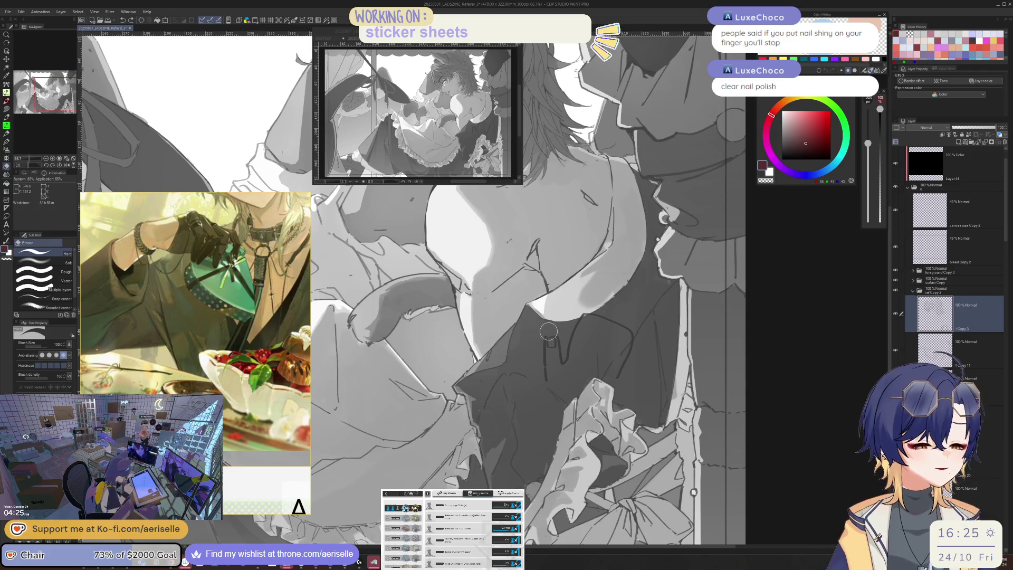
Enlarge the eraser to 600
drag(572, 315, 608, 354)
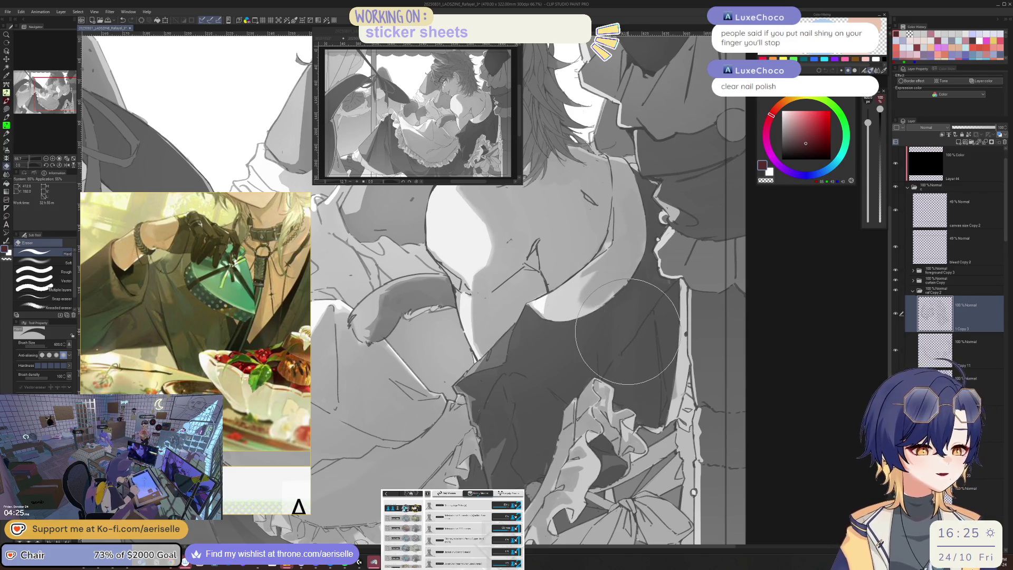
Select Layer 71, the multiply shading layer, and pick a light grey
key(o)
scroll(1001, 247, down, 5)
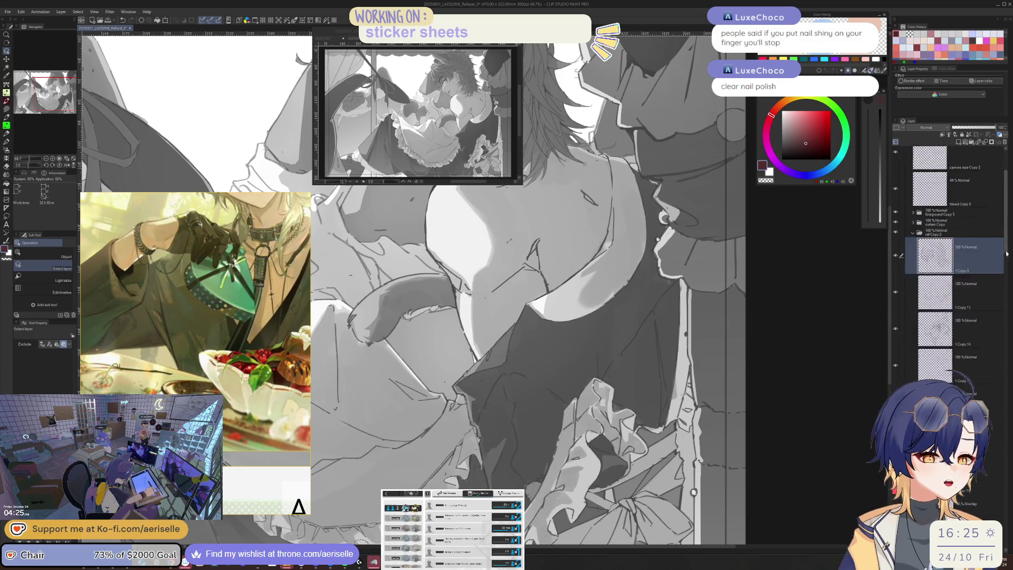
click(980, 223)
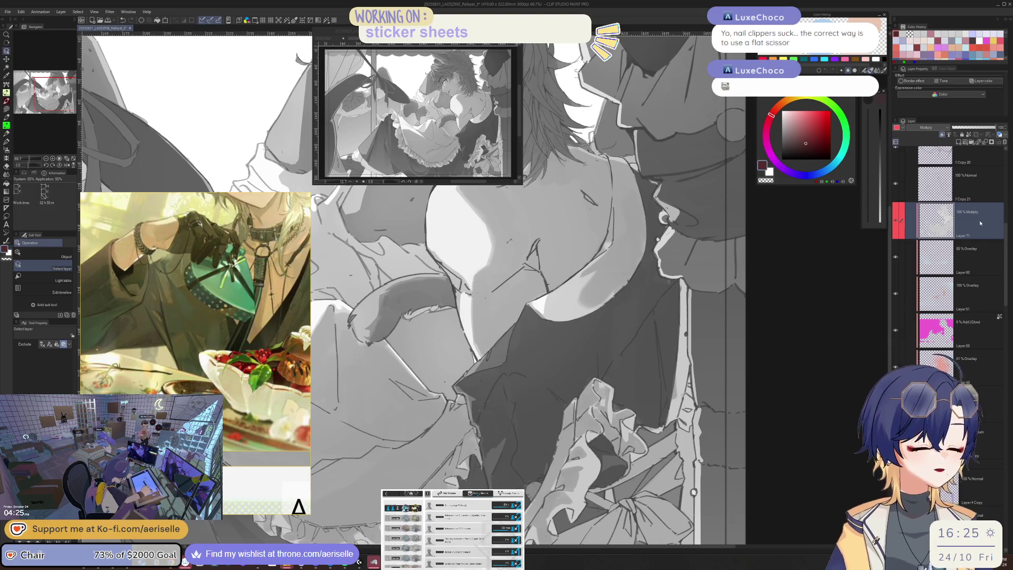
alt+click(591, 428)
scroll(592, 428, up, 2)
scroll(592, 428, up, 2)
Check the drawing in a mirrored view and erase part of the ruffle's dark outline
key(e)
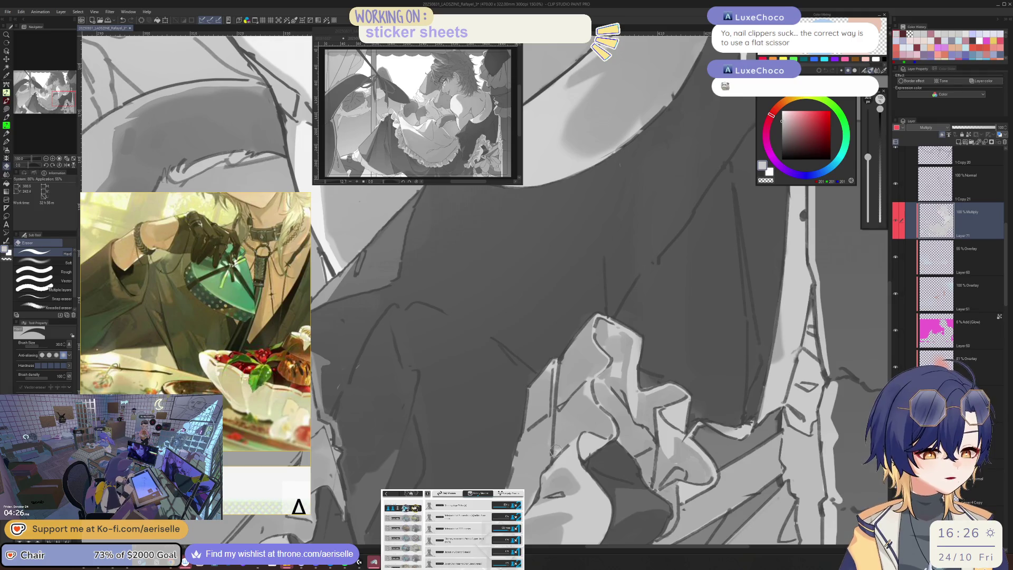
key(p)
scroll(586, 417, down, 2)
key(h)
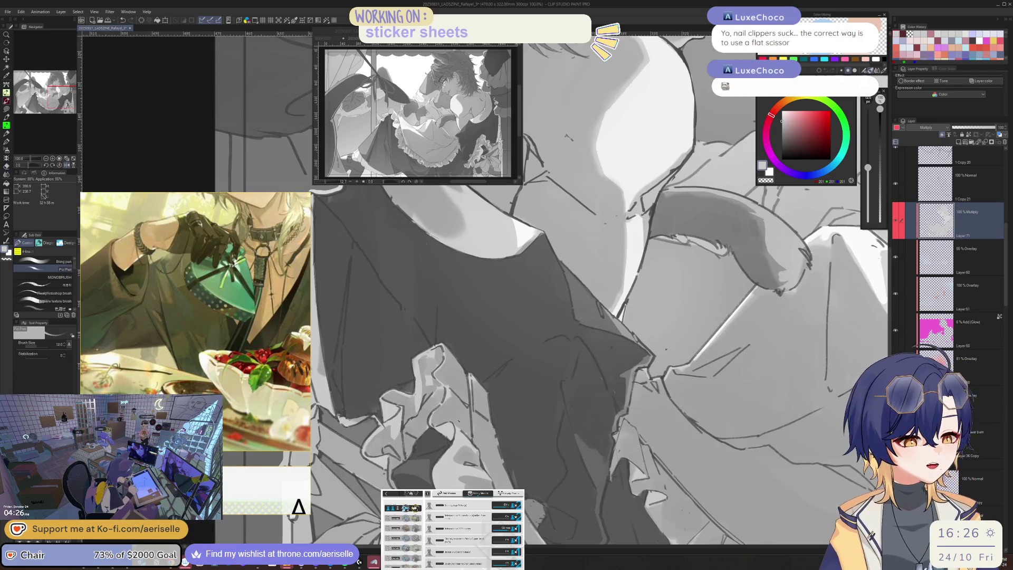
scroll(449, 420, up, 2)
key(h)
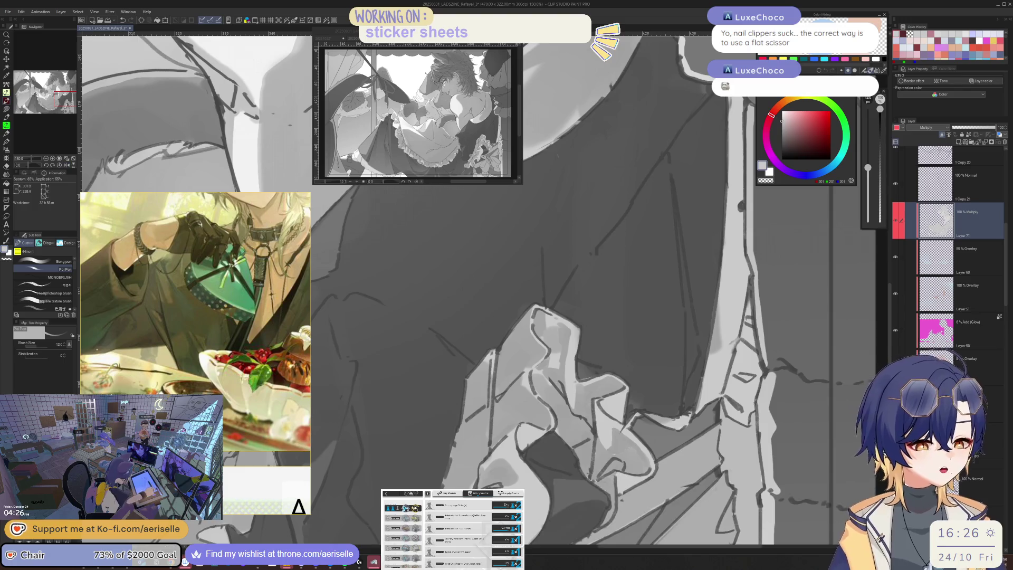
key(h)
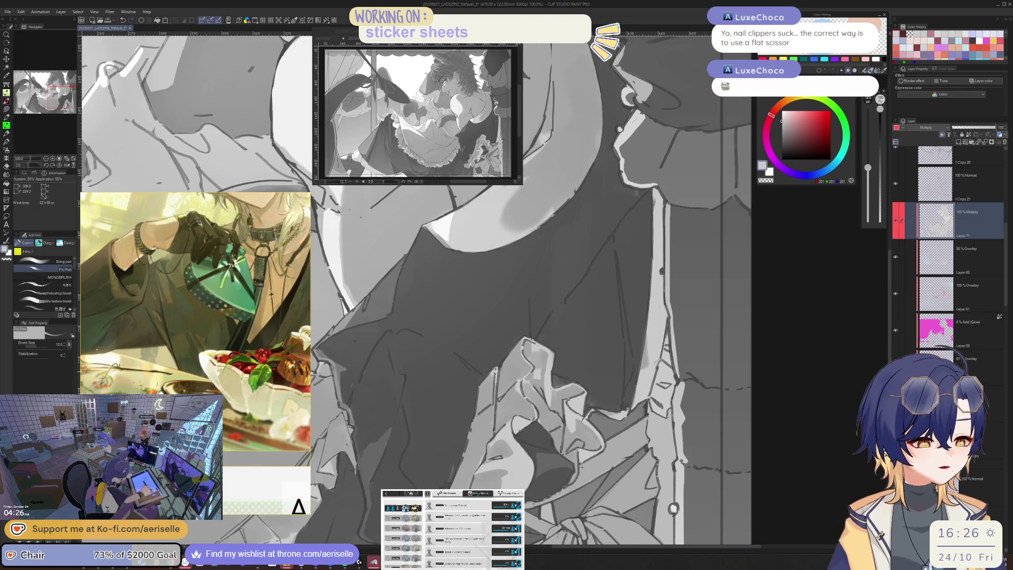
key(h)
key(e)
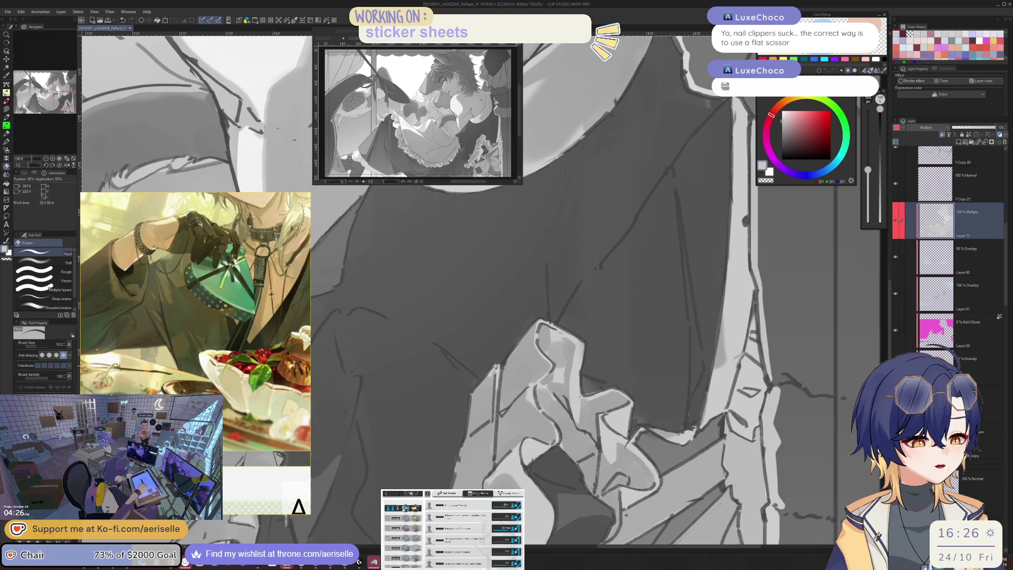
drag(472, 395, 479, 381)
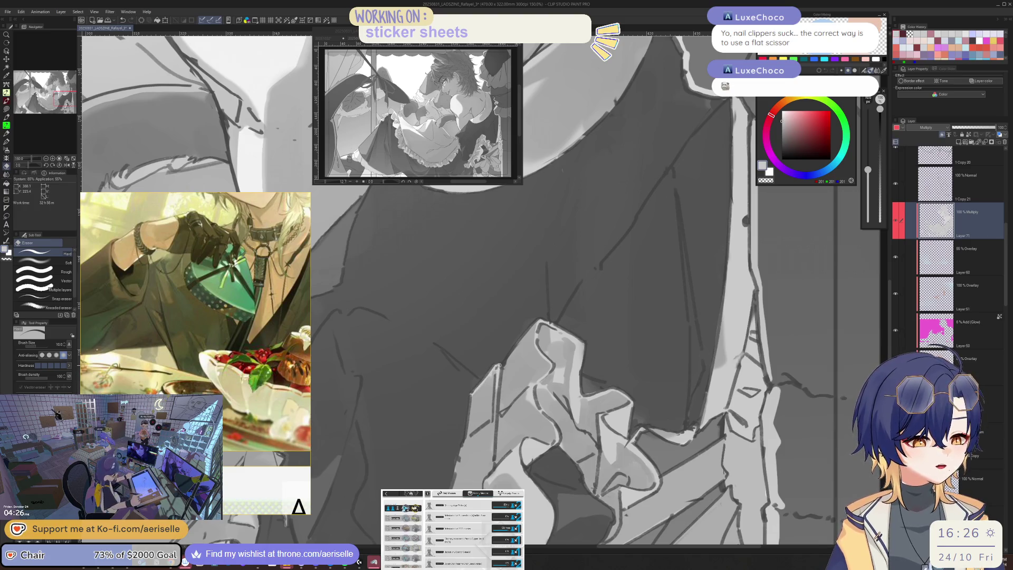
Paint the ruffles with the pen, growing the brush from 17 to 80 while mirror-checking
key(ctrl+minus)
key(ctrl+minus)
key(ctrl+minus)
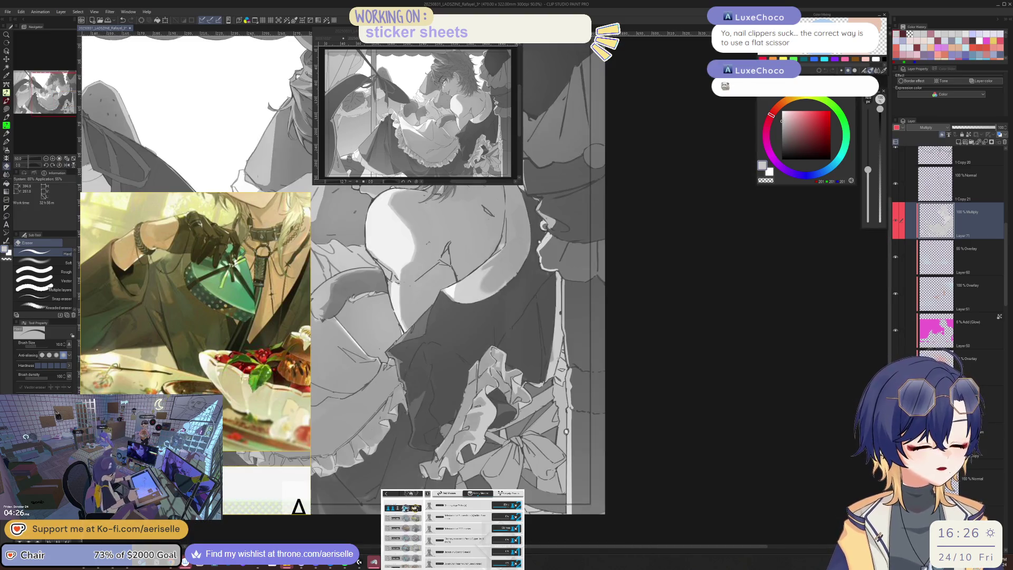
key(ctrl+plus)
key(ctrl+plus)
key(ctrl+plus)
key(p)
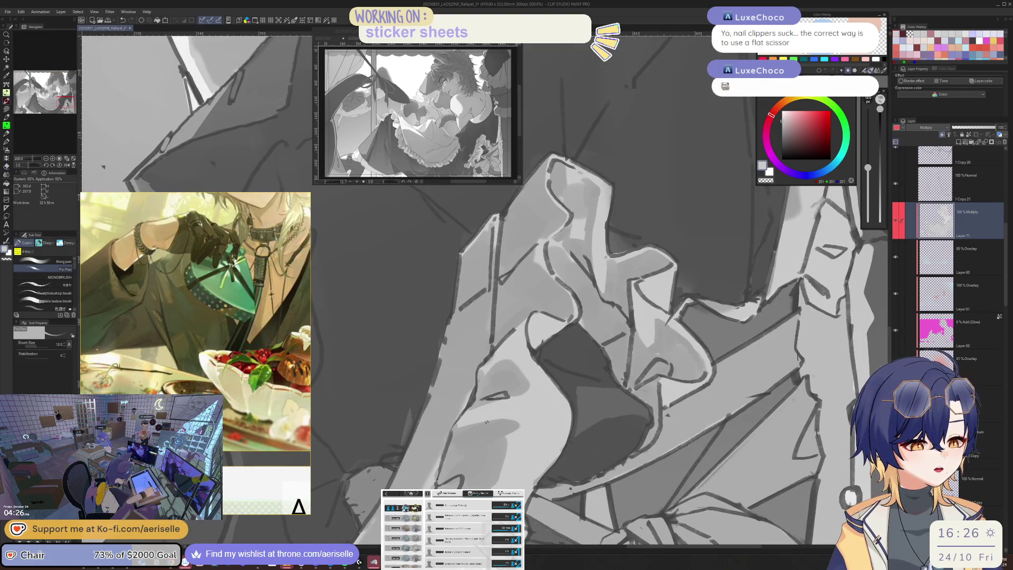
key(h)
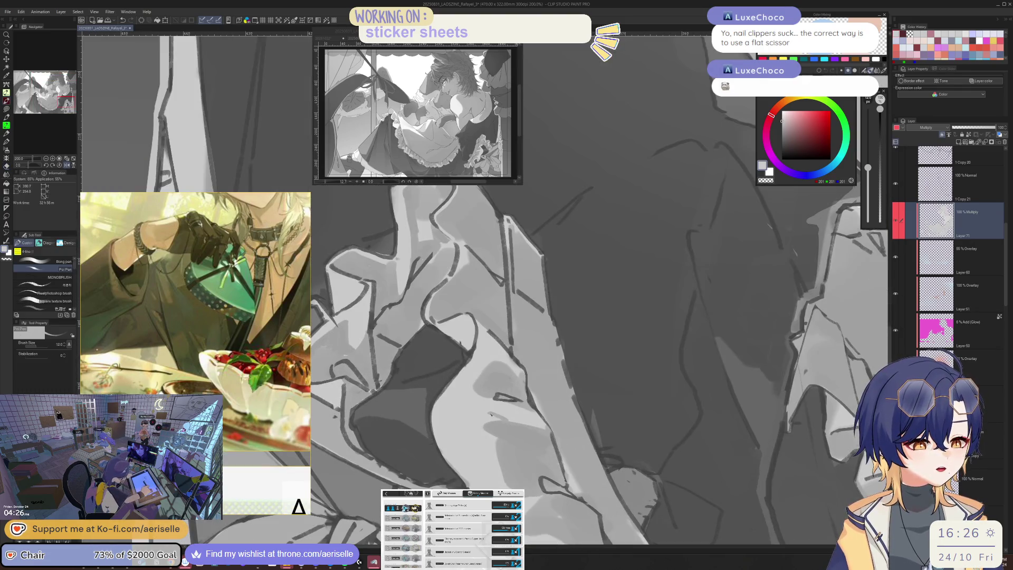
key(bracketright)
key(bracketright)
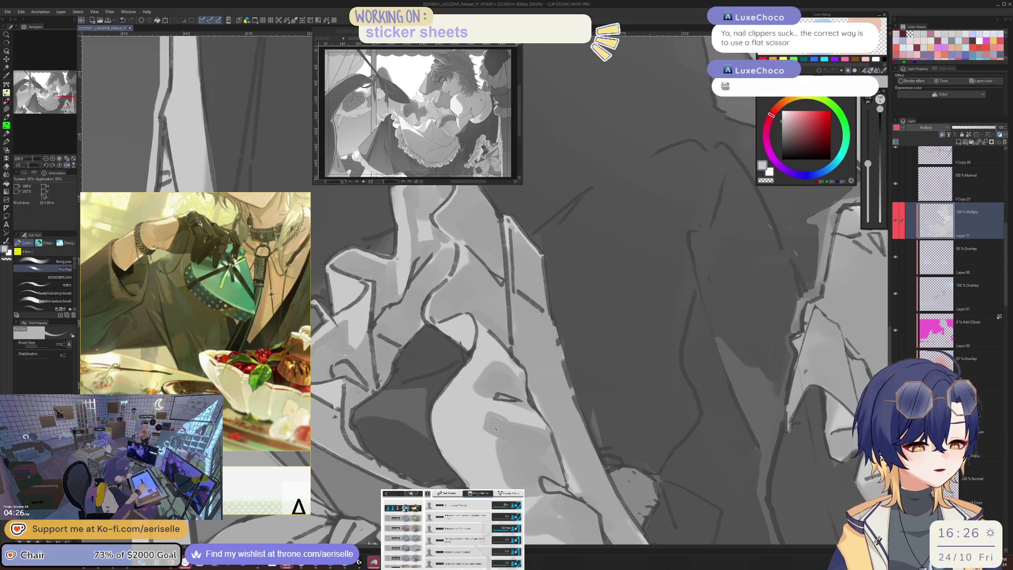
key(h)
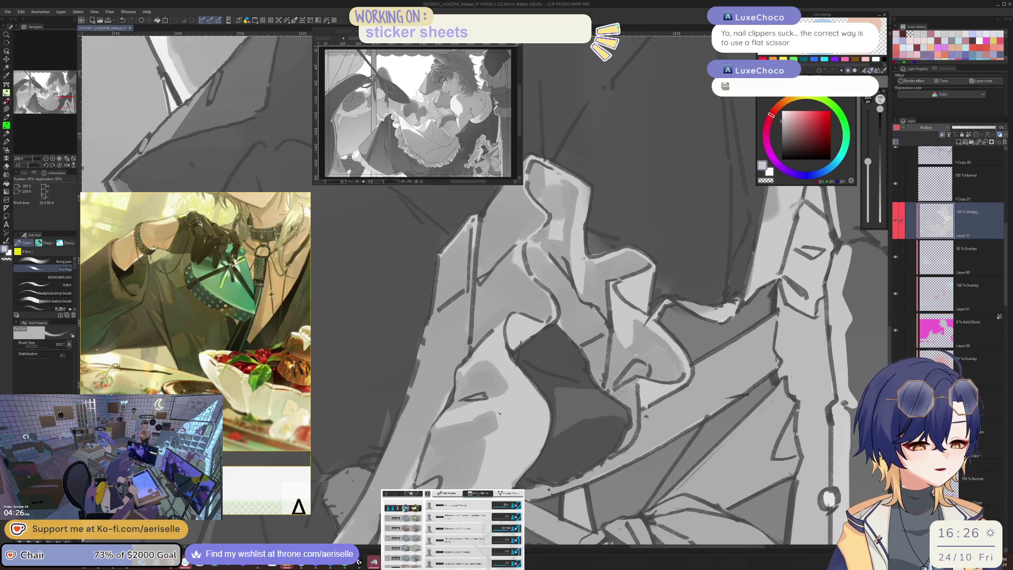
key(bracketright)
key(bracketright)
key(bracketright)
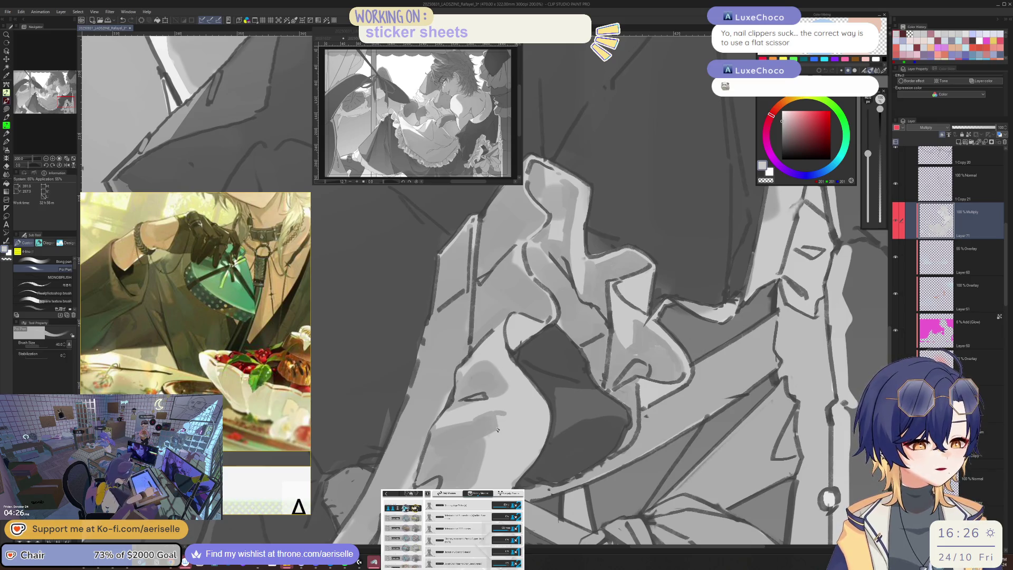
key(h)
key(ctrl+minus)
key(ctrl+minus)
key(ctrl+plus)
key(ctrl+plus)
key(ctrl+plus)
key(bracketright)
key(bracketright)
key(bracketright)
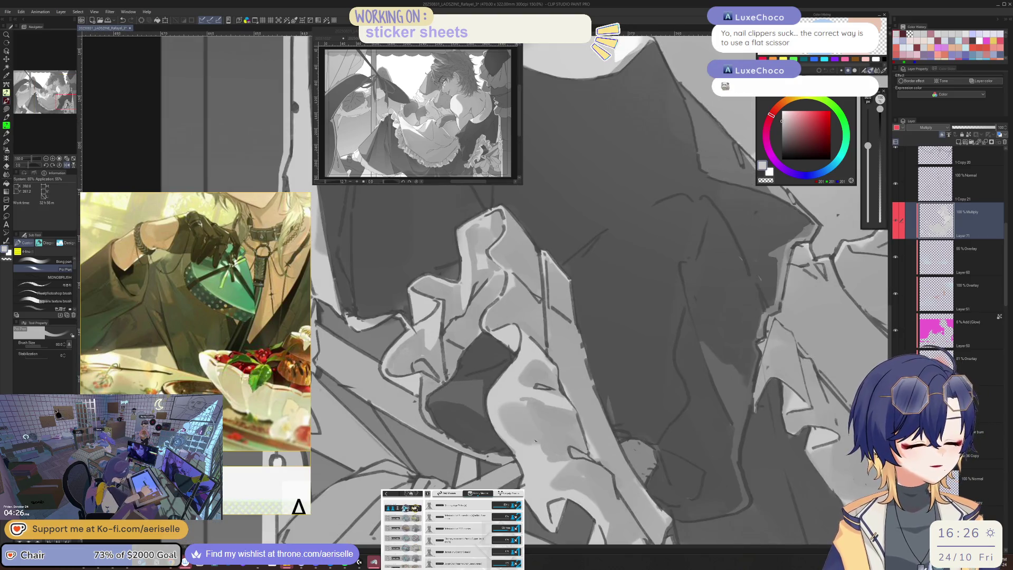
key(h)
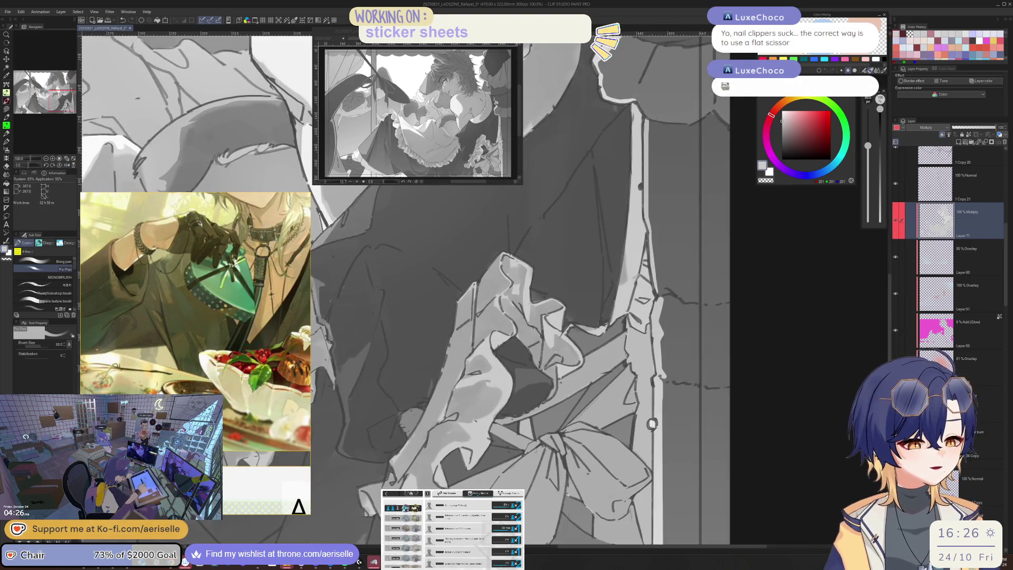
Shade the ruffles and bow with a 17–25 brush, checking overall shading mirrored
key(bracketleft)
key(bracketleft)
key(h)
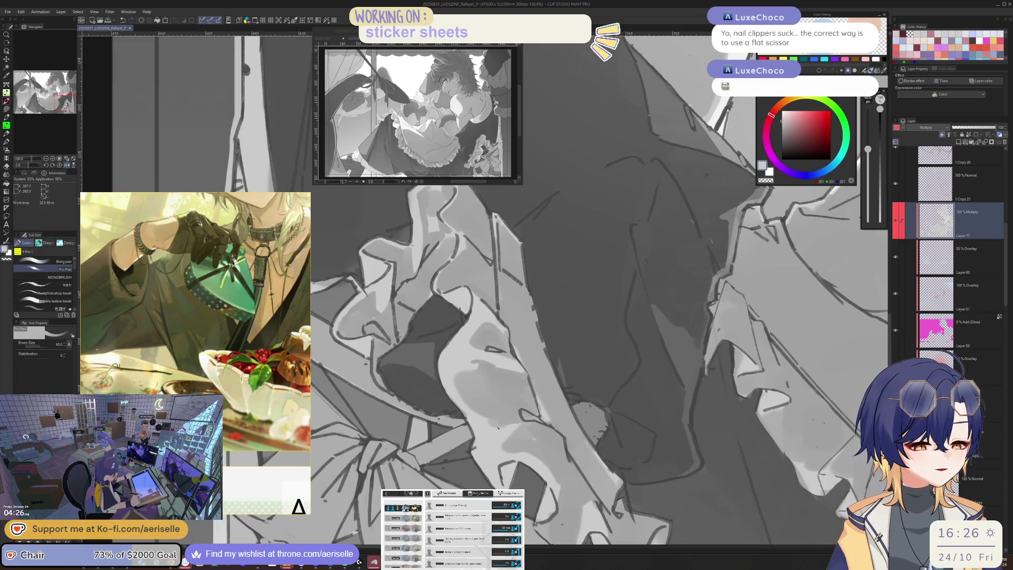
key(bracketleft)
key(bracketleft)
key(bracketleft)
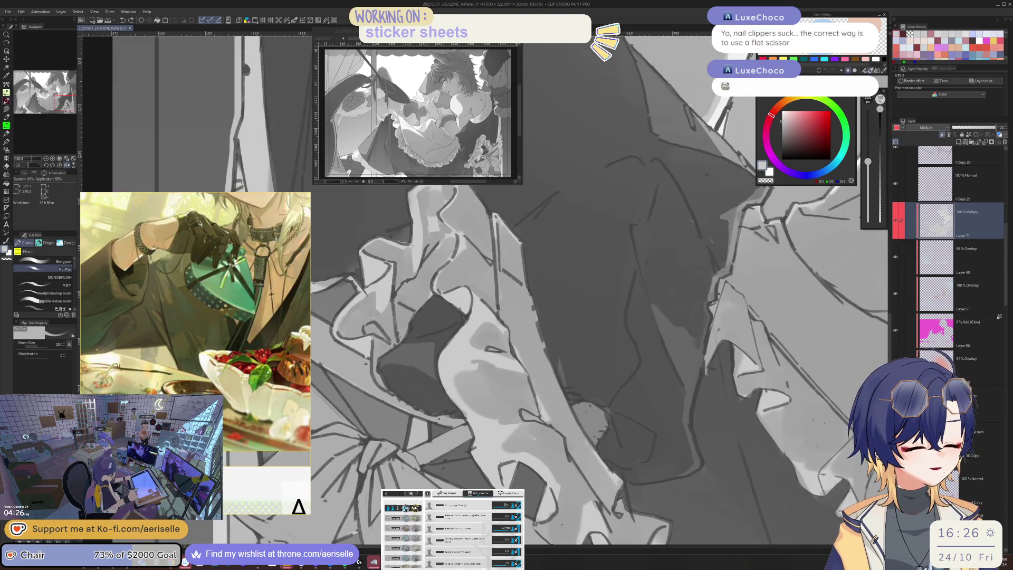
key(h)
key(ctrl+minus)
key(ctrl+minus)
key(ctrl+plus)
key(ctrl+plus)
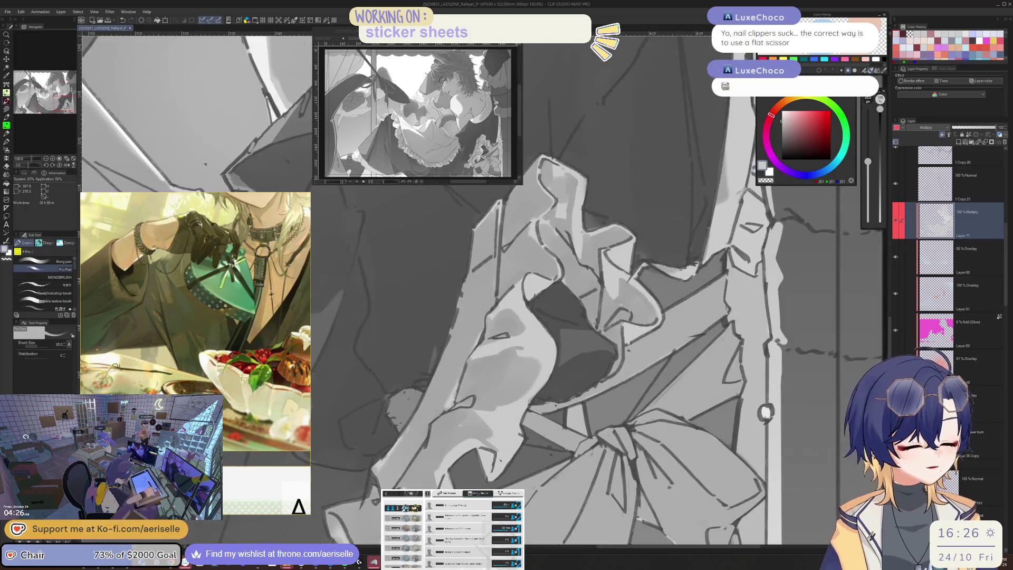
key(bracketright)
key(bracketright)
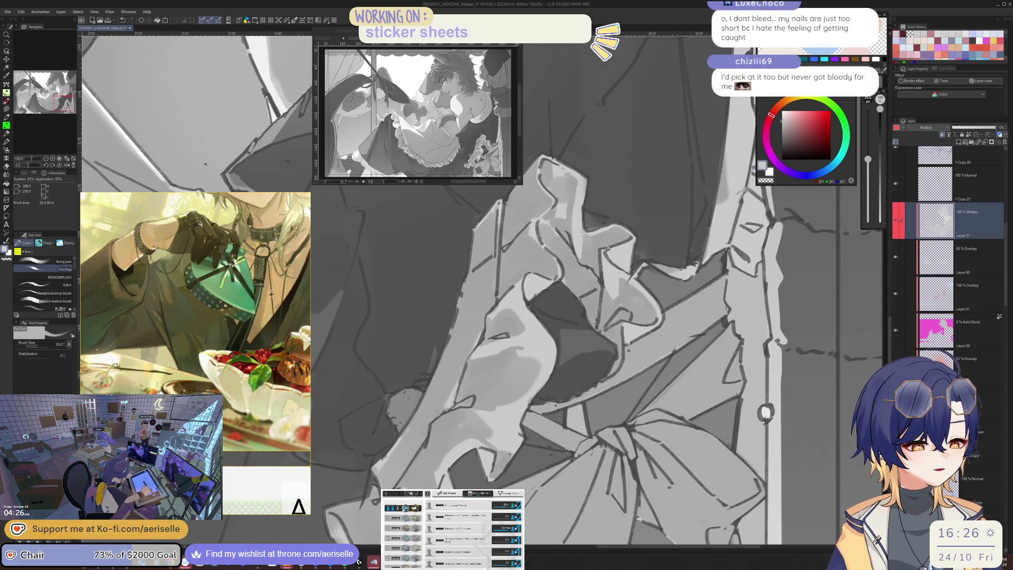
key(h)
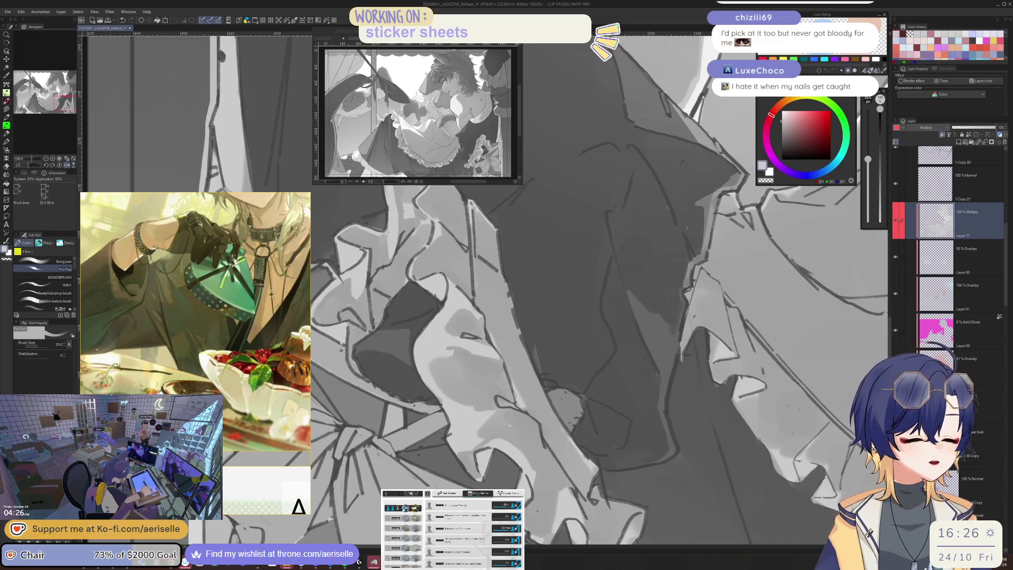
Shade the chest ruffles with a 15 brush from a rotated view
key(bracketleft)
key(bracketleft)
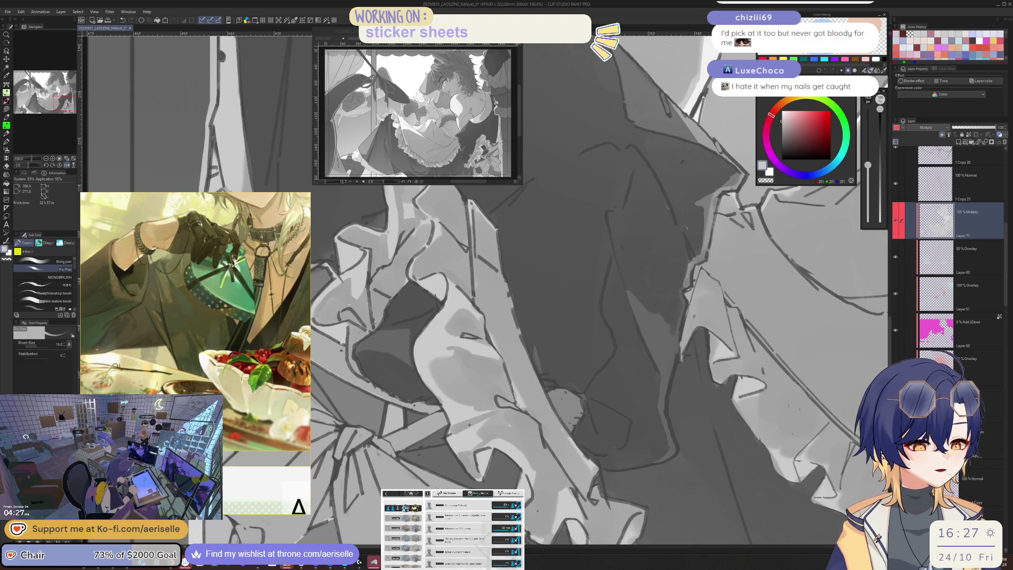
scroll(504, 404, down, 3)
scroll(504, 403, up, 3)
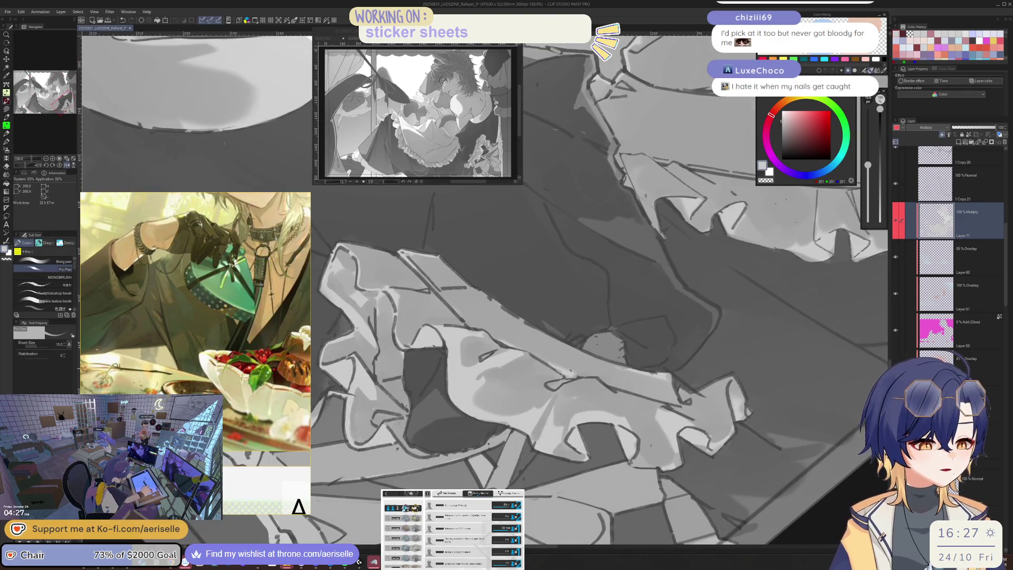
key(asciicircum)
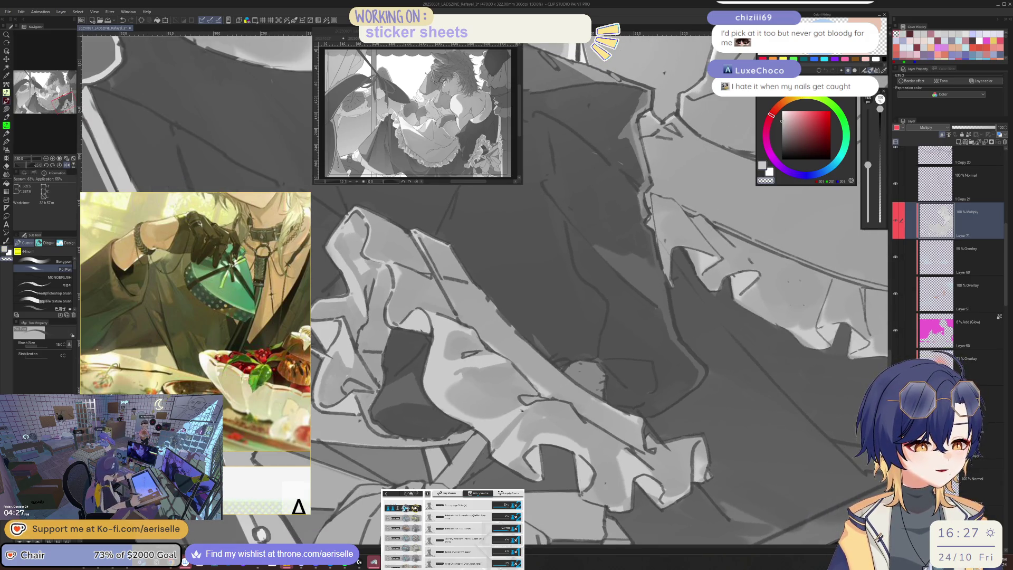
scroll(525, 404, down, 2)
key(h)
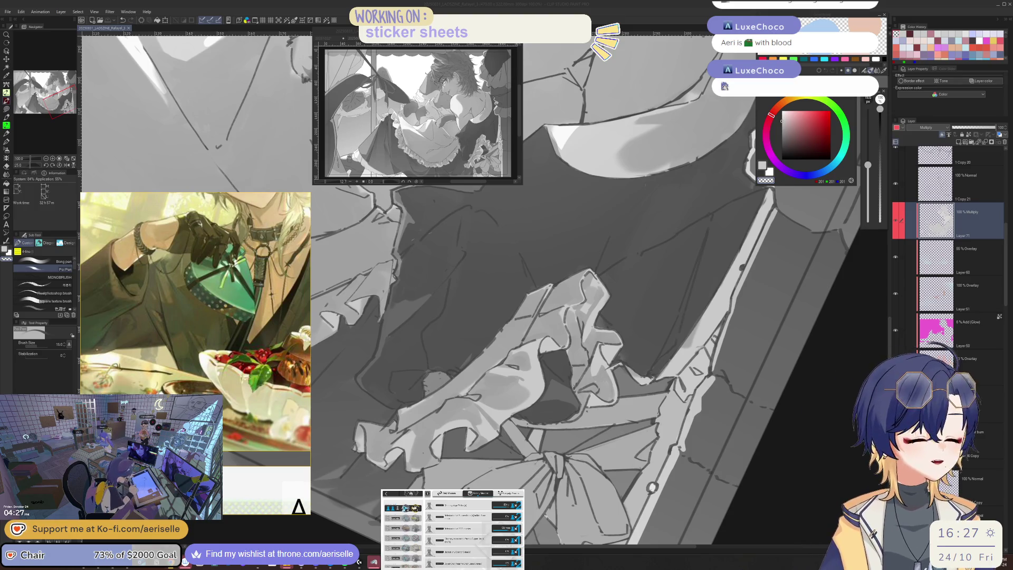
Paint the frills with an 8–10 brush, then reset the view to 100% and zoom in
key(h)
scroll(503, 407, up, 3)
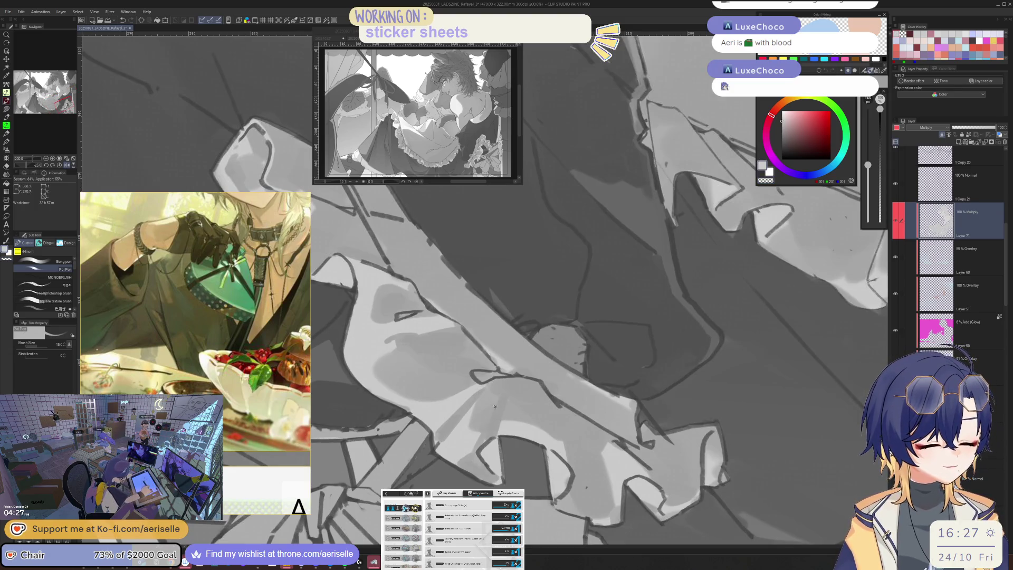
key(bracketleft)
key(bracketleft)
scroll(499, 396, down, 4)
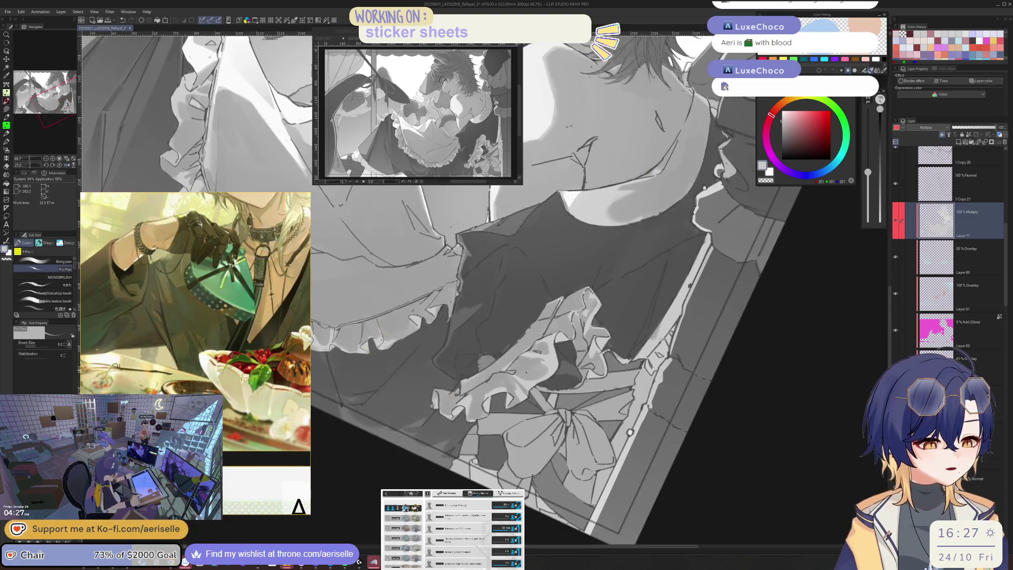
scroll(507, 378, up, 4)
key(bracketright)
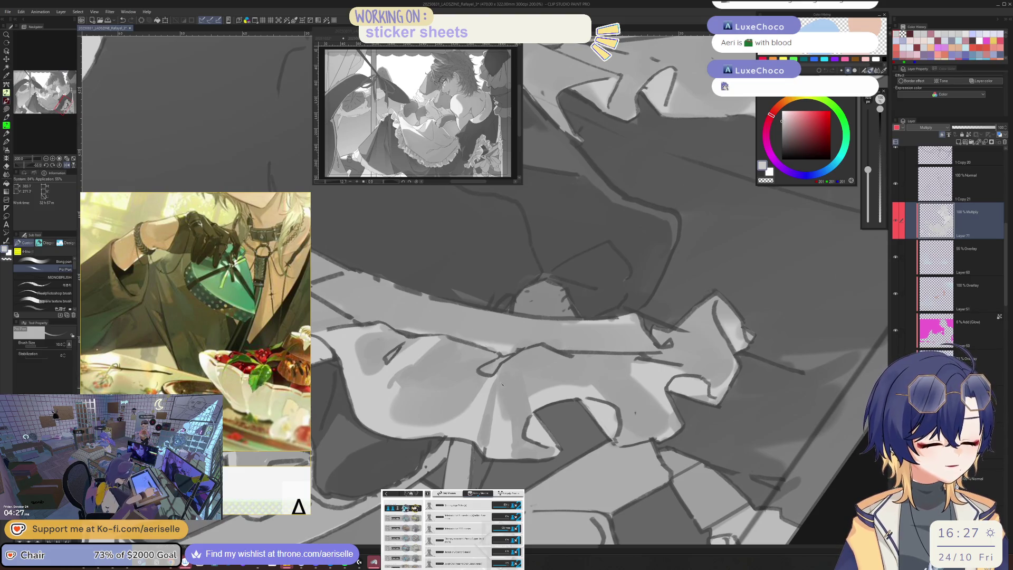
key(ctrl+0)
key(ctrl+alt+0)
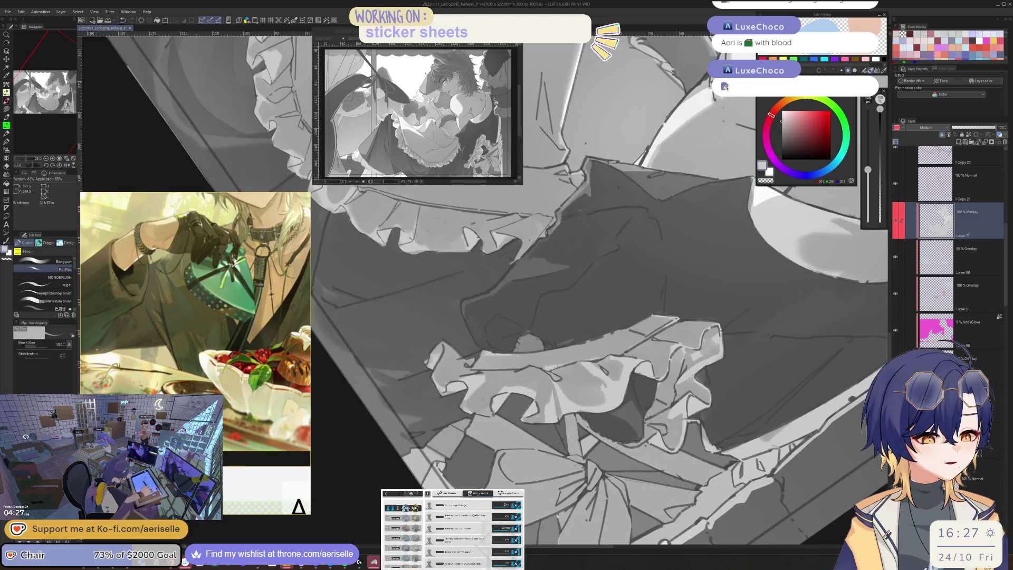
key(ctrl+plus)
Clean up the frilled ribbon's edges with a size-12 Eraser (Hard) from a rotated, mirrored view
key(bracketright)
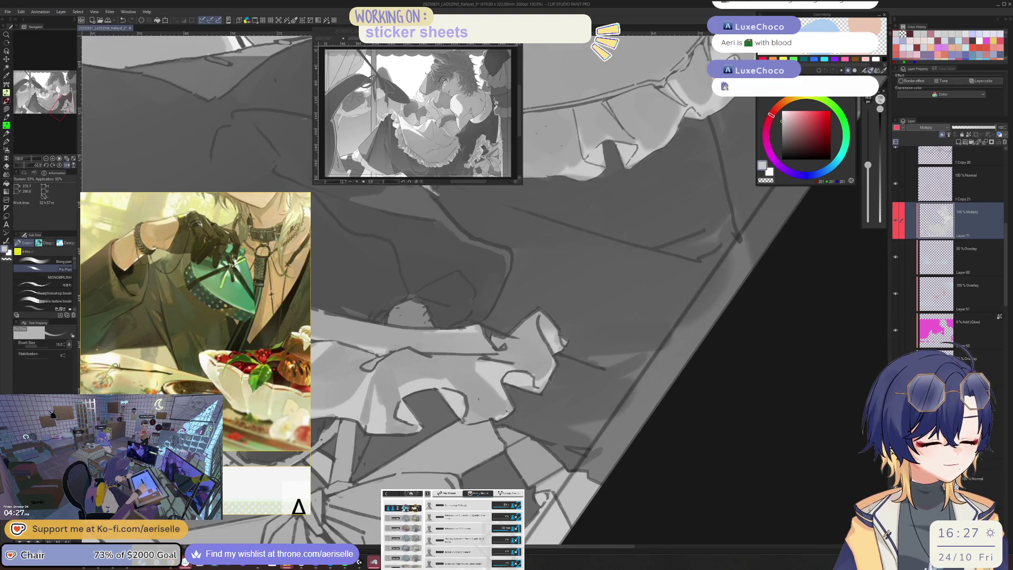
key(minus)
key(minus)
key(minus)
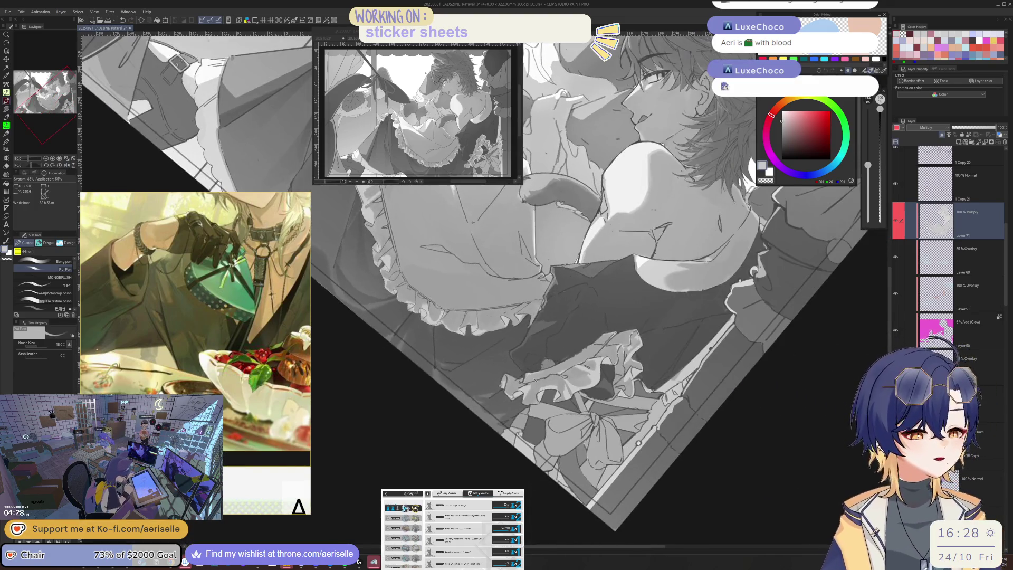
key(h)
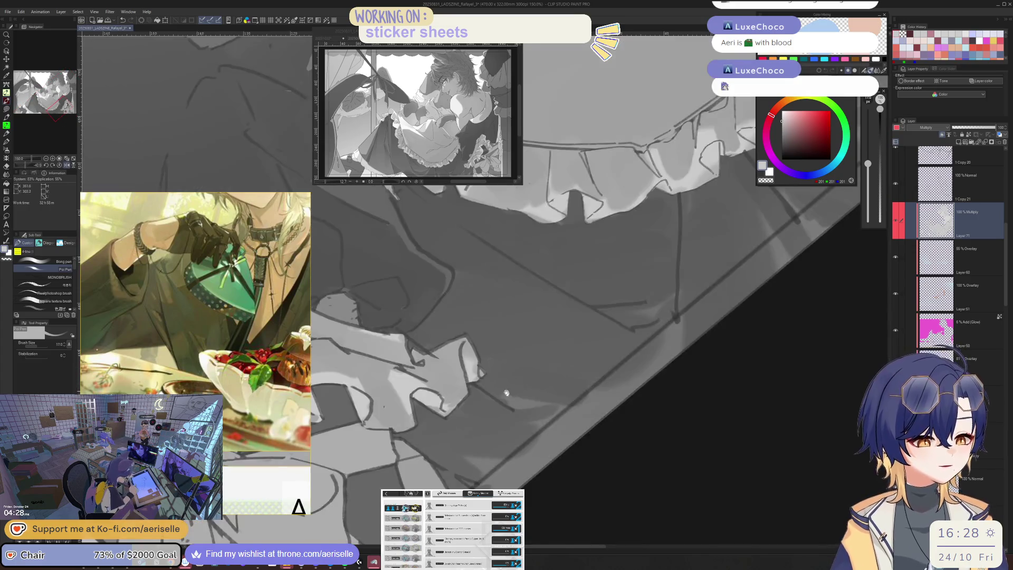
key(e)
key(bracketright)
key(bracketright)
key(bracketright)
key(bracketleft)
key(bracketleft)
key(bracketleft)
key(minus)
key(minus)
key(minus)
key(plus)
key(plus)
key(plus)
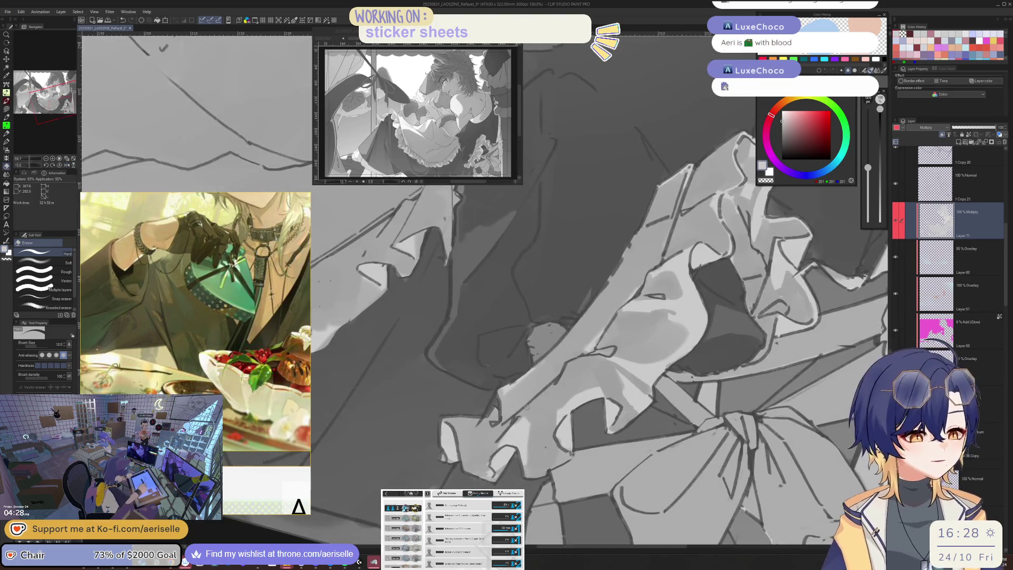
drag(526, 406, 820, 193)
key(minus)
key(minus)
key(minus)
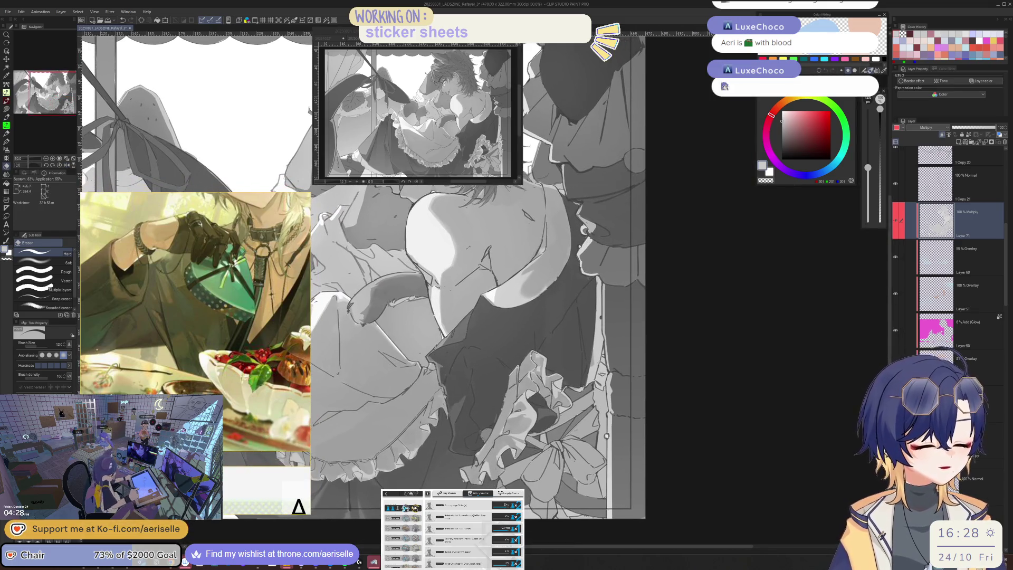
With the pen at size 50, paint dark shading onto the chest ruffles near the bow
key(plus)
key(plus)
key(plus)
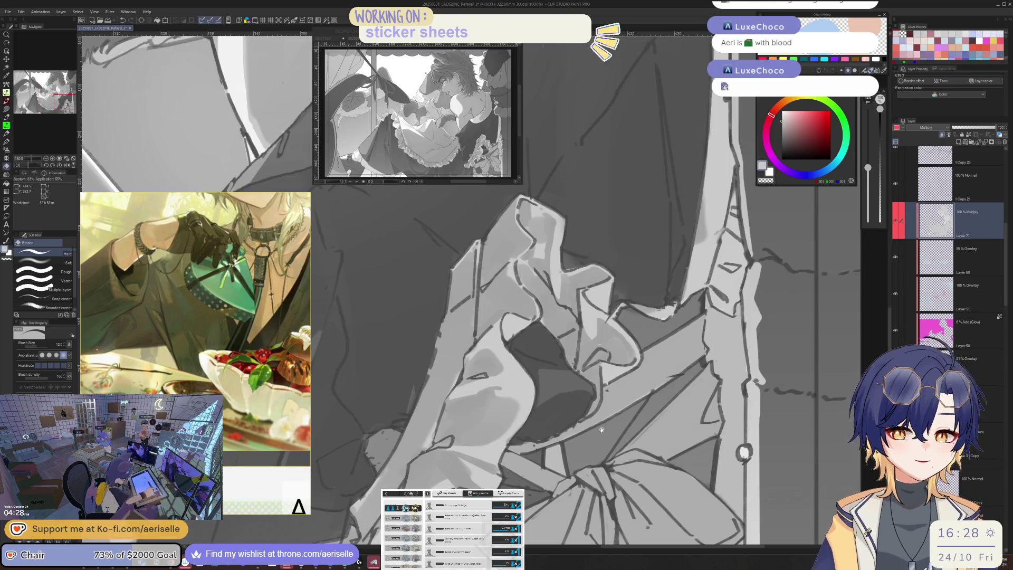
key(p)
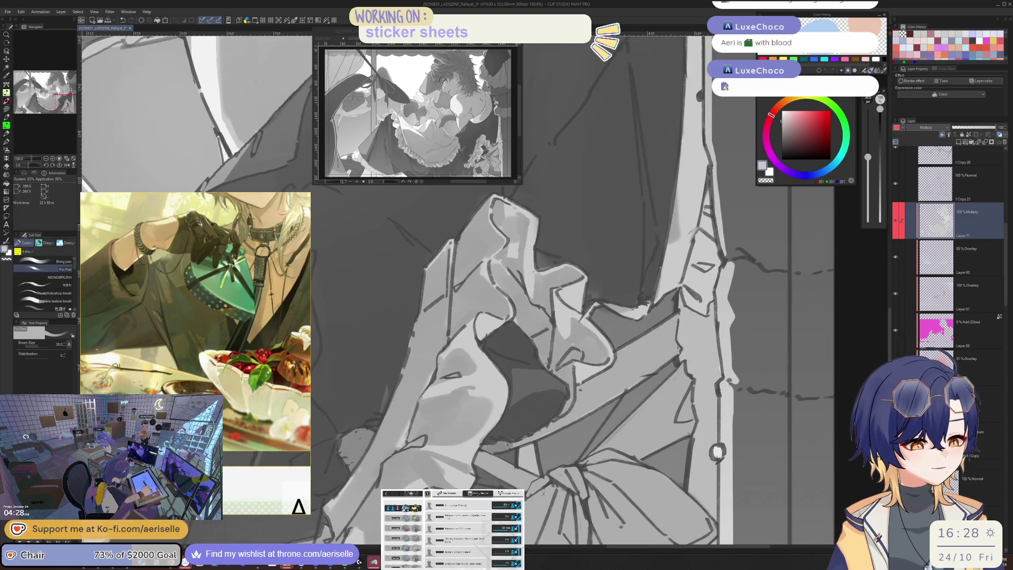
key(bracketright)
key(bracketright)
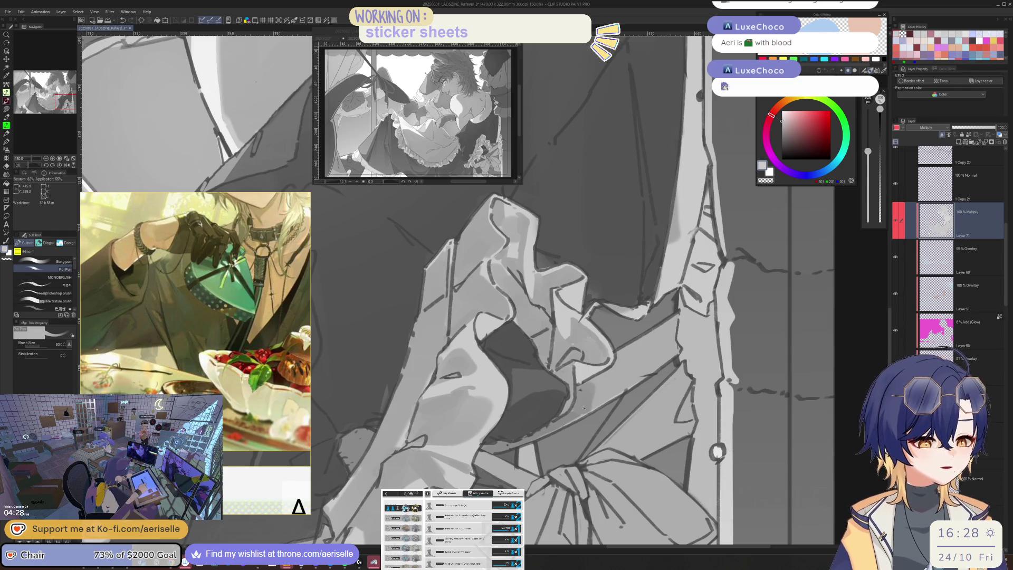
key(minus)
key(minus)
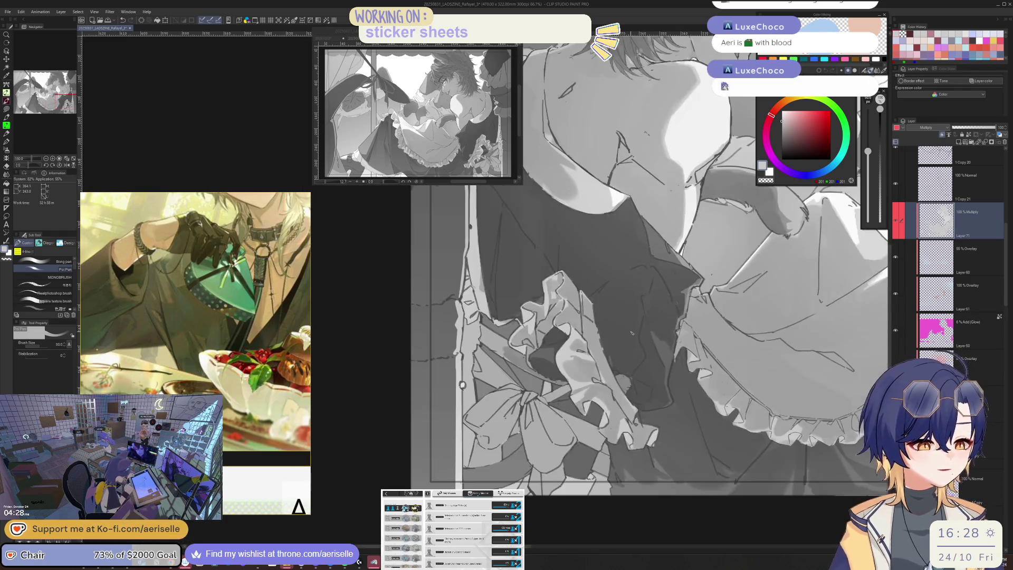
key(plus)
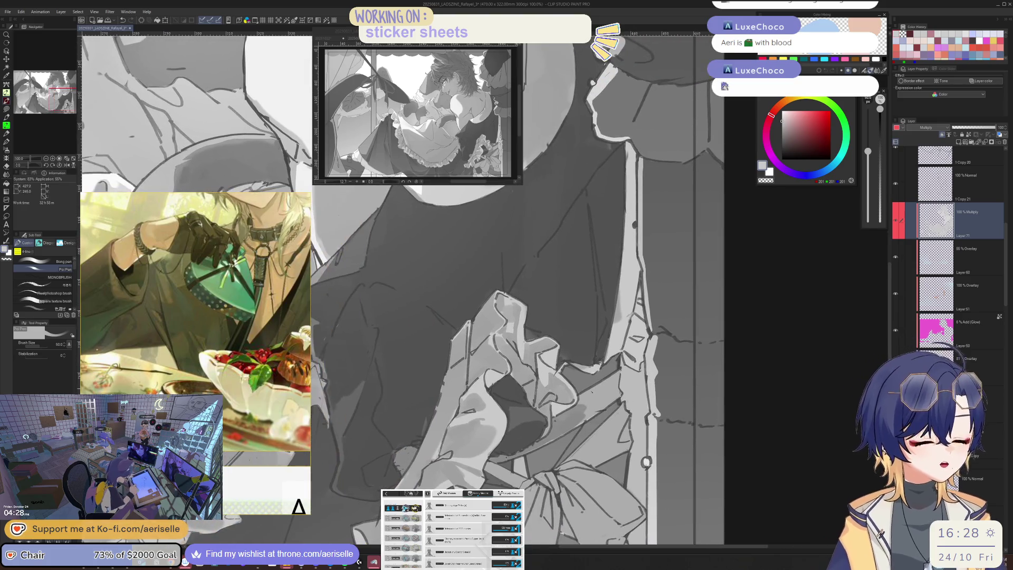
key(bracketleft)
key(bracketleft)
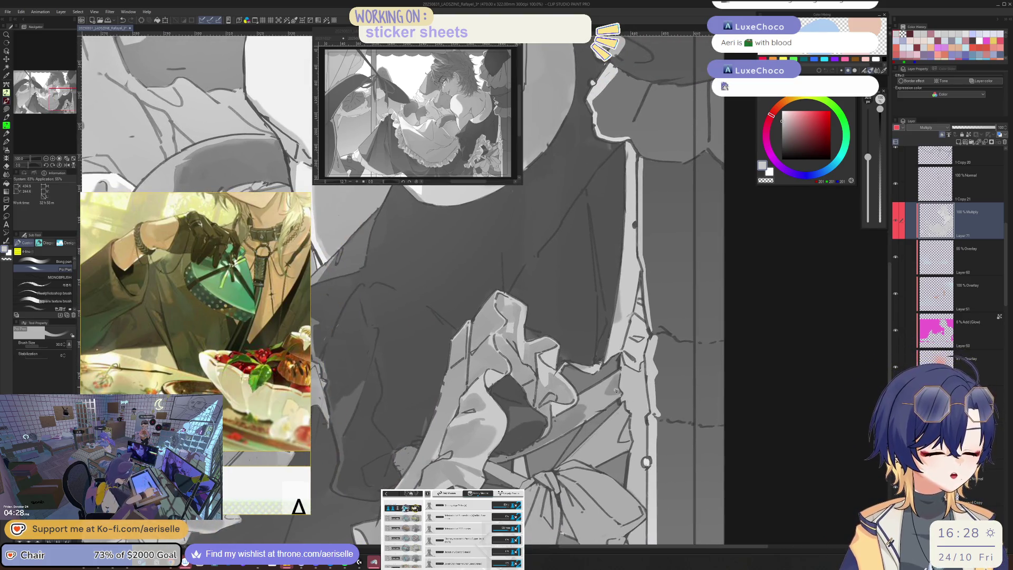
key(bracketright)
mouse_move(612, 391)
mouse_down()
mouse_move(585, 404)
mouse_move(617, 414)
mouse_up()
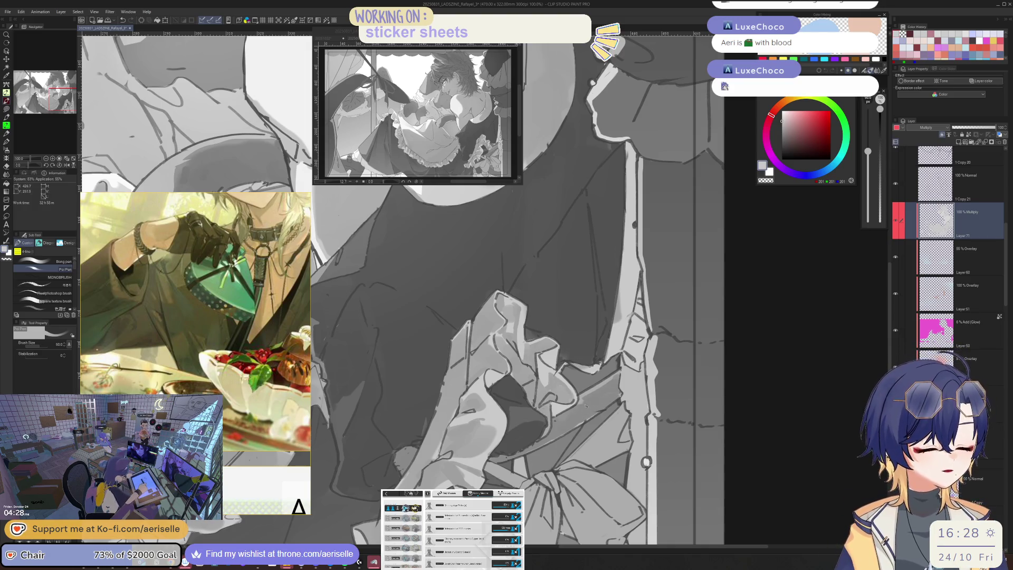
Draw a dark line down the collar edge, redoing it shorter after an overextended stroke
scroll(597, 408, up, 2)
scroll(609, 358, down, 2)
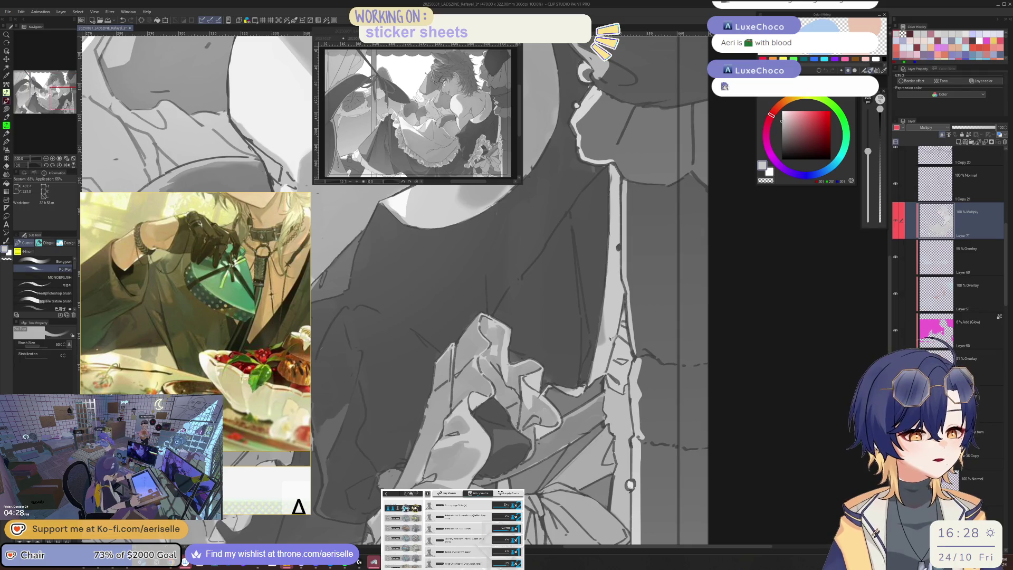
key(e)
key(p)
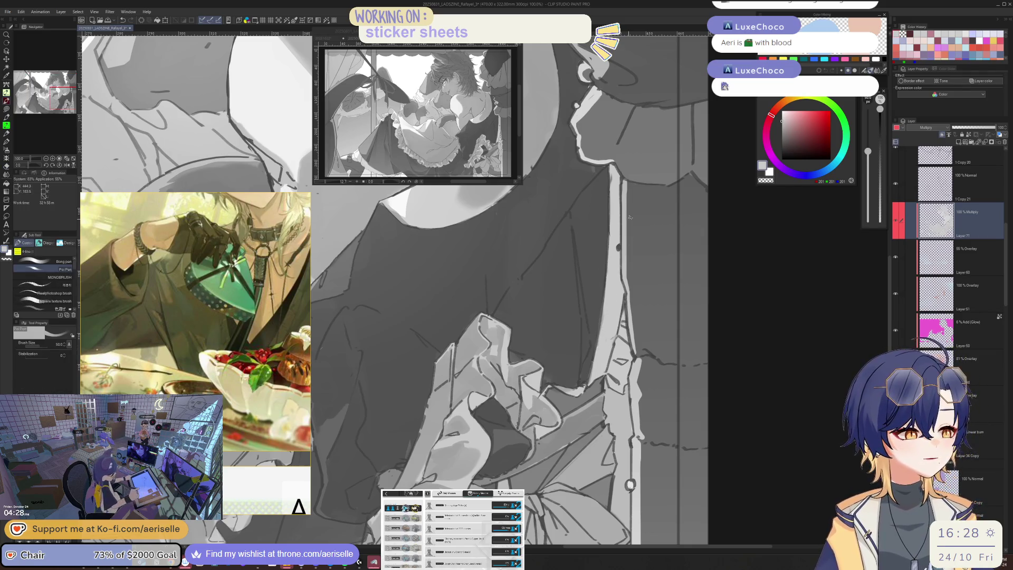
drag(618, 168, 612, 301)
key(ctrl+z)
drag(618, 170, 612, 288)
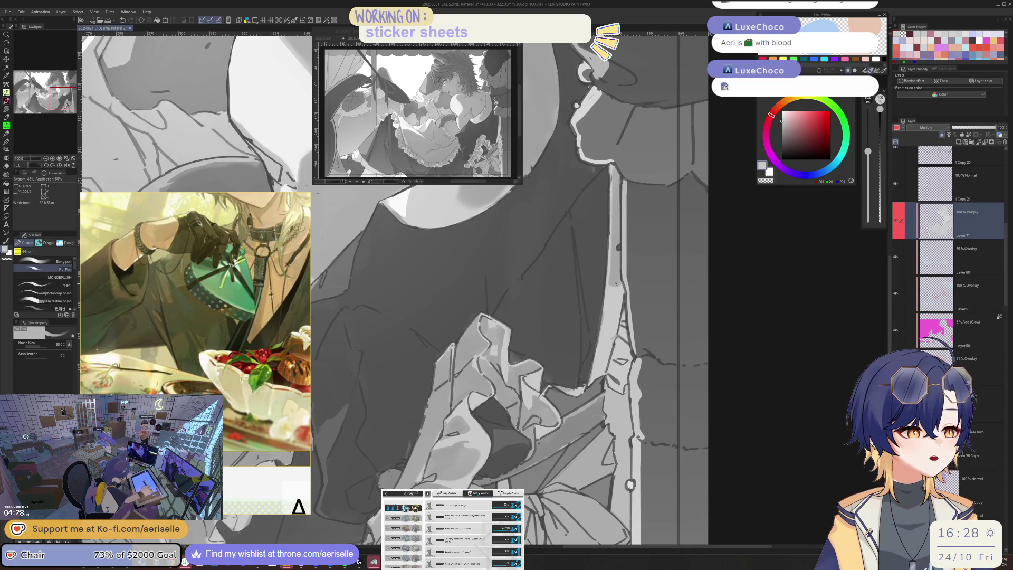
Sketch dark strokes along the skirt edge, then reduce the brush to size 25
scroll(625, 247, up, 3)
scroll(633, 237, down, 3)
scroll(639, 230, down, 3)
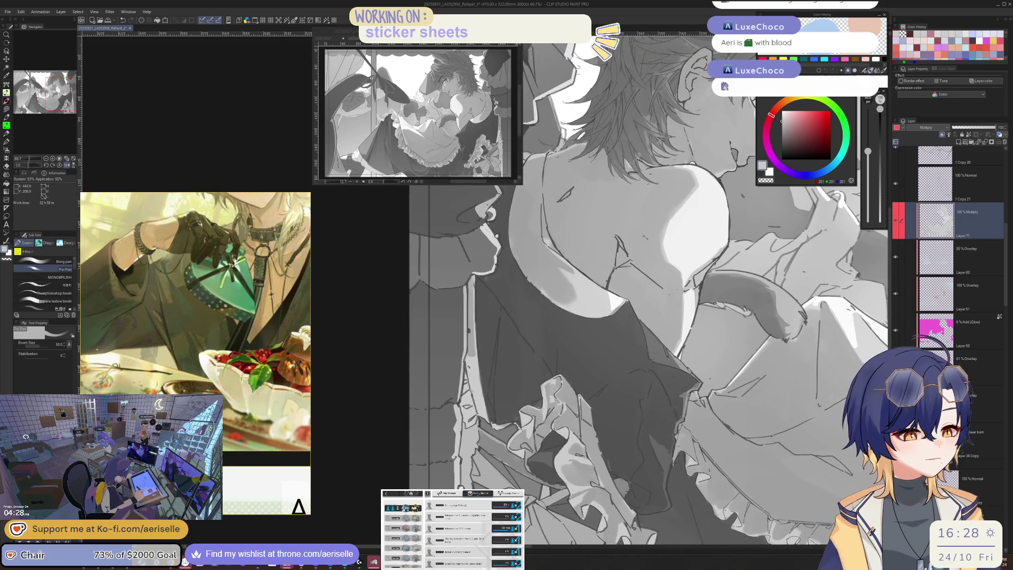
drag(464, 355, 484, 421)
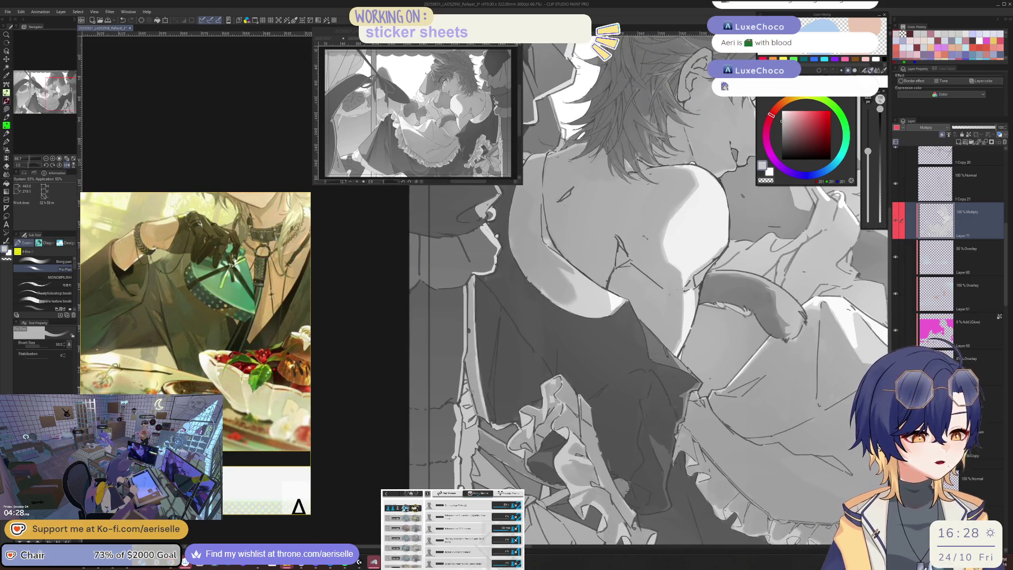
key(bracketleft)
key(bracketleft)
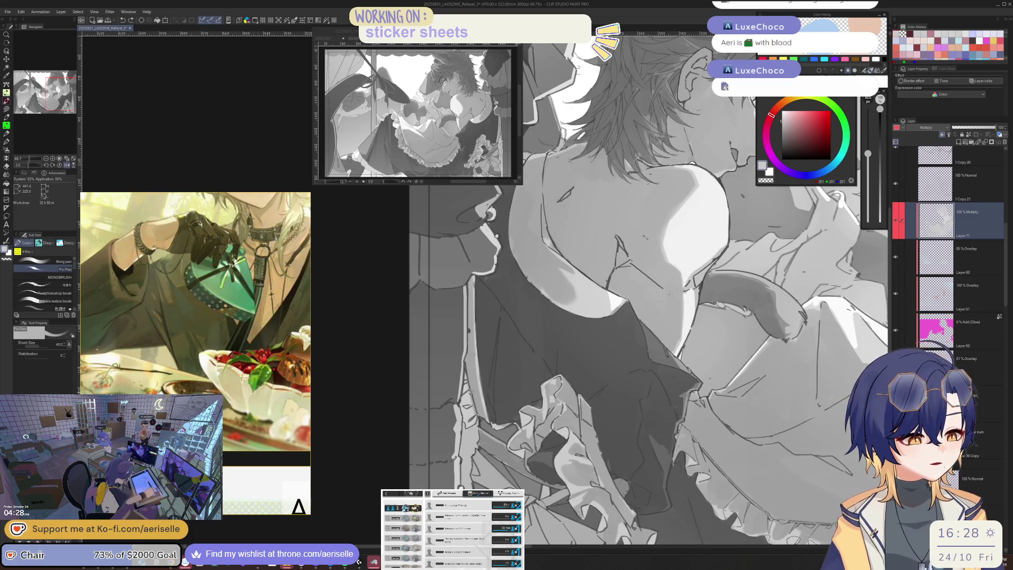
scroll(448, 396, up, 4)
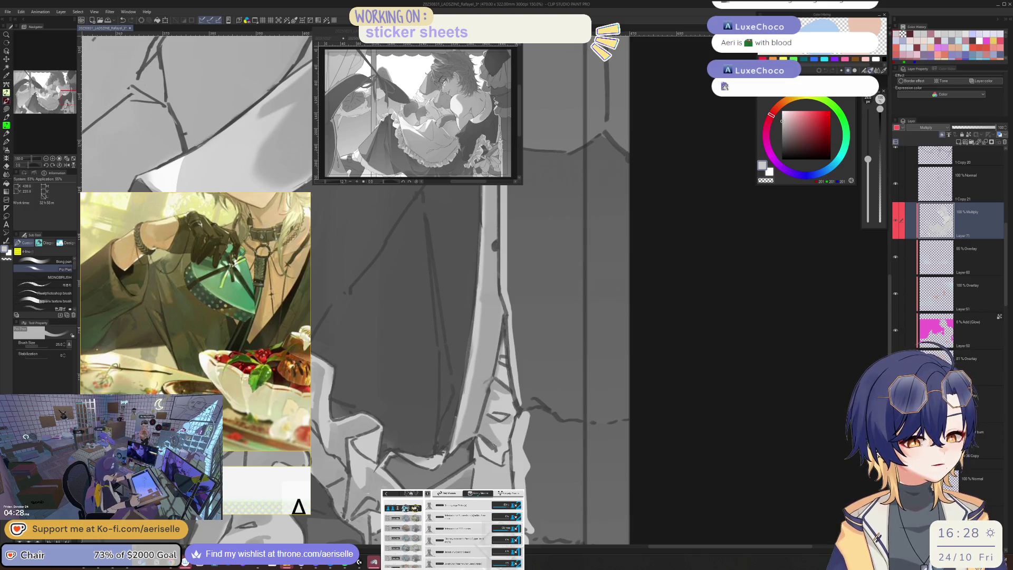
Check the figure in mirrored view at different zooms, then flip back with brush at 25
key(h)
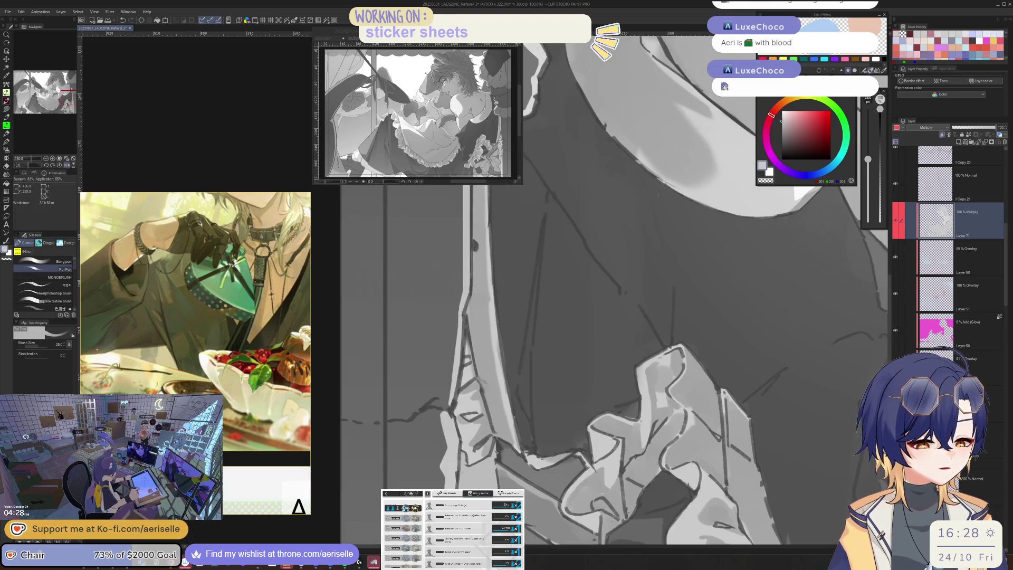
key(ctrl+minus)
key(ctrl+minus)
key(ctrl+minus)
key(ctrl+plus)
key(ctrl+plus)
key(ctrl+plus)
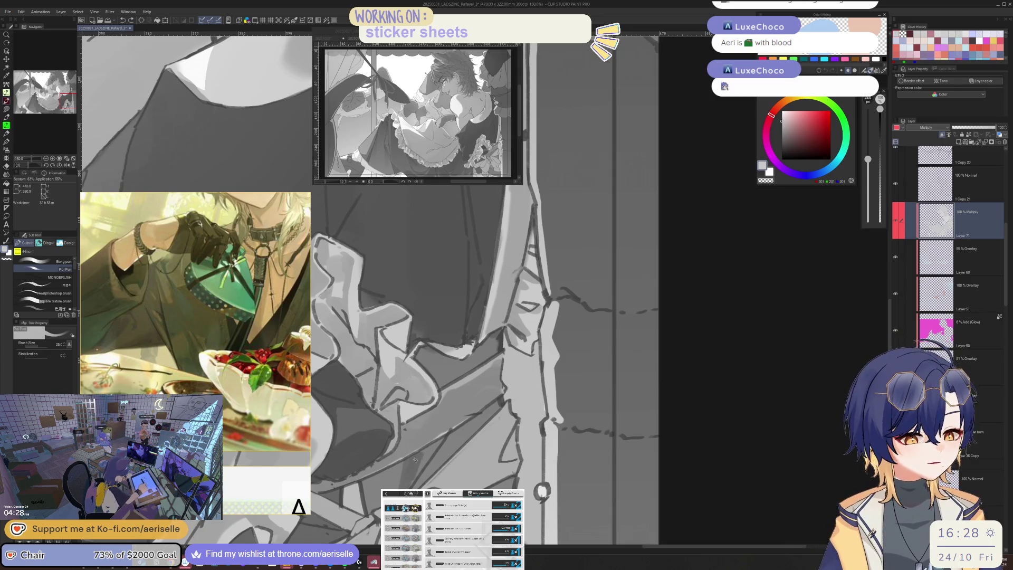
key(bracketleft)
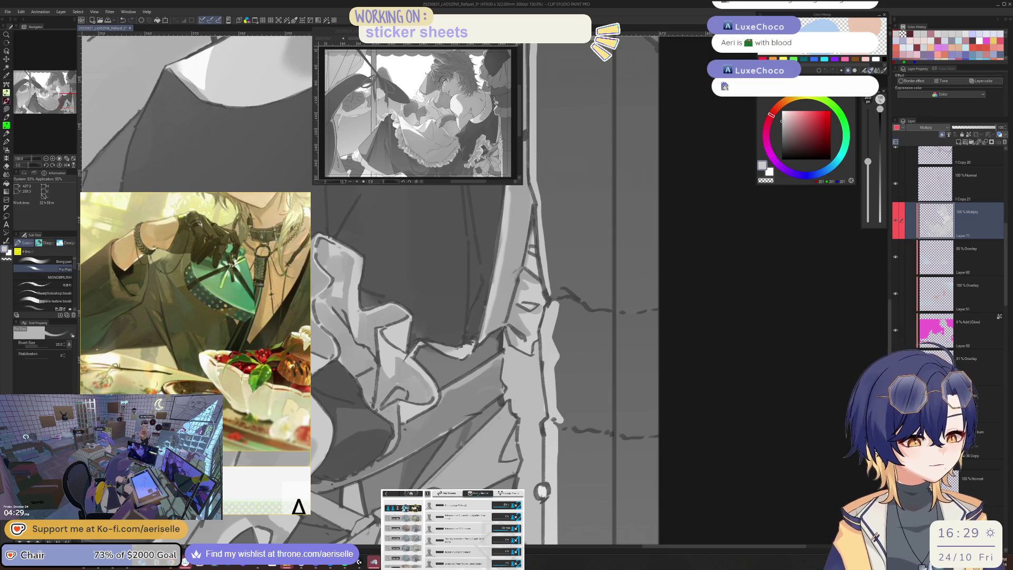
key(ctrl+minus)
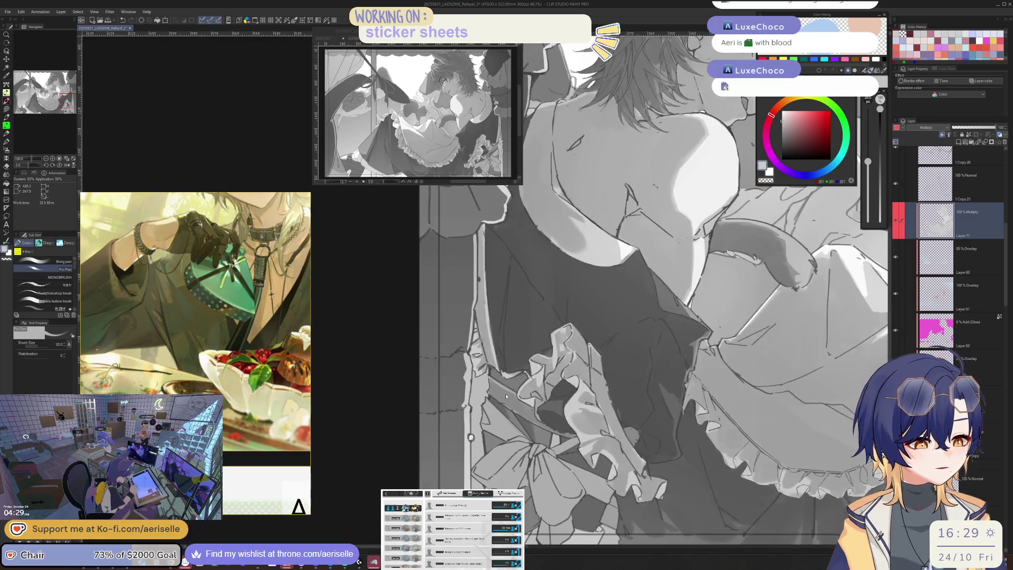
key(ctrl+plus)
key(ctrl+plus)
key(bracketright)
key(bracketright)
key(bracketright)
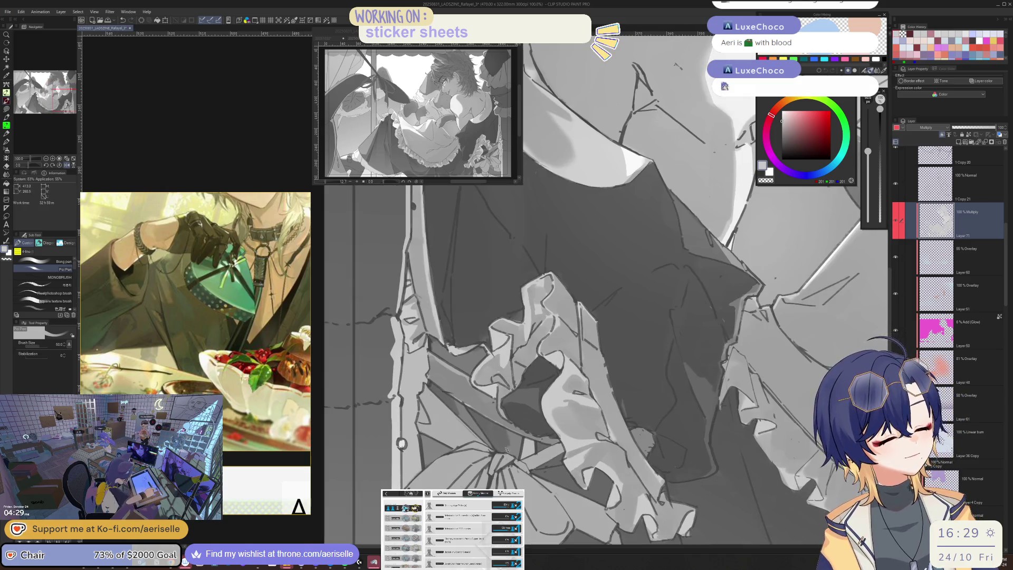
key(h)
key(bracketleft)
key(bracketleft)
key(bracketleft)
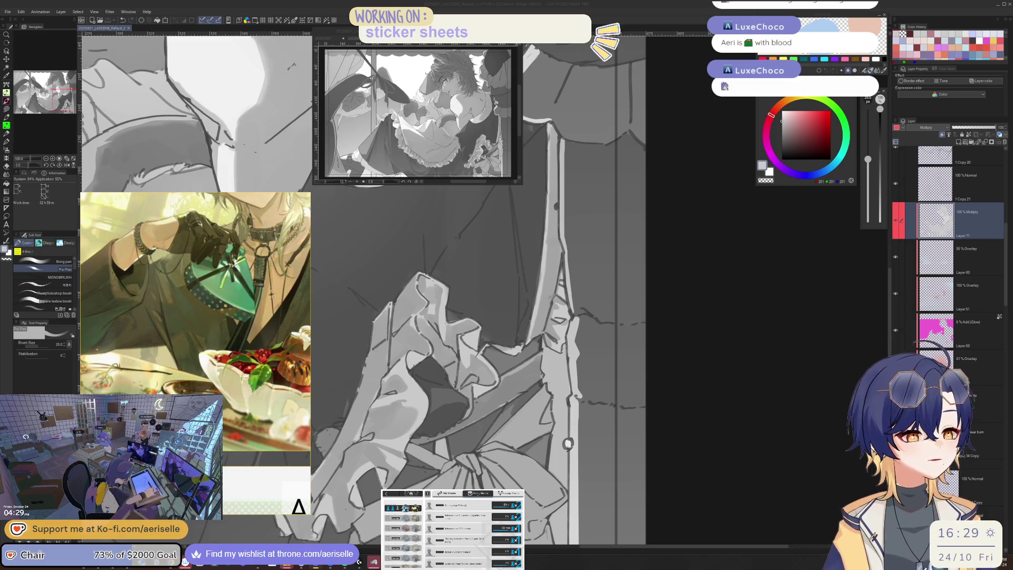
Show the Color layer so the maid displays purple hair, pink bow and red strawberries
click(714, 299)
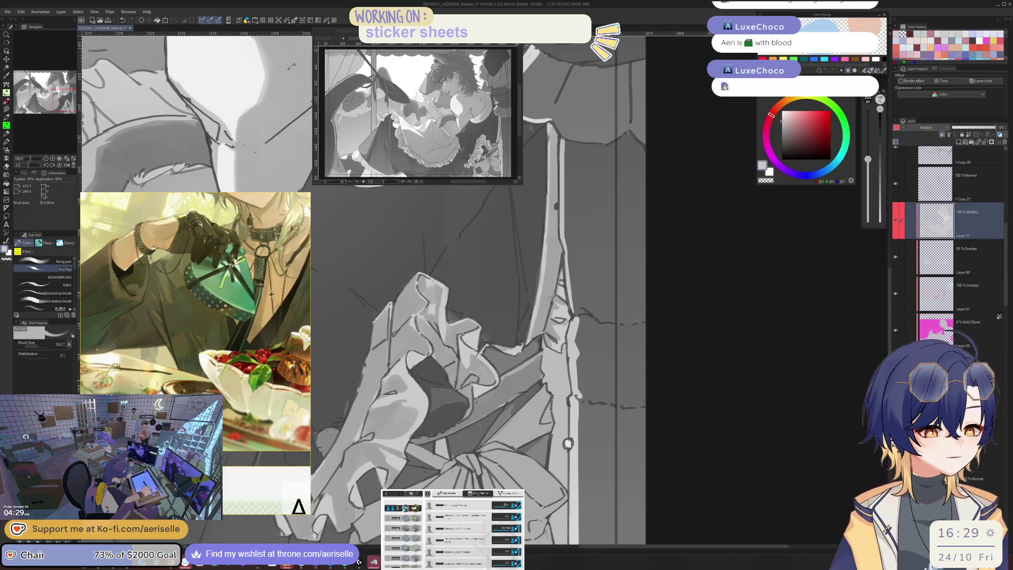
scroll(507, 365, up, 3)
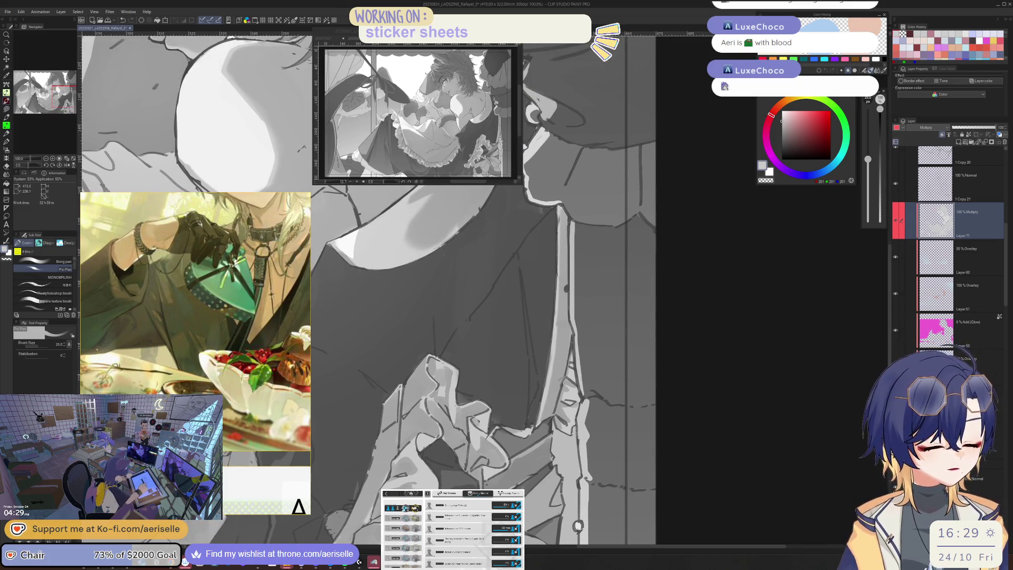
scroll(475, 422, down, 5)
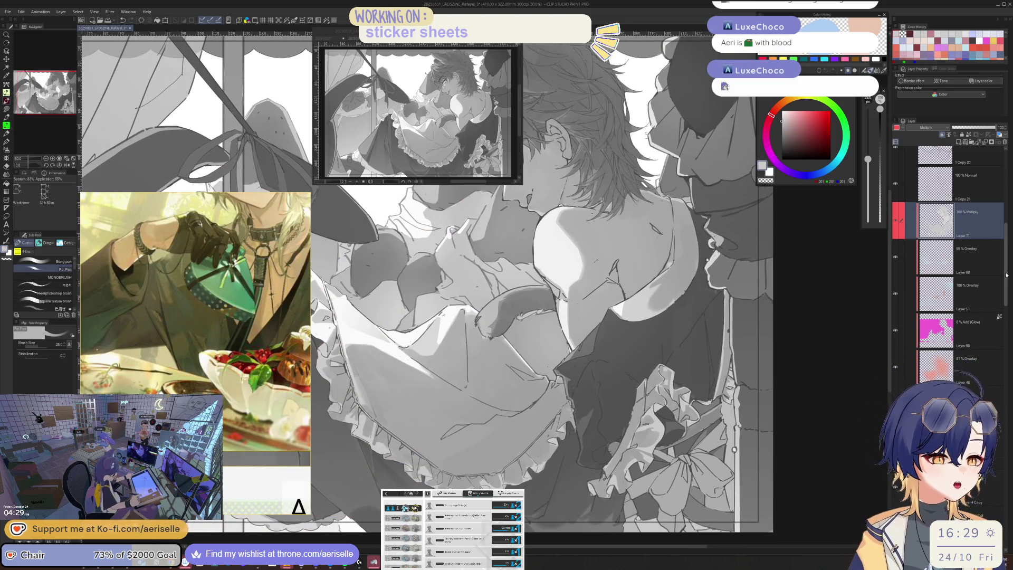
scroll(897, 205, up, 5)
click(897, 204)
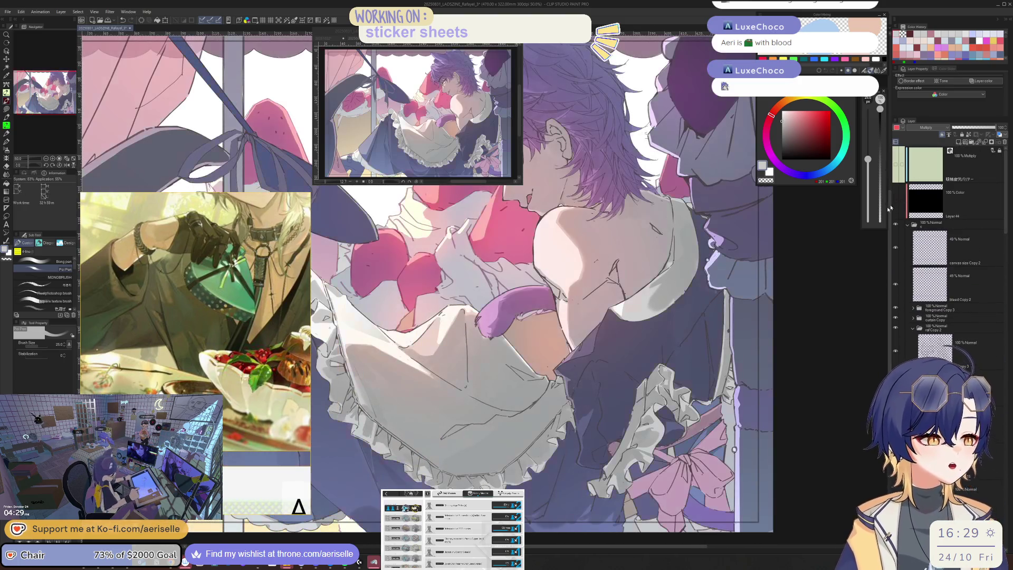
Toggle Layer 71 to compare its shading, then hide the colour layer for greyscale
scroll(789, 276, down, 2)
scroll(923, 200, down, 5)
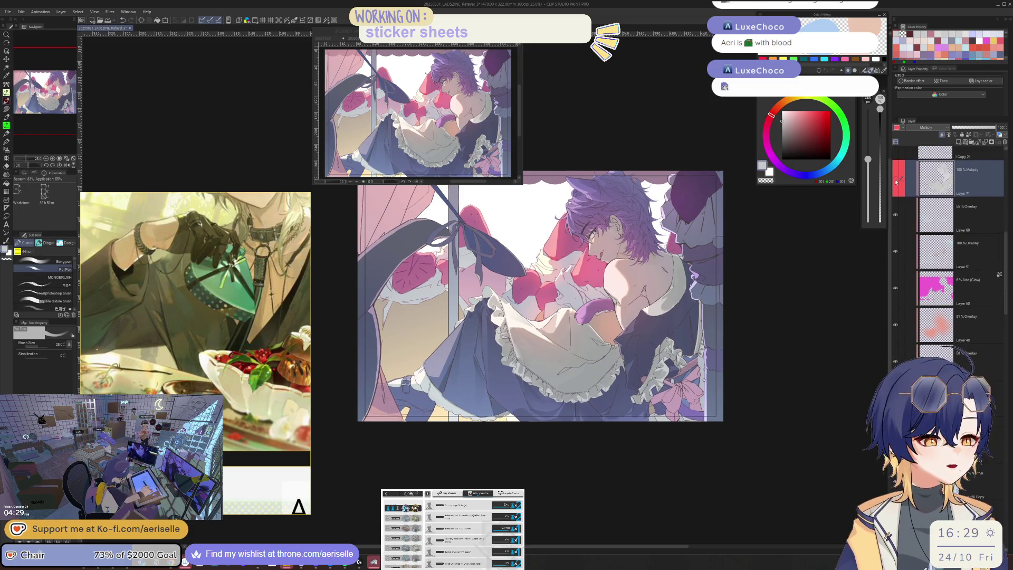
click(895, 182)
click(896, 183)
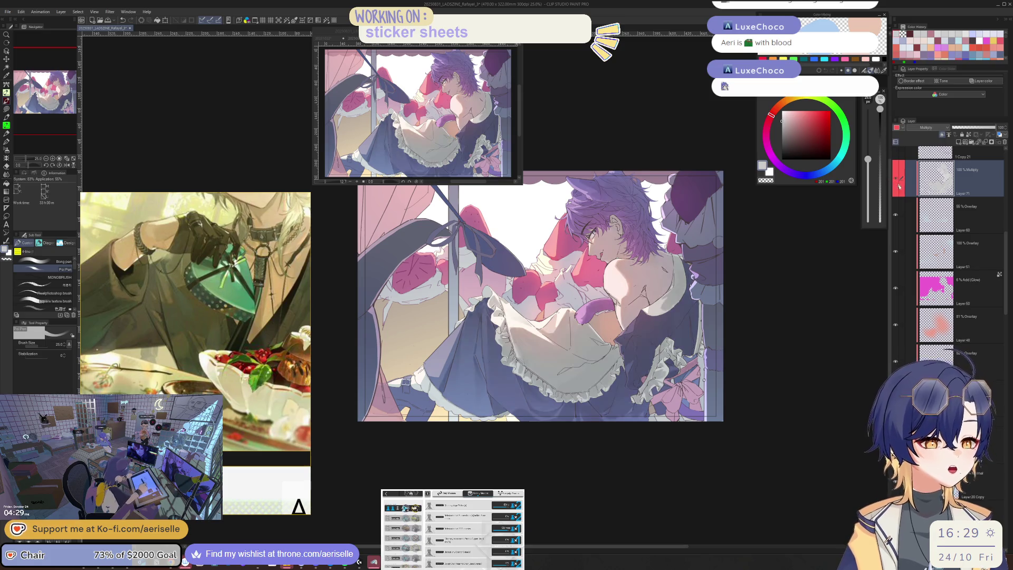
scroll(976, 263, up, 10)
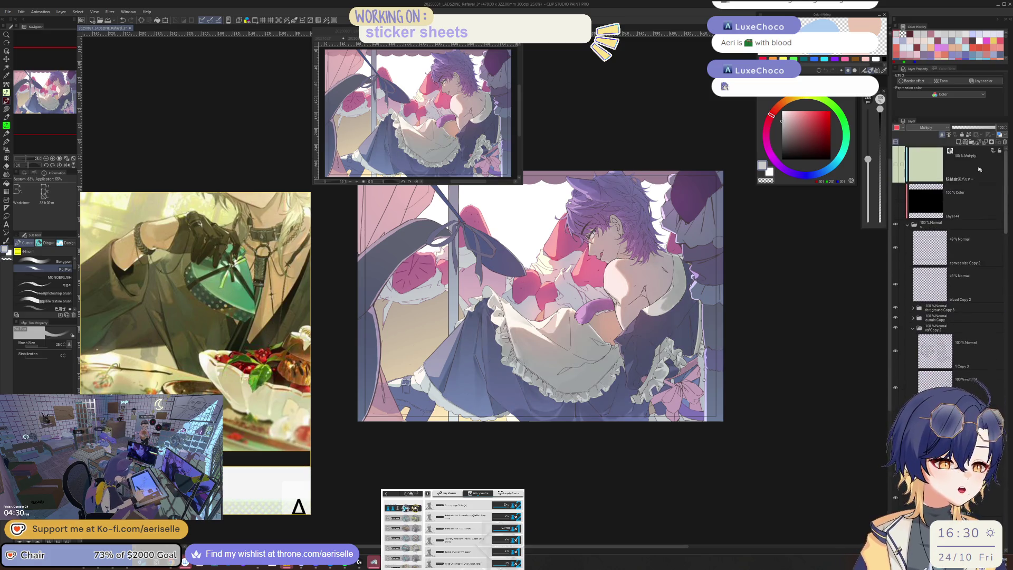
click(895, 200)
scroll(607, 412, up, 6)
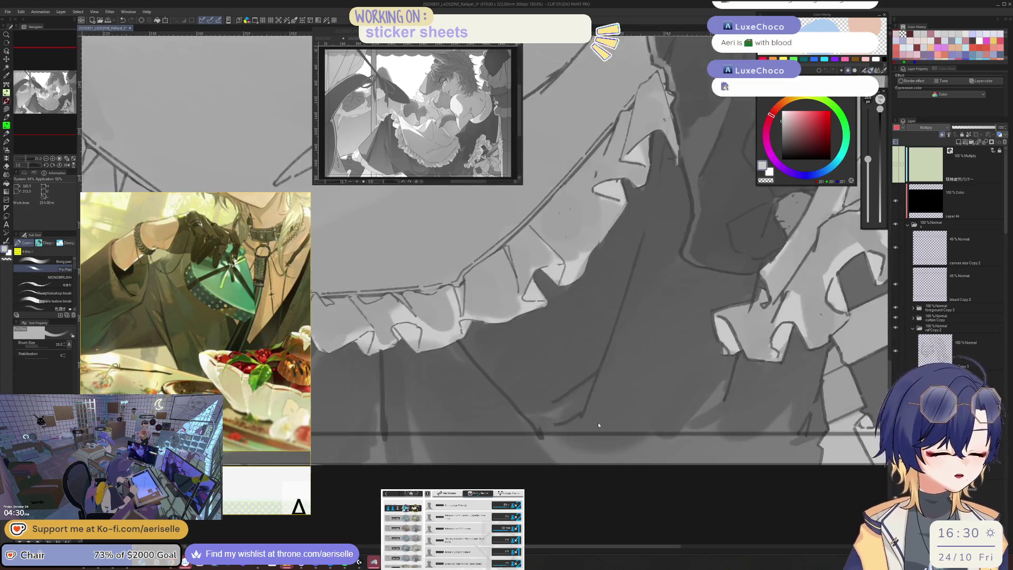
Check the ruffles mirrored, leave the canvas unmirrored and zoomed out, and bring up Eagle
key(bracketleft)
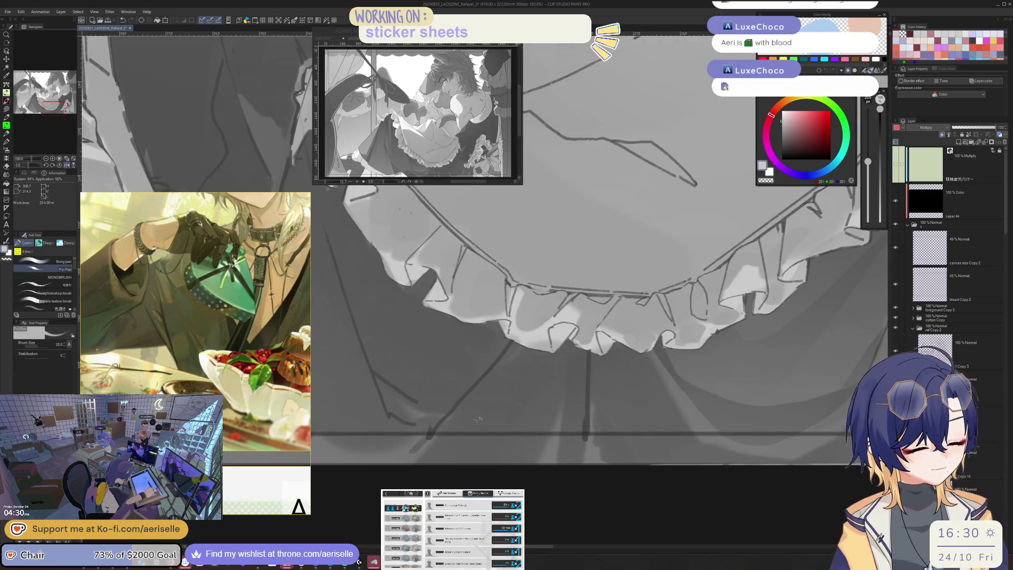
key(h)
key(bracketright)
key(bracketright)
key(h)
drag(545, 425, 476, 456)
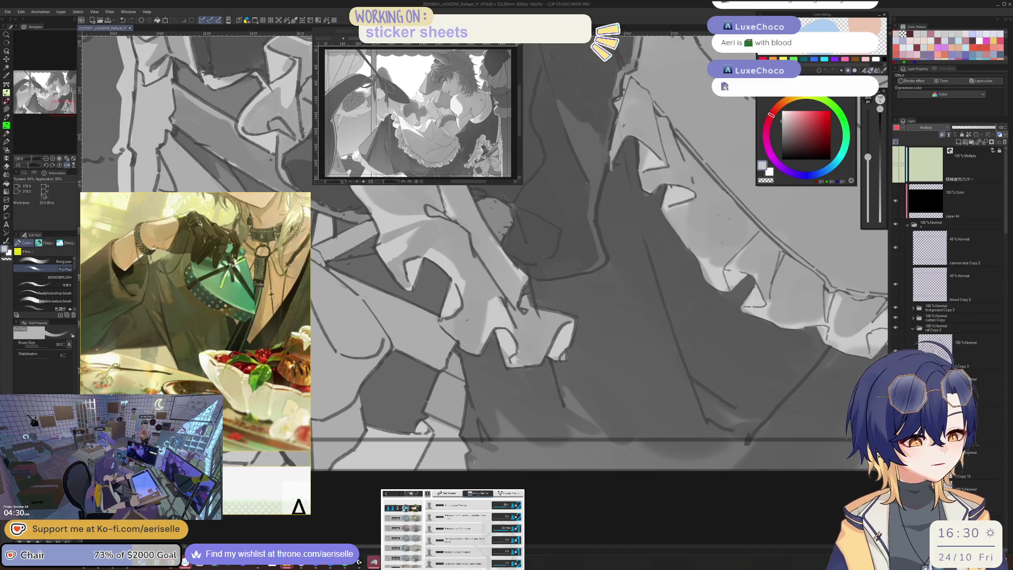
key(h)
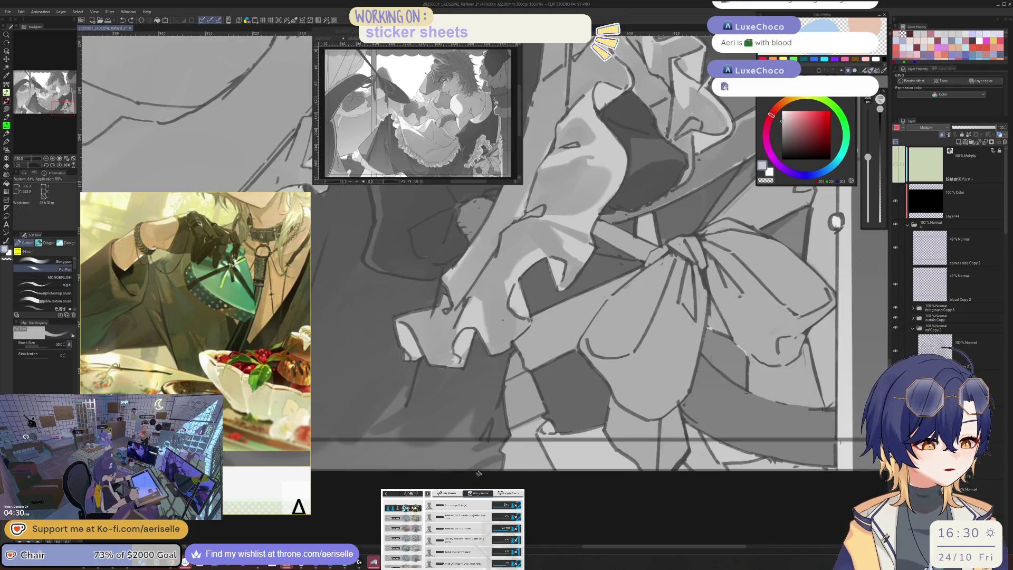
key(h)
key(ctrl+minus)
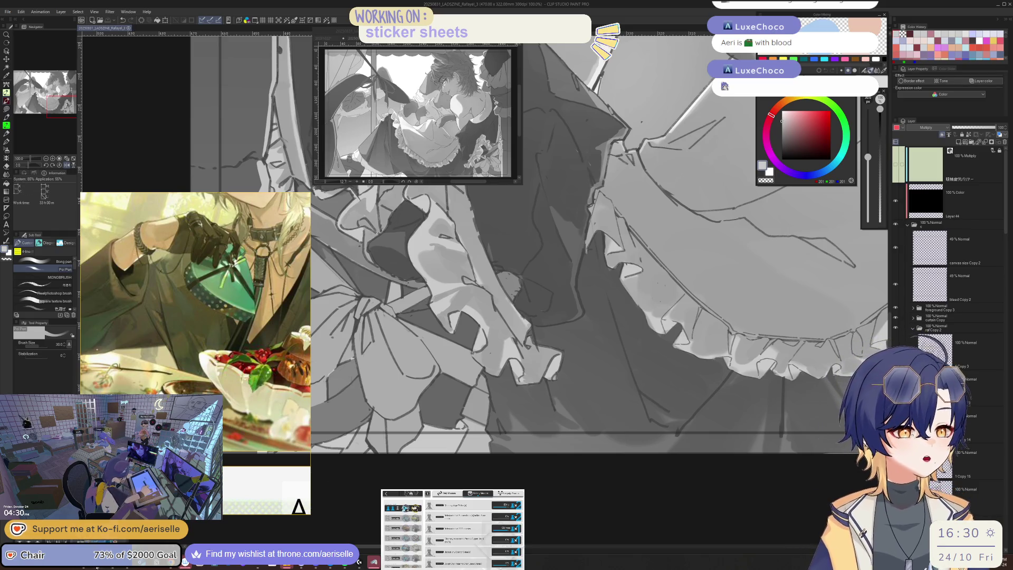
click(806, 560)
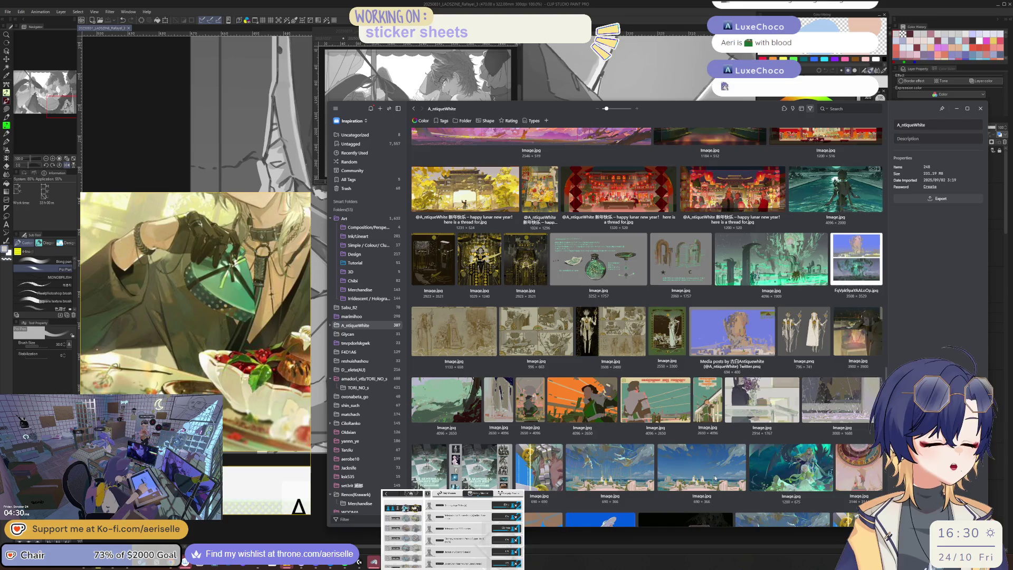
Switch to the Art folder and view details of the dark-haired portrait
scroll(528, 316, down, 5)
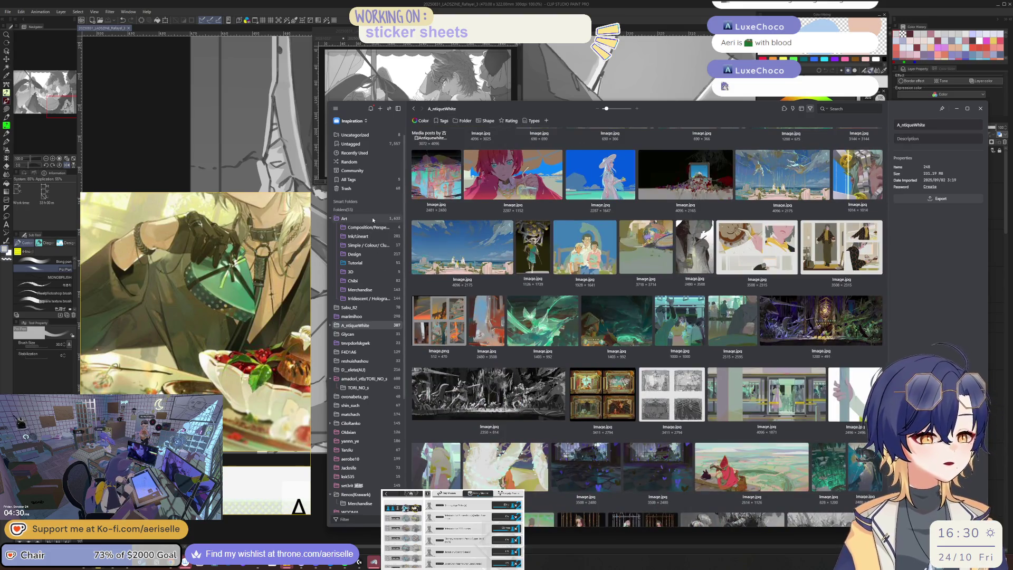
click(369, 219)
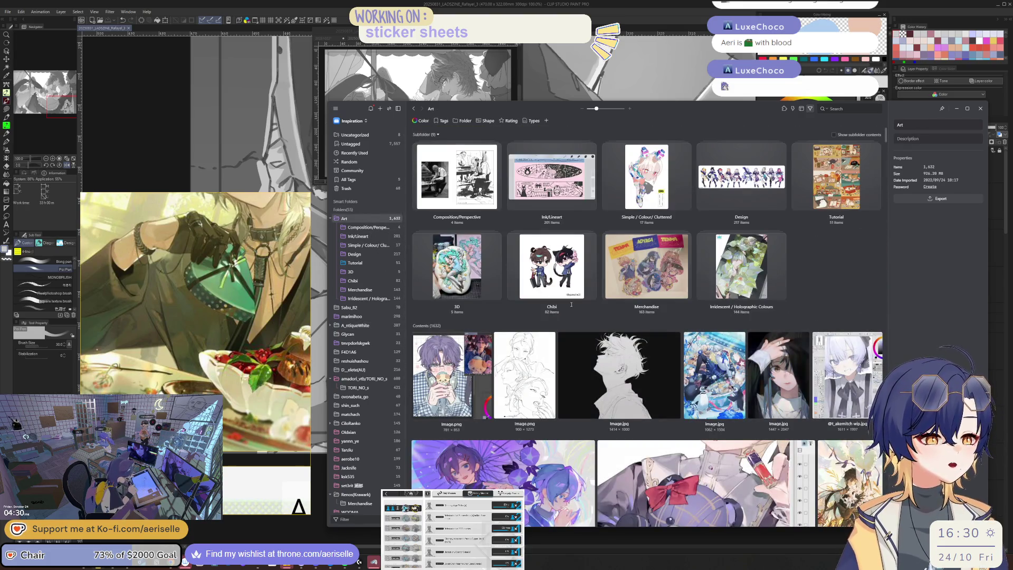
scroll(573, 324, down, 1)
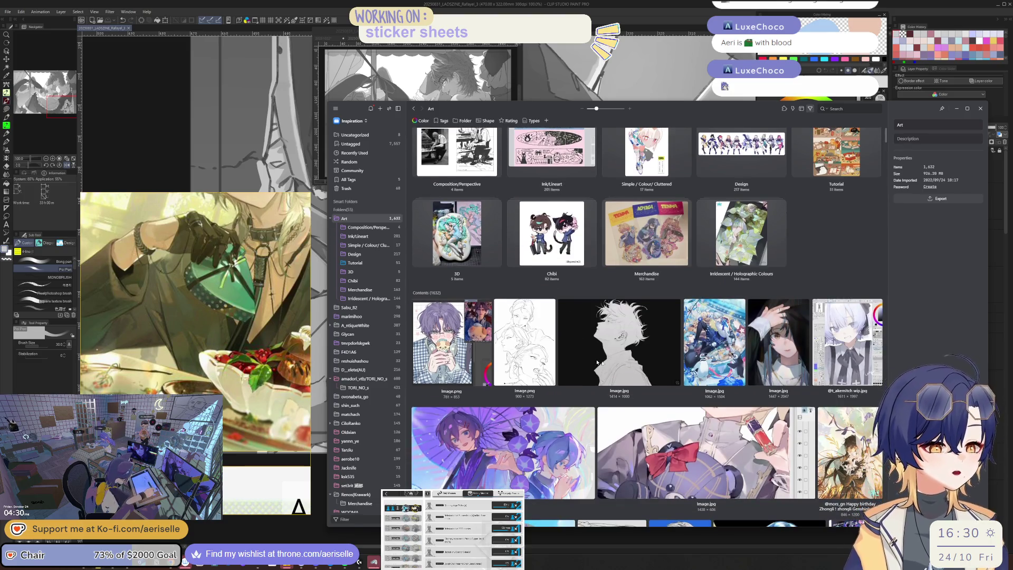
click(765, 338)
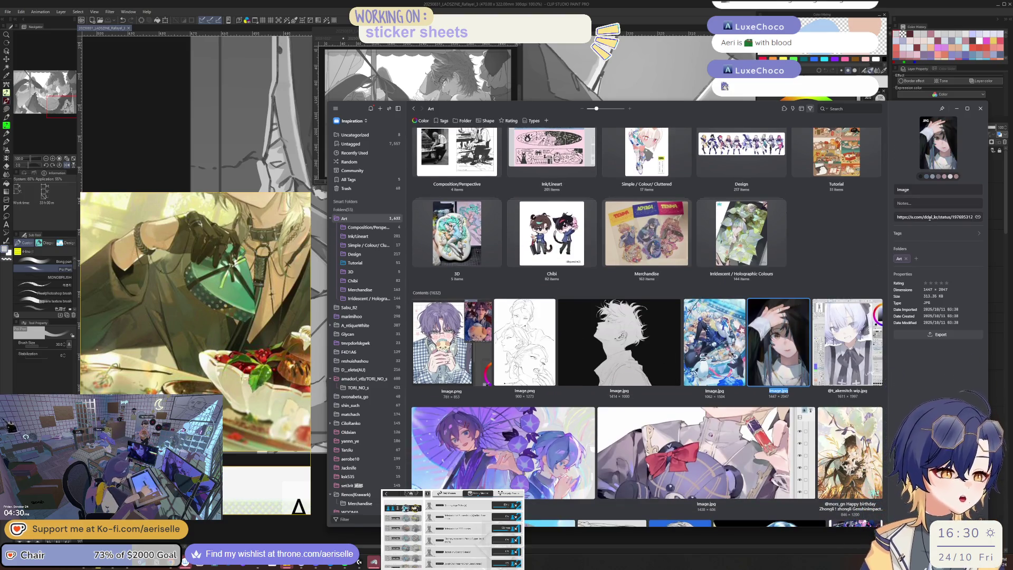
Search the library for an artist's handle, correcting the mistyped letters
click(835, 108)
text(dda)
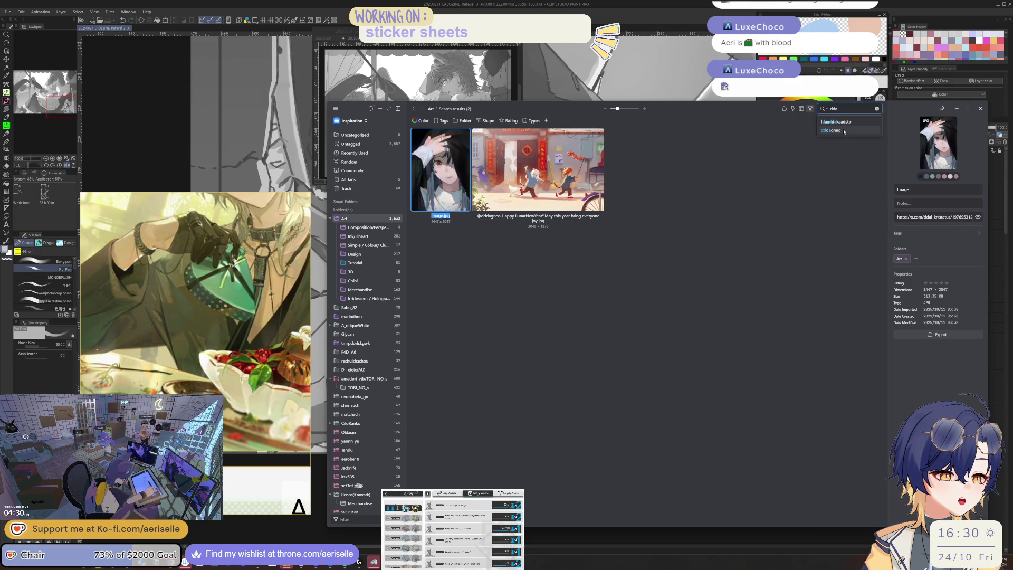
text(c)
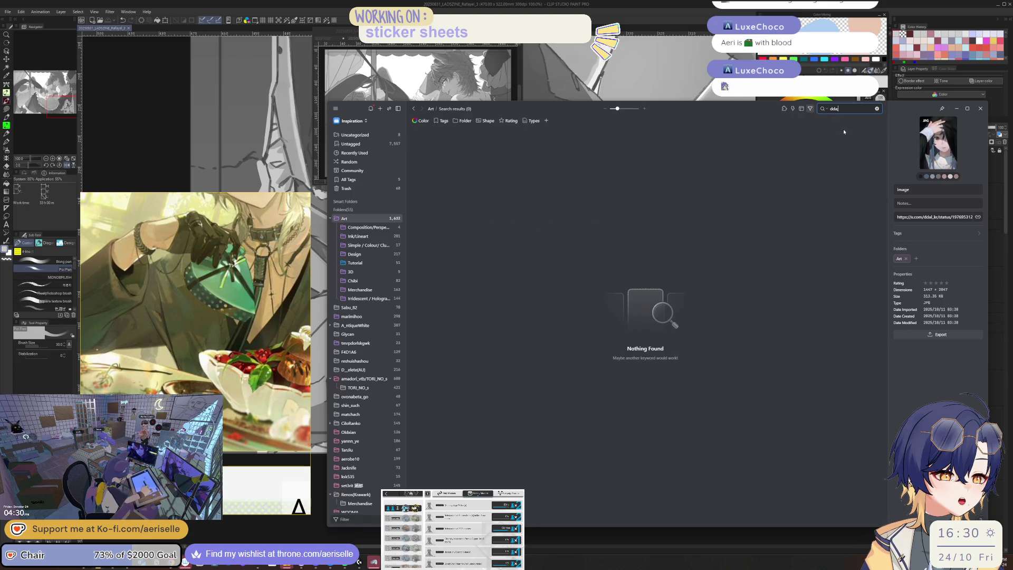
key(BackSpace)
text(c)
key(BackSpace)
text(c)
key(BackSpace)
text(l)
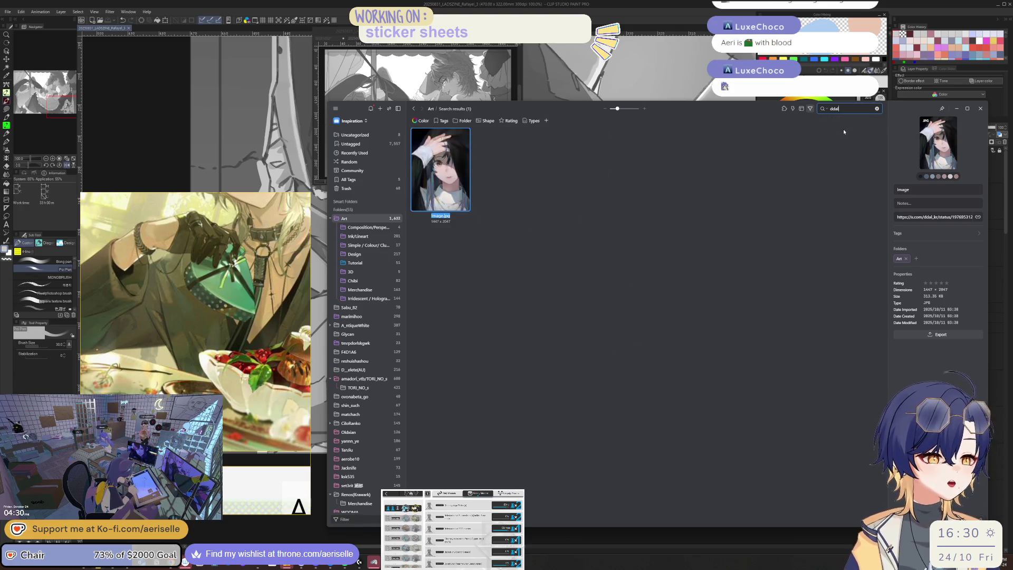
click(976, 221)
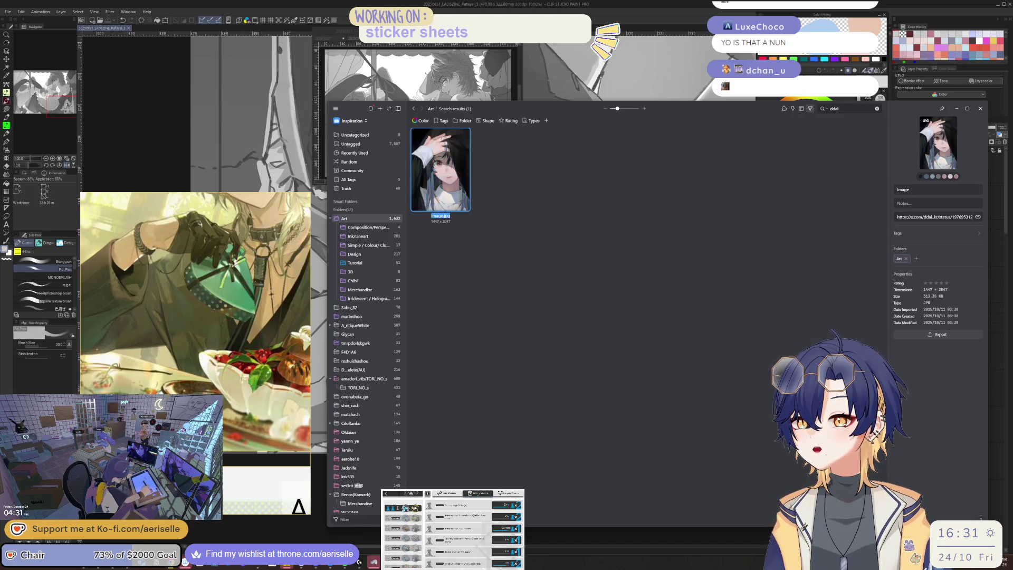
Import new reference illustrations into the Art folder, then hide Eagle to reveal the canvas
drag(1012, 222, 379, 222)
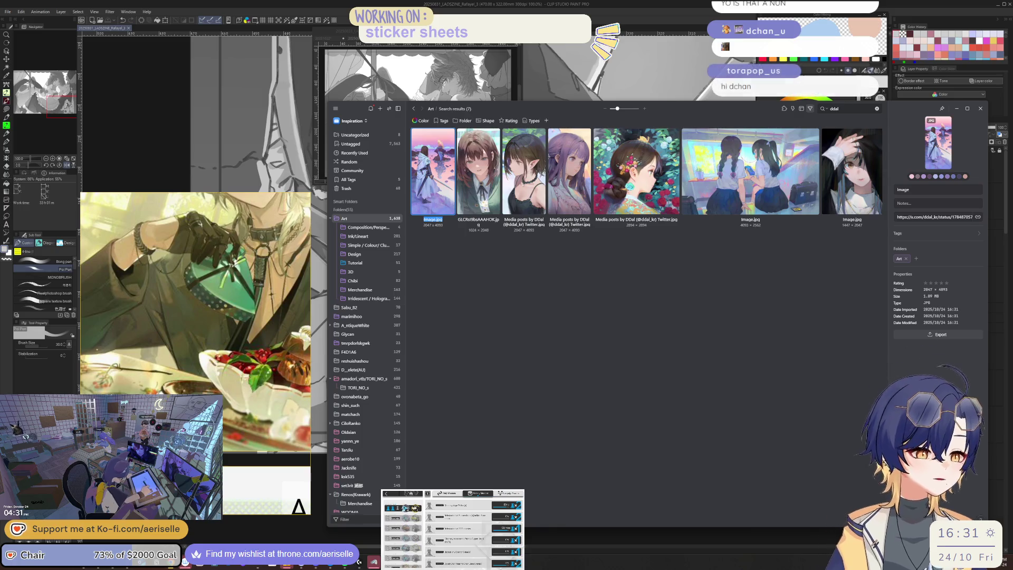
click(1005, 215)
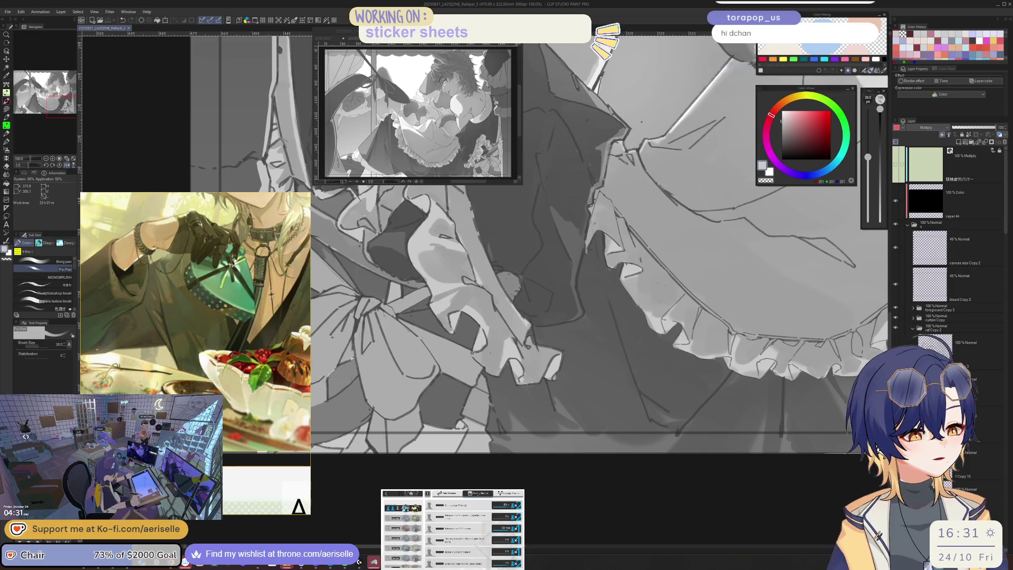
Pan to the bow and paint darker shading strokes across it
key(h)
mouse_move(575, 437)
mouse_down()
mouse_move(545, 475)
mouse_move(555, 493)
mouse_up()
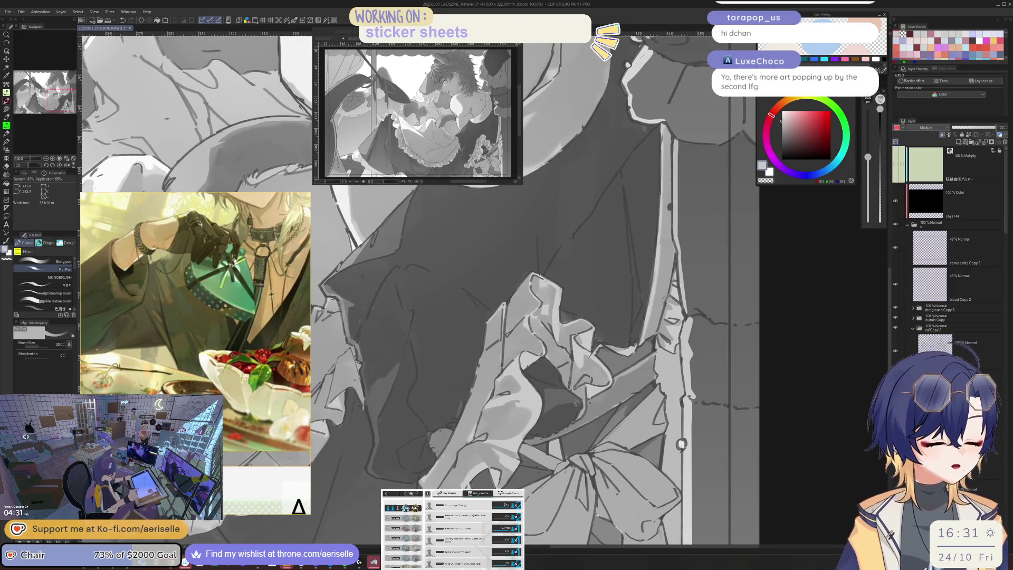
key(h)
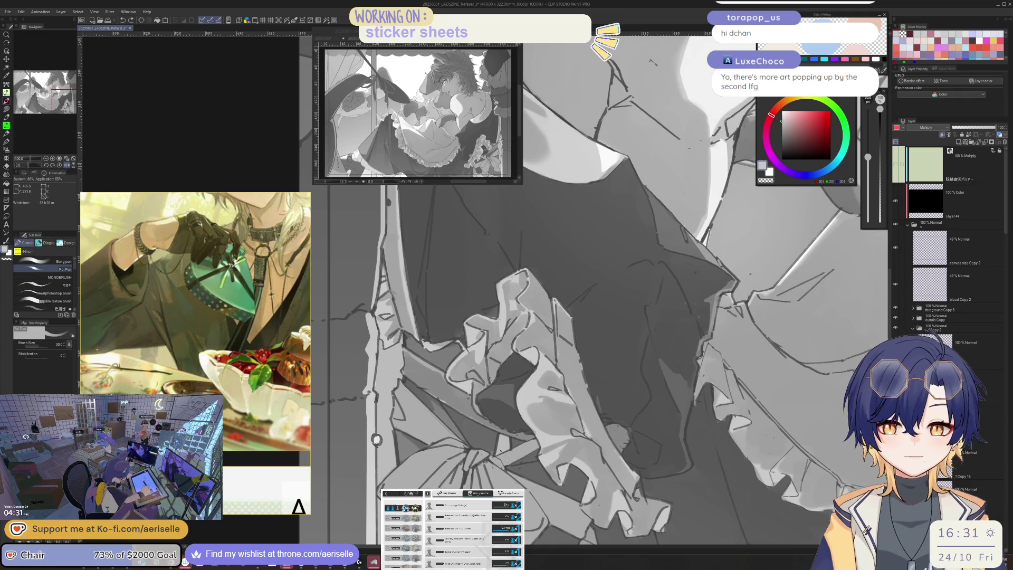
drag(508, 431, 525, 437)
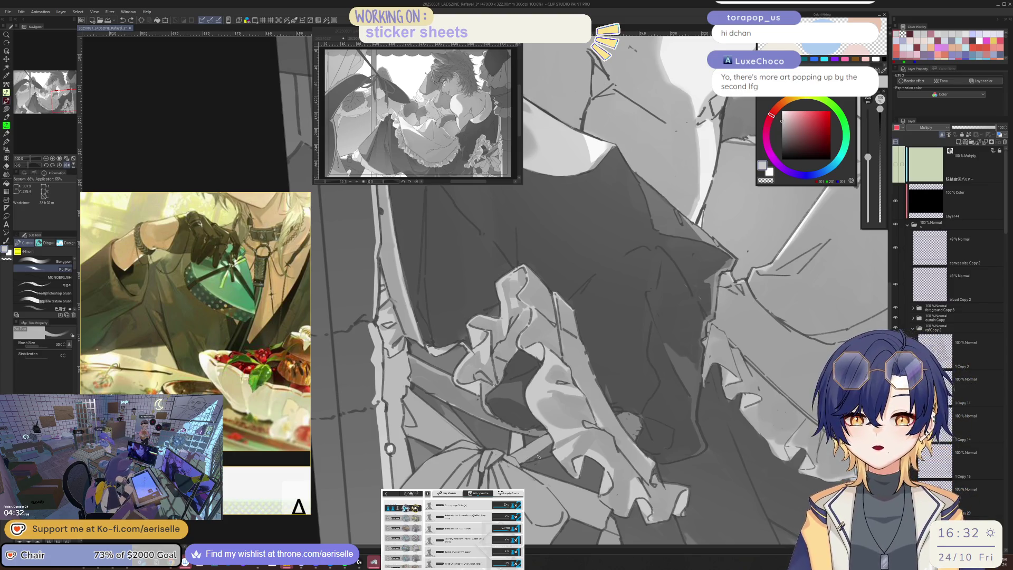
scroll(519, 454, up, 2)
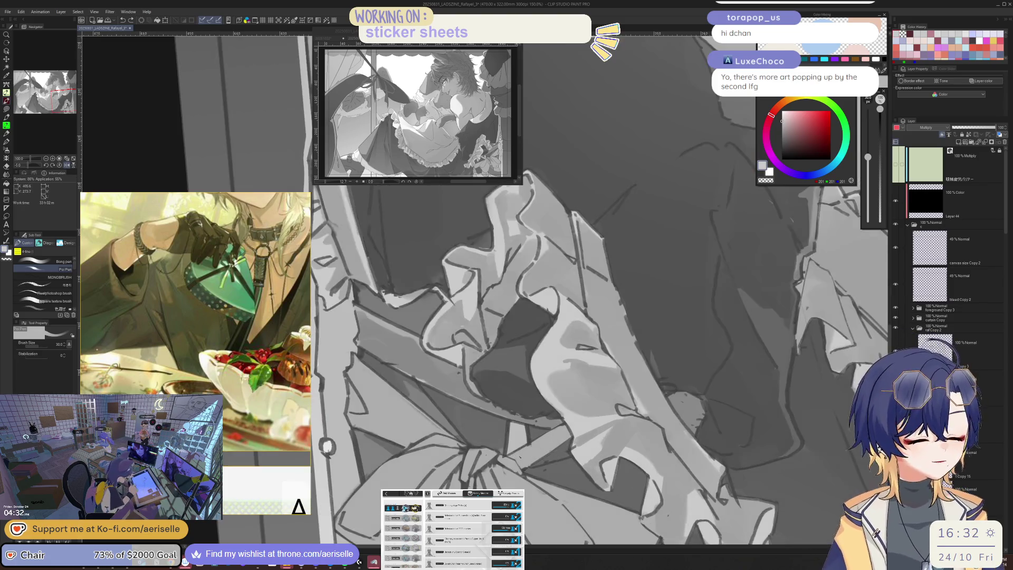
mouse_move(515, 460)
mouse_down()
mouse_move(564, 434)
mouse_move(527, 465)
mouse_move(553, 444)
mouse_up()
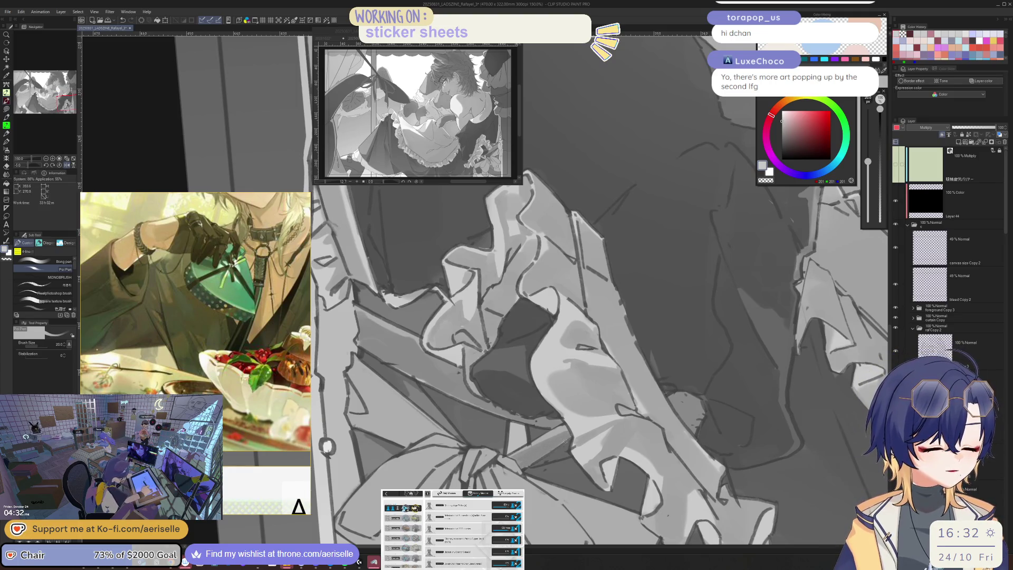
scroll(567, 439, up, 2)
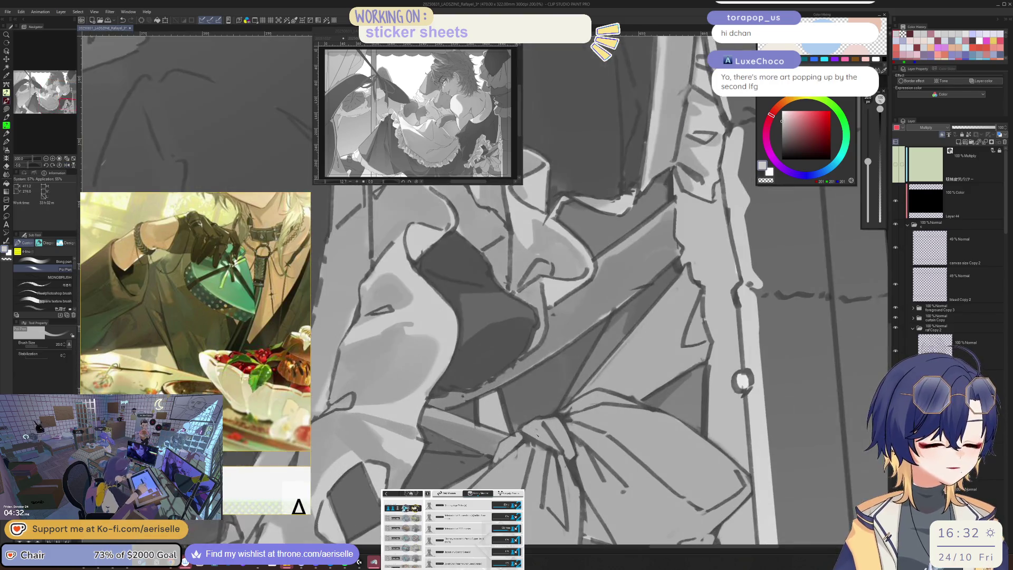
mouse_move(529, 434)
mouse_down()
mouse_move(554, 443)
mouse_move(534, 449)
mouse_move(569, 452)
mouse_up()
Set the brush size to 40 and bring the Eagle library back over the canvas
key(bracketright)
key(bracketright)
key(bracketright)
key(bracketleft)
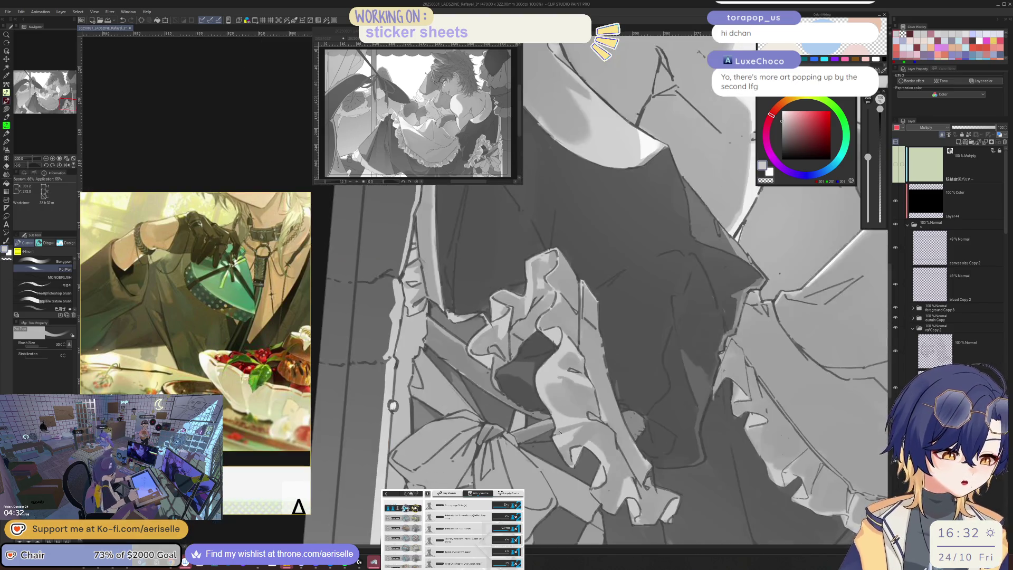
scroll(479, 425, down, 3)
scroll(479, 425, up, 2)
key(bracketleft)
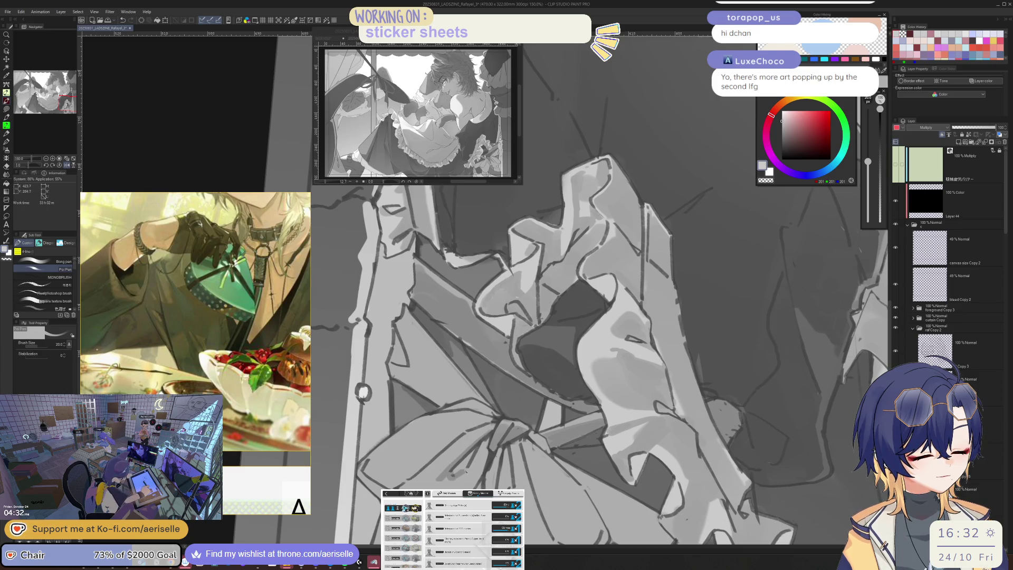
key(bracketright)
key(bracketright)
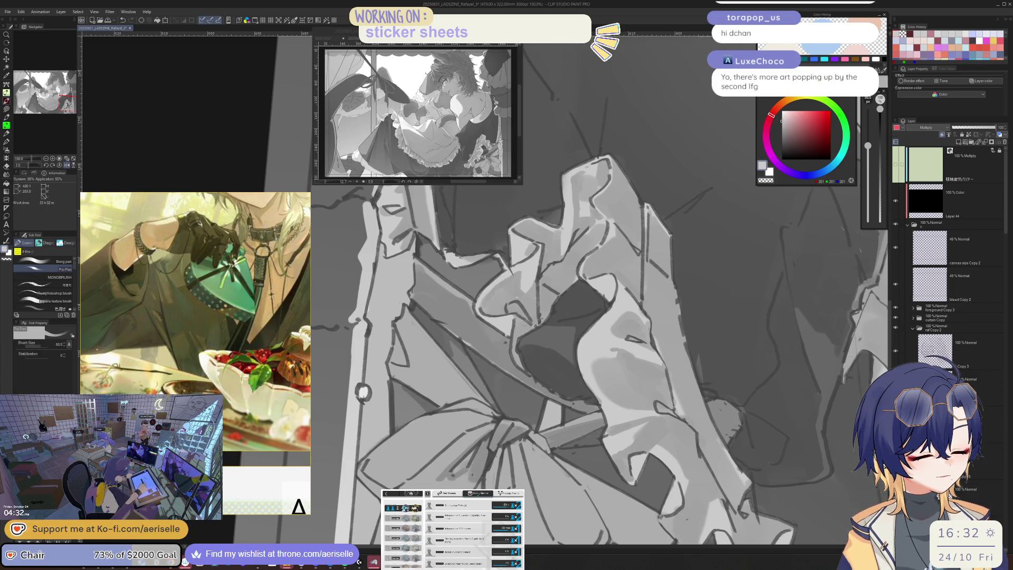
click(807, 563)
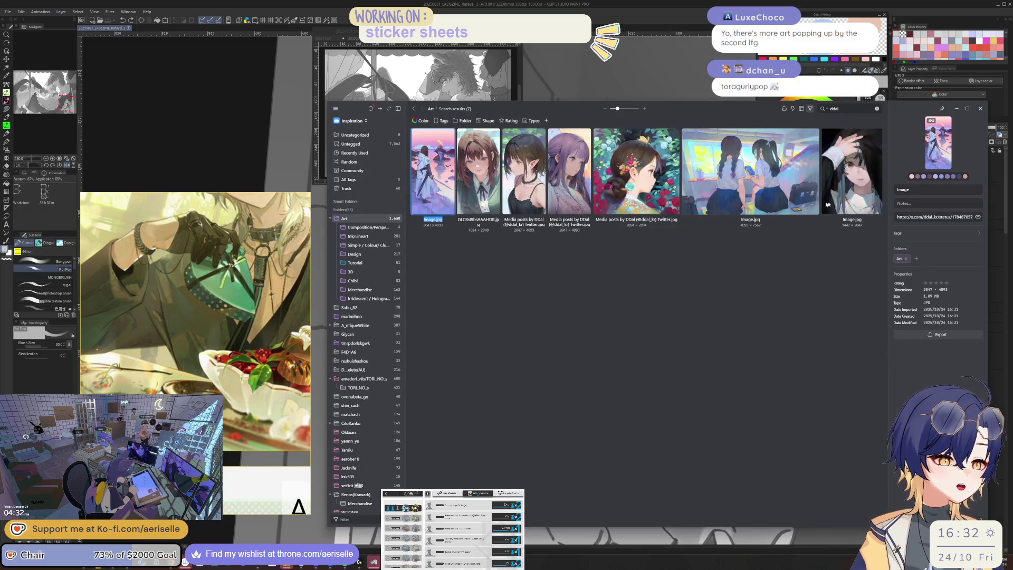
Clear the artist search, browse the Ink/Lineart folder, then return to Art
click(878, 108)
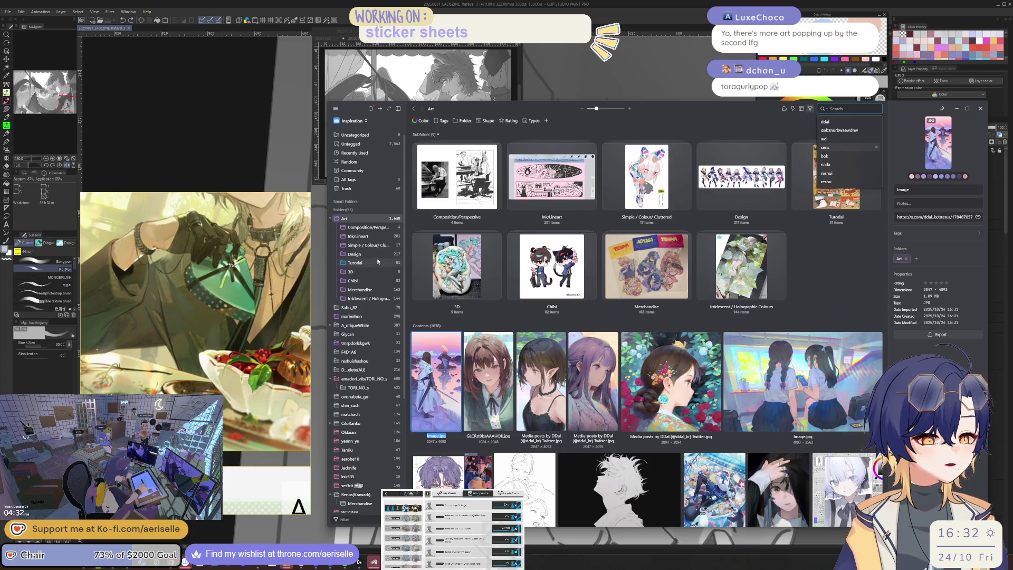
click(376, 239)
scroll(609, 325, down, 5)
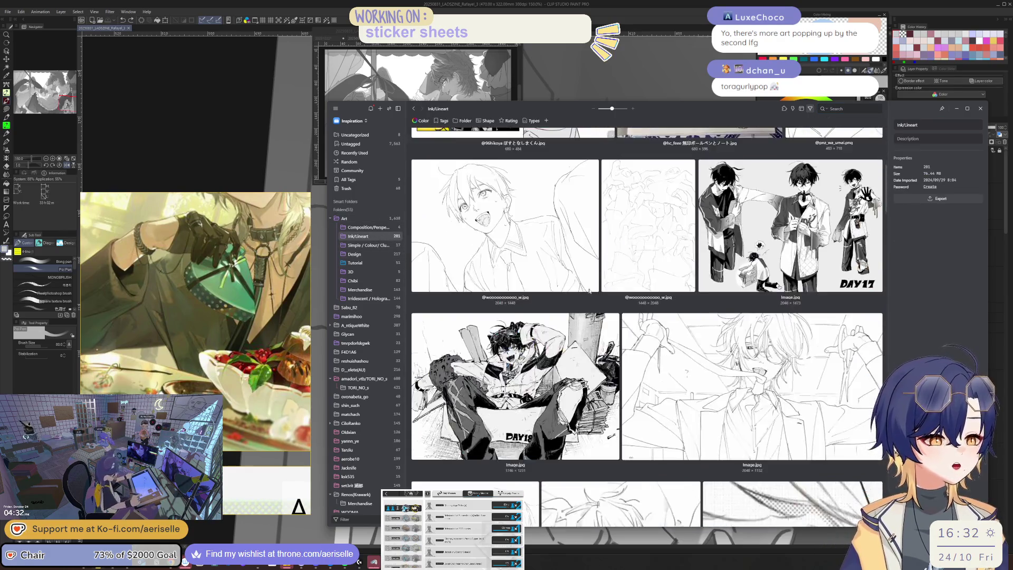
scroll(610, 326, down, 10)
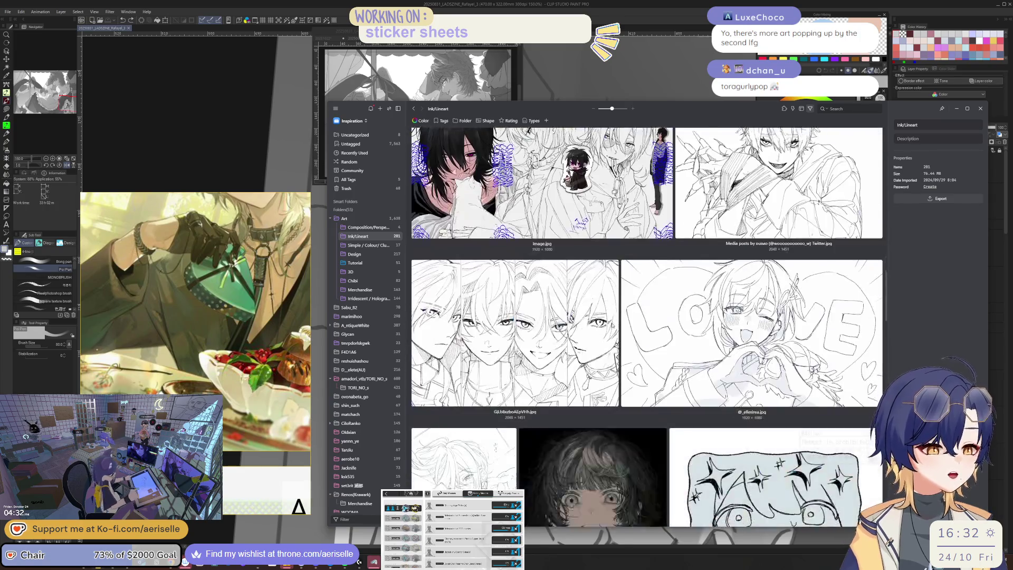
scroll(612, 326, down, 10)
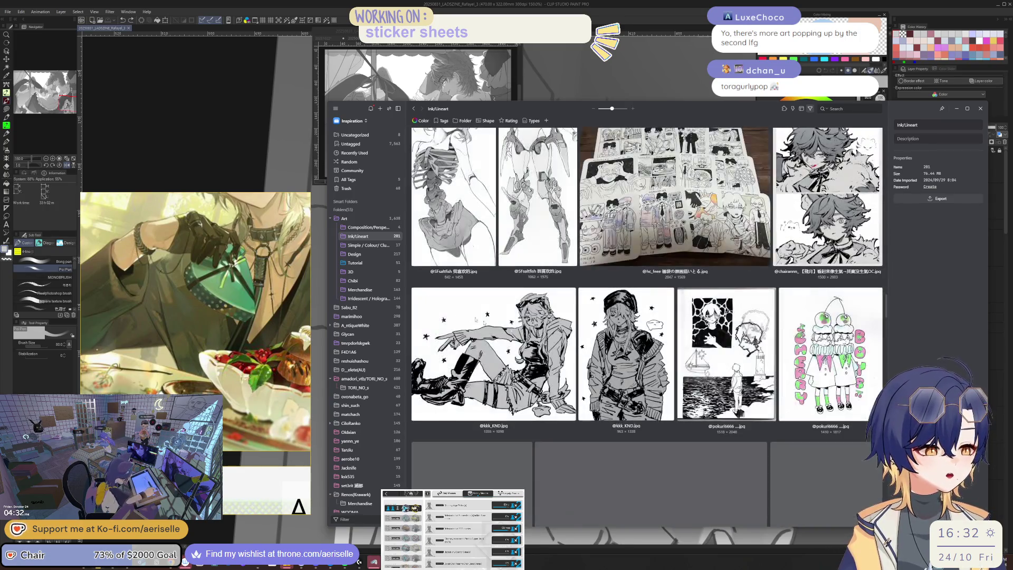
click(343, 218)
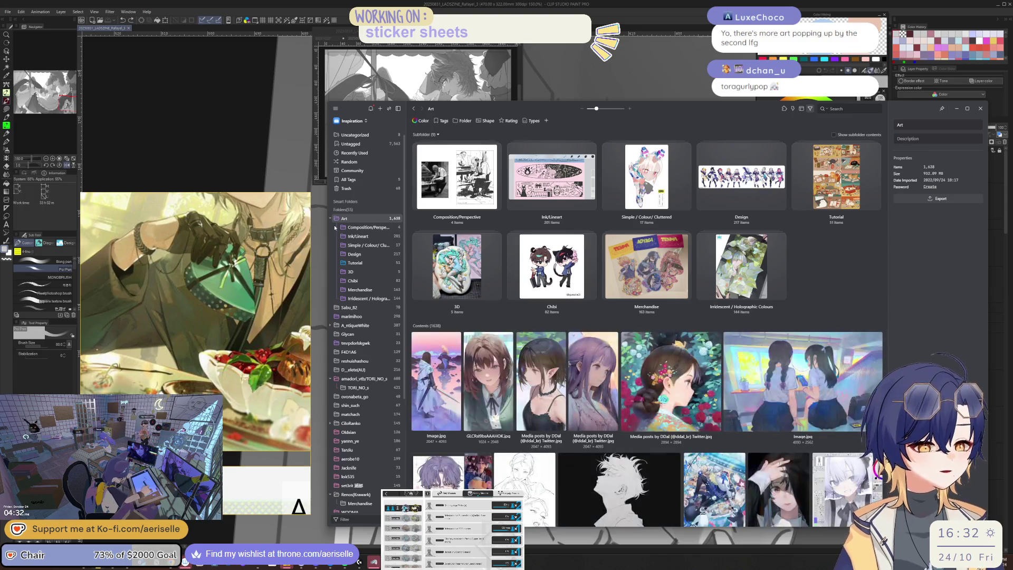
Open an artist's reference folder of 81 items and view its first image's details
scroll(368, 314, down, 5)
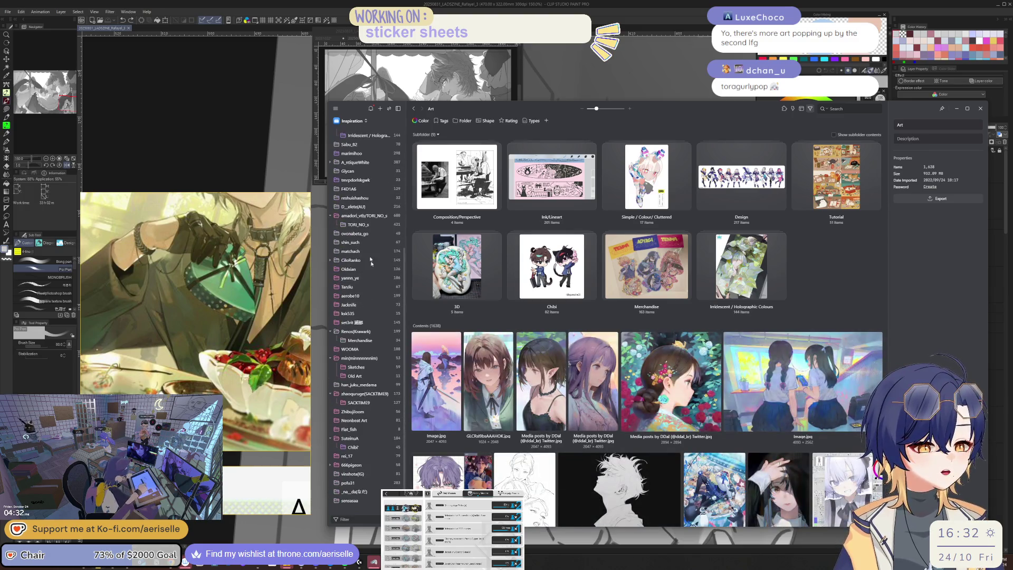
scroll(369, 369, up, 3)
scroll(372, 449, down, 3)
click(378, 500)
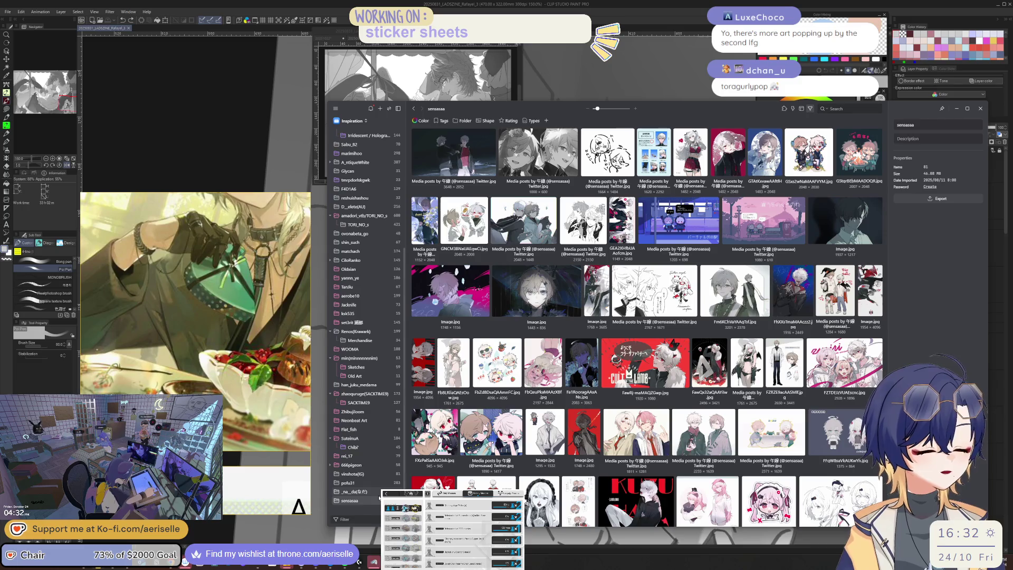
click(432, 176)
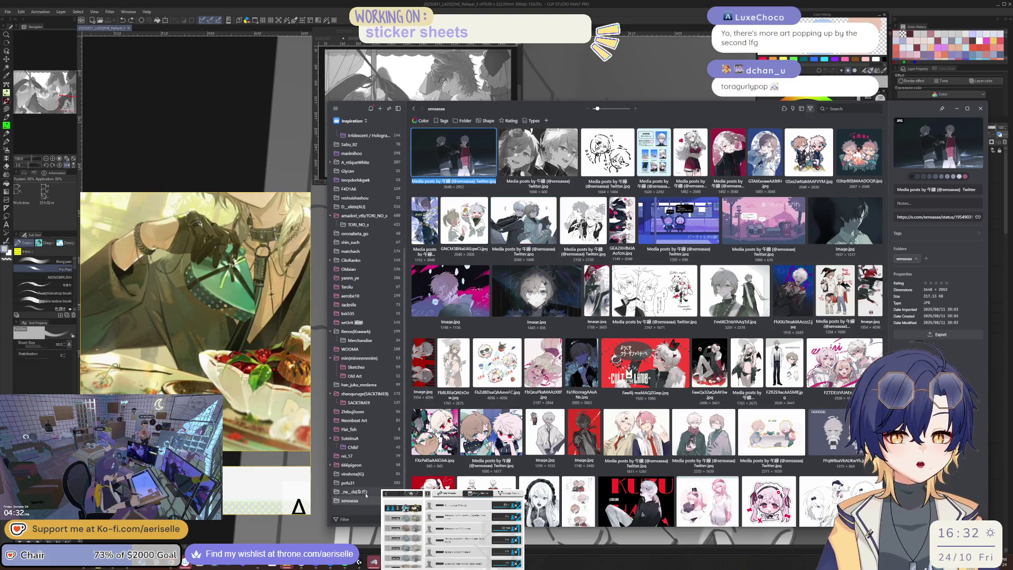
Browse the next artist folders and shrink thumbnails to fit more per row
click(366, 494)
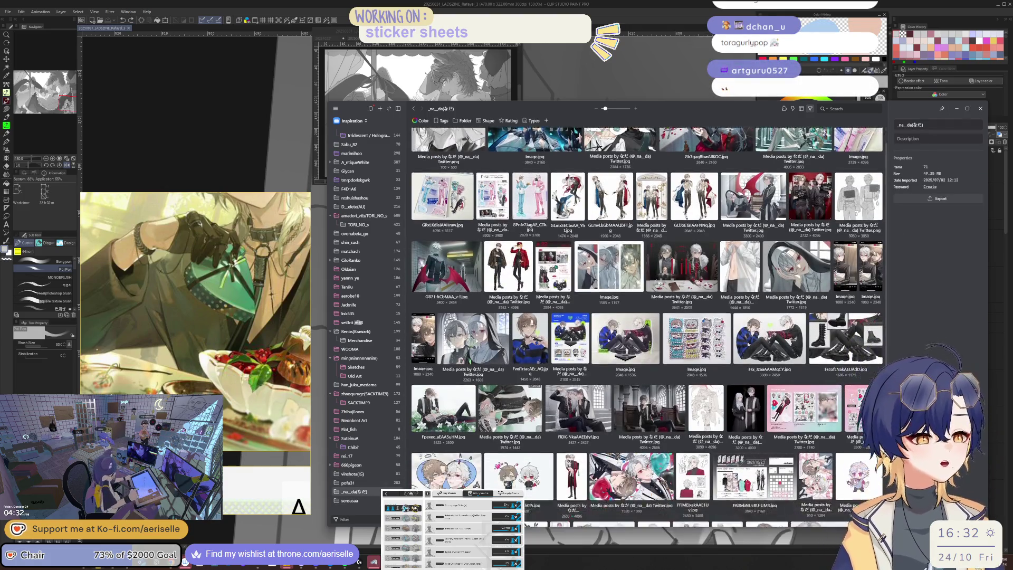
scroll(484, 460, up, 1)
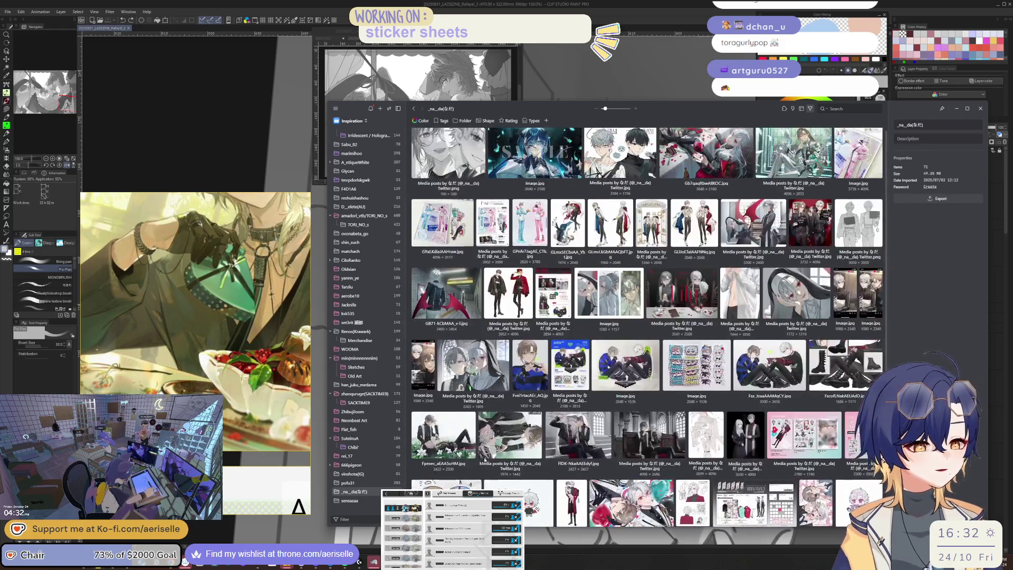
key(Up)
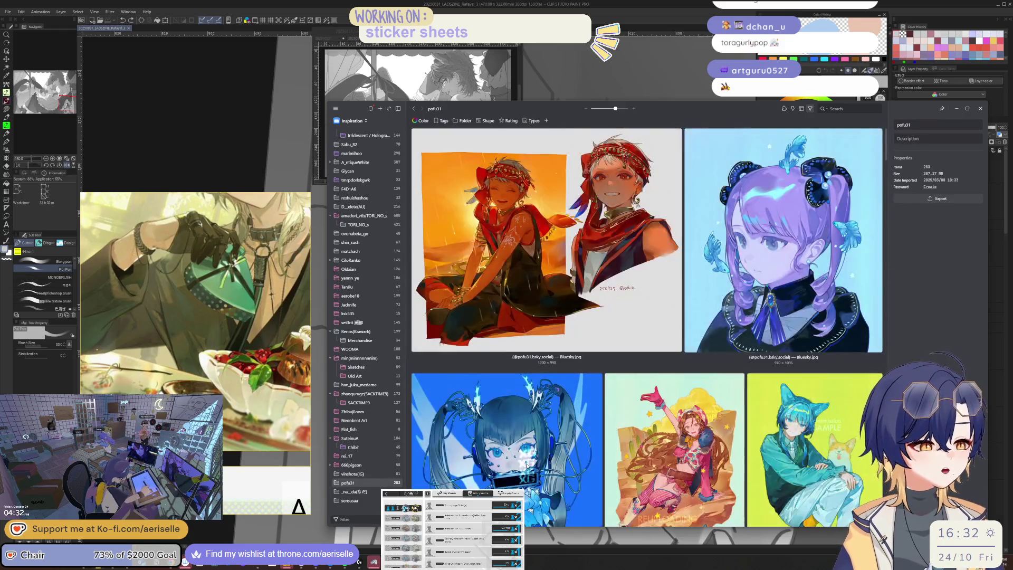
drag(615, 108, 612, 109)
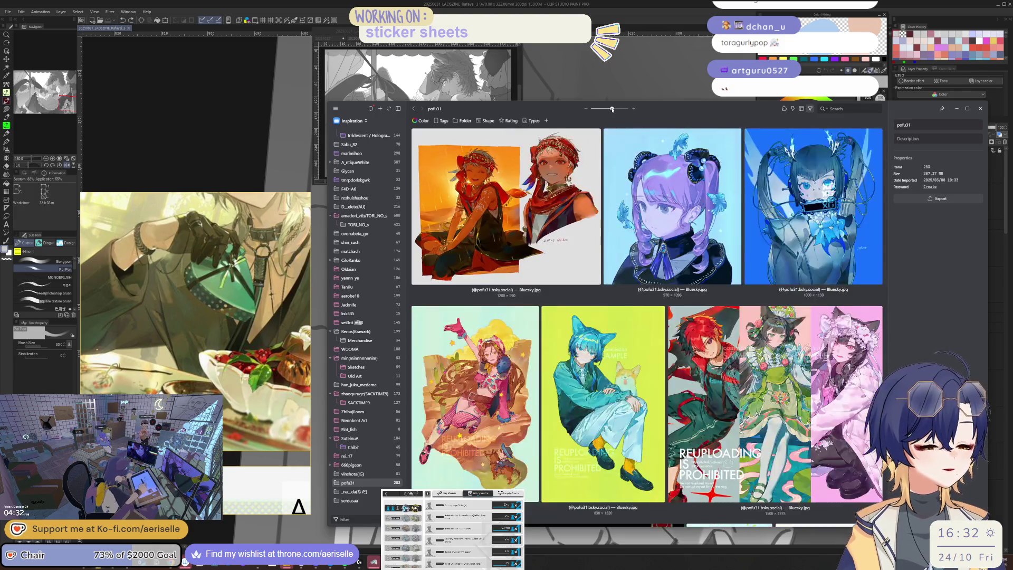
scroll(651, 338, down, 10)
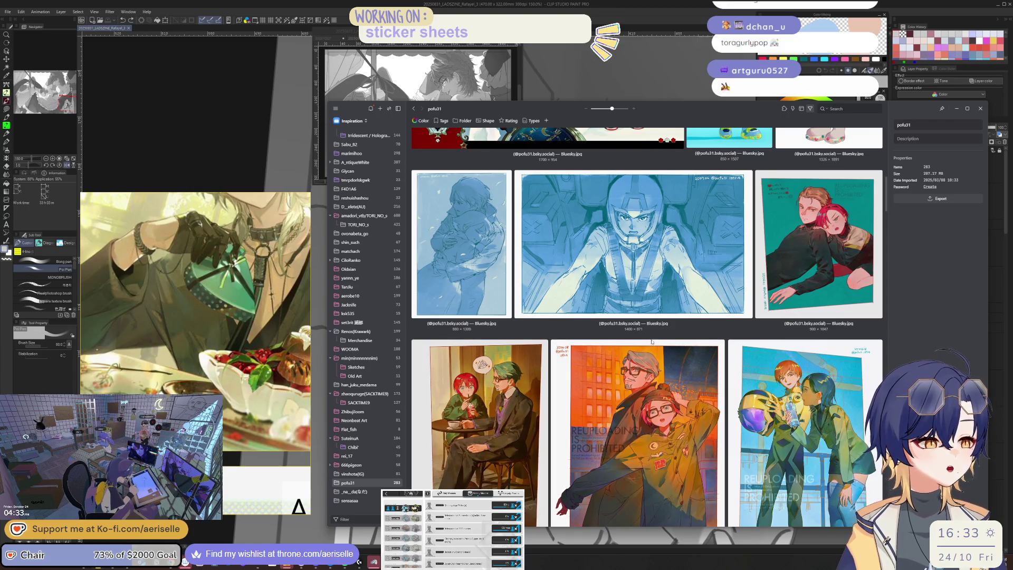
scroll(651, 341, down, 10)
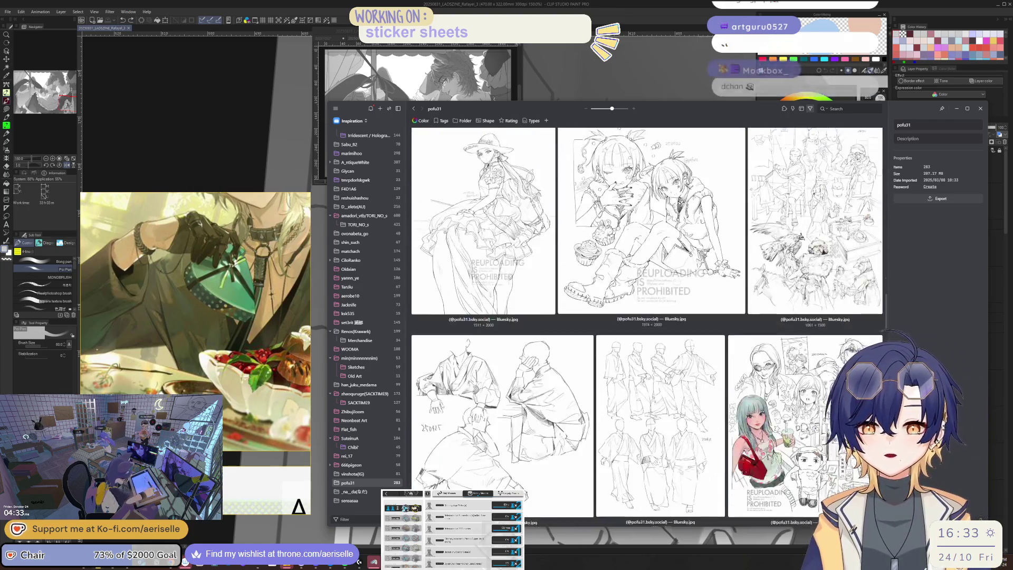
scroll(651, 341, down, 10)
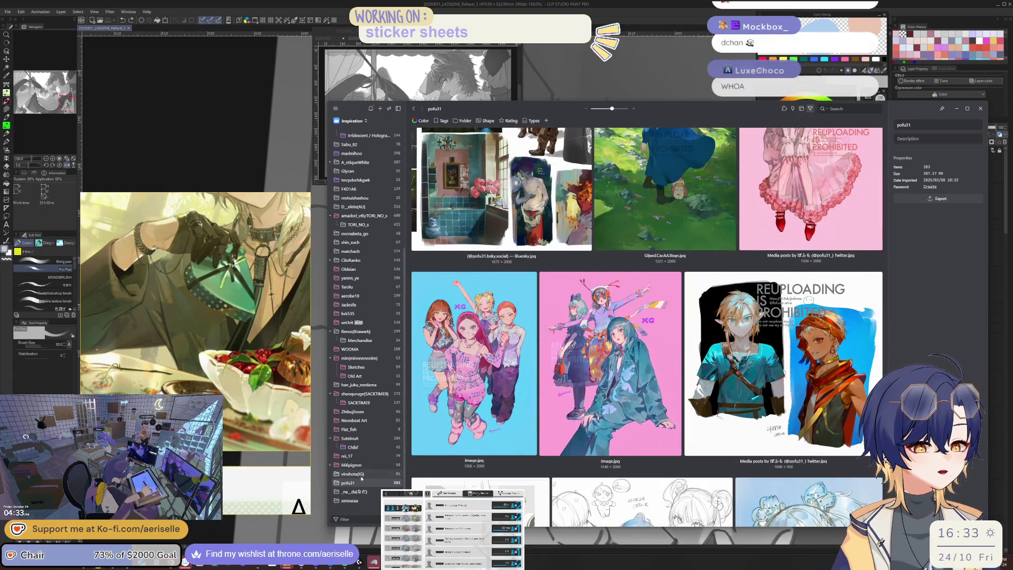
Browse two more artist folders, inspect the red staircase illustration, and open an Illustration subfolder
click(361, 474)
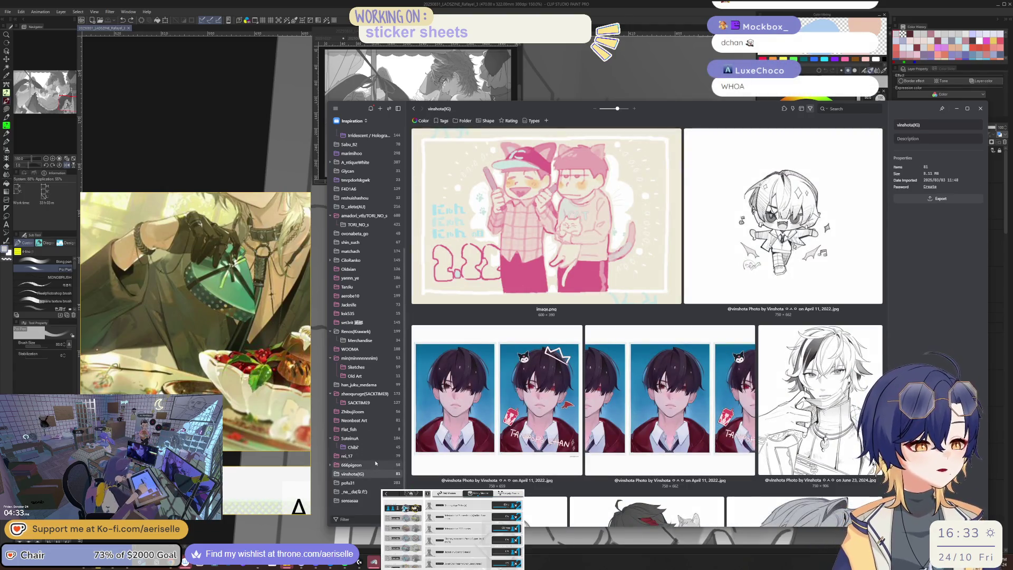
scroll(533, 477, down, 5)
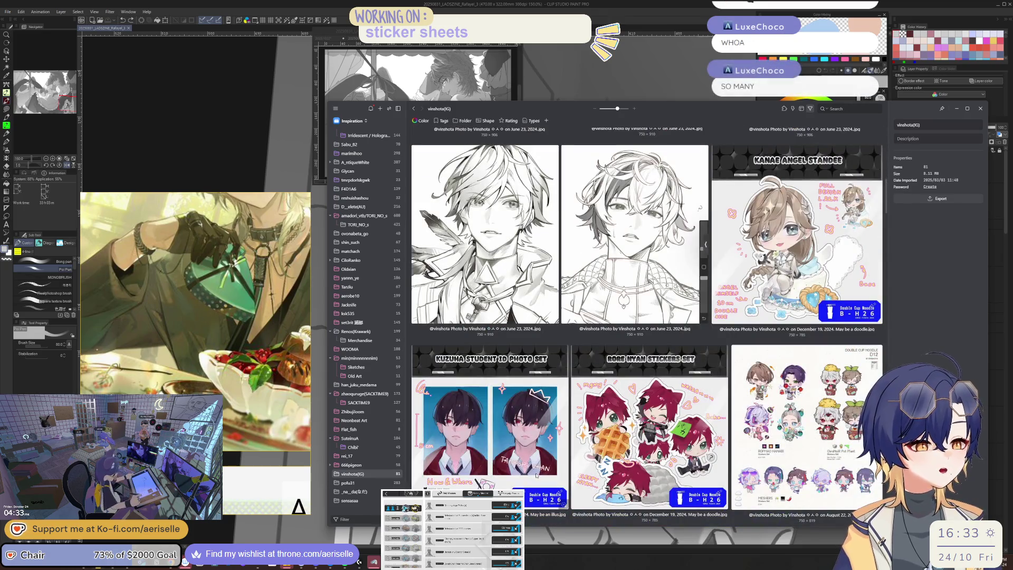
click(353, 464)
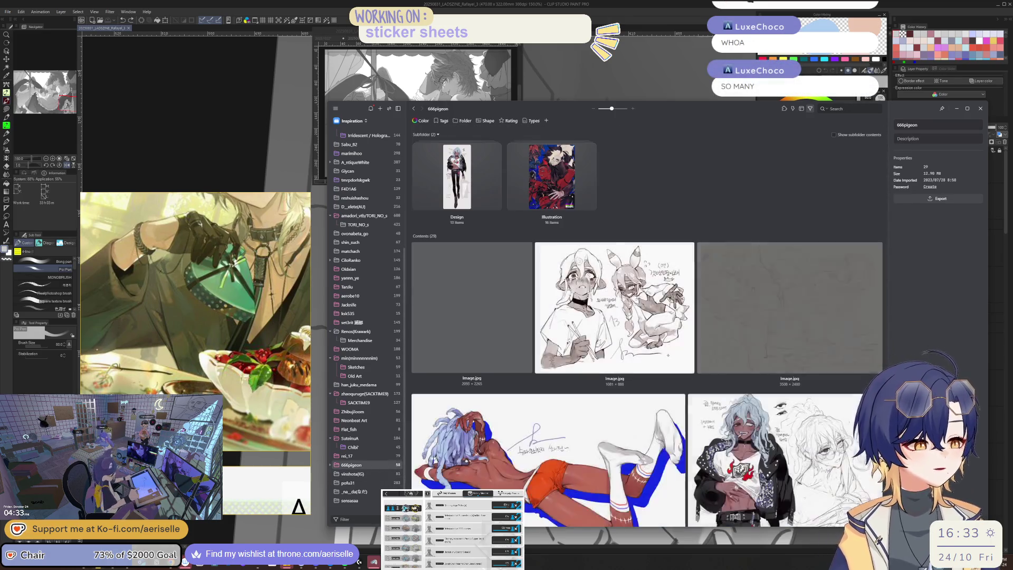
scroll(646, 327, down, 2)
scroll(646, 327, down, 5)
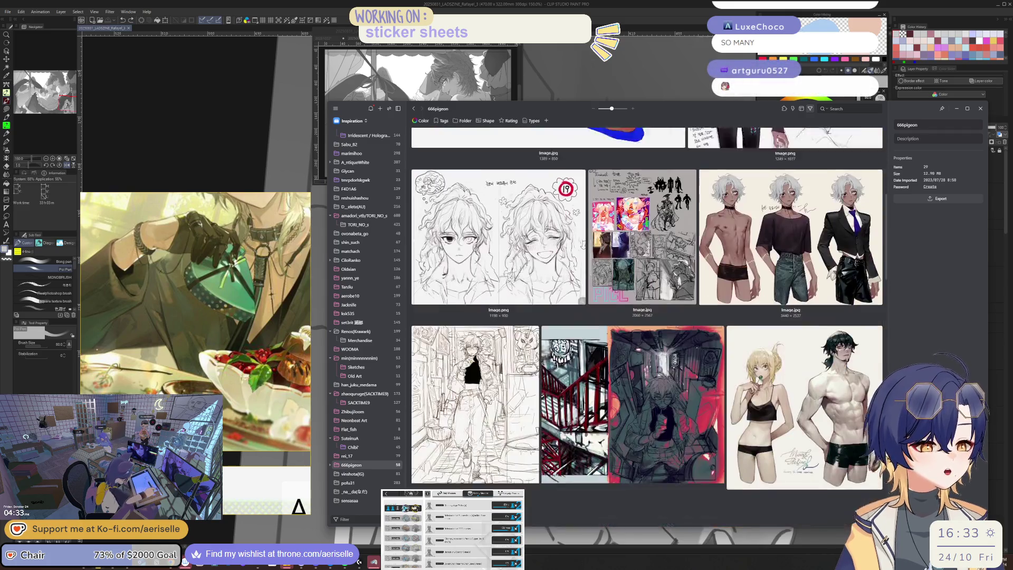
click(651, 410)
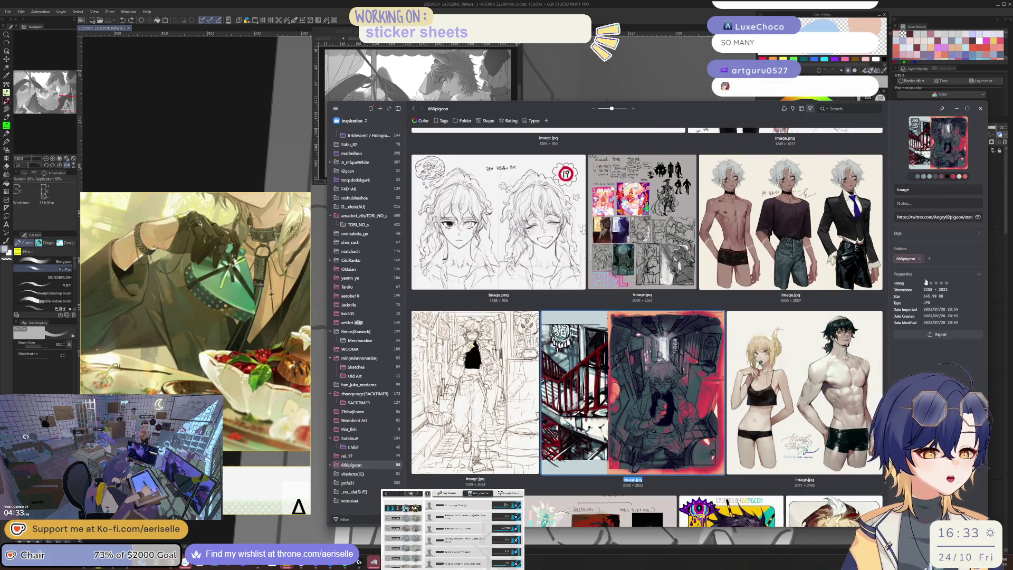
scroll(657, 343, up, 8)
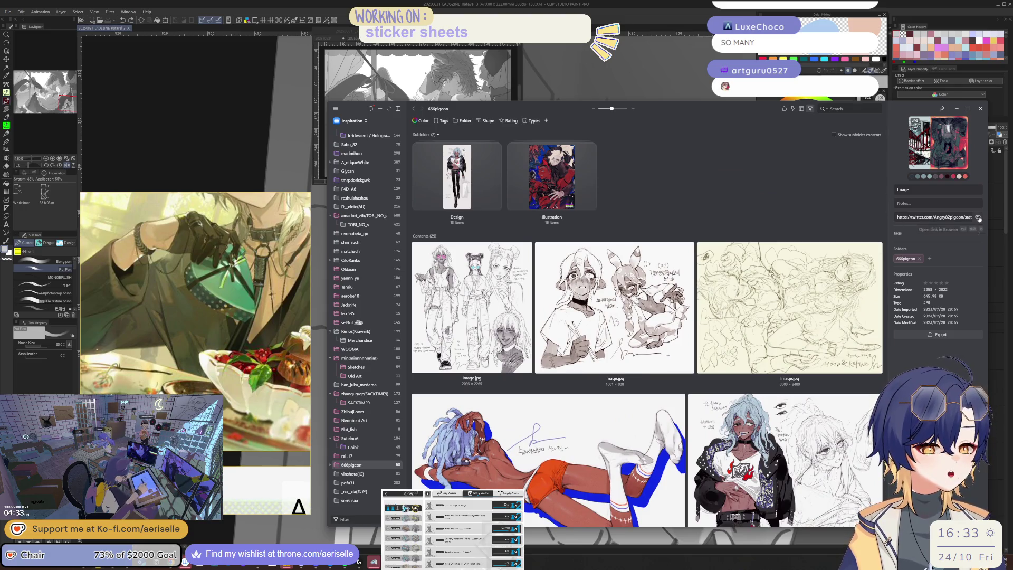
double_click(481, 186)
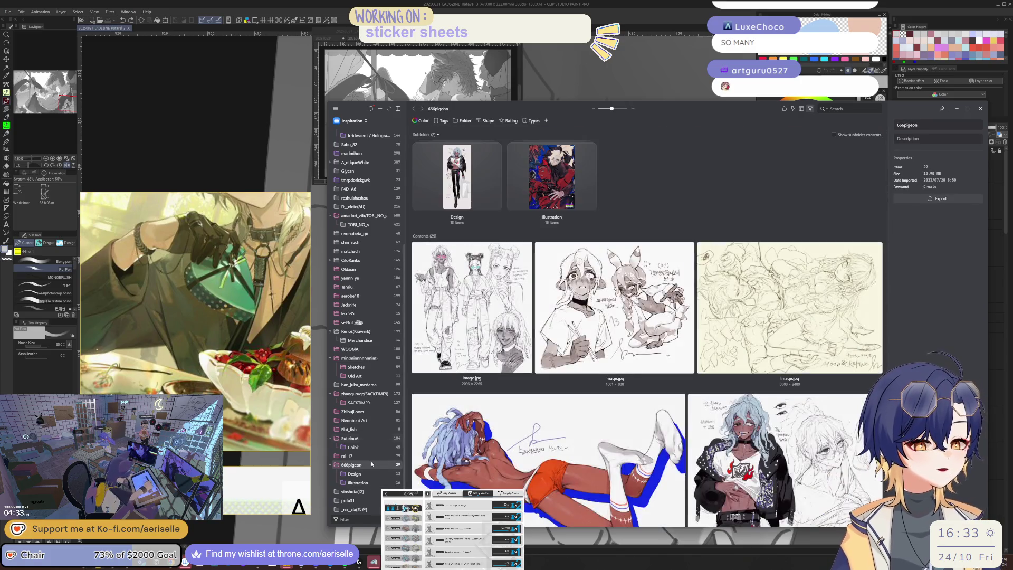
Browse further artist folders, including Chibi', and view a folder's first image details
click(378, 456)
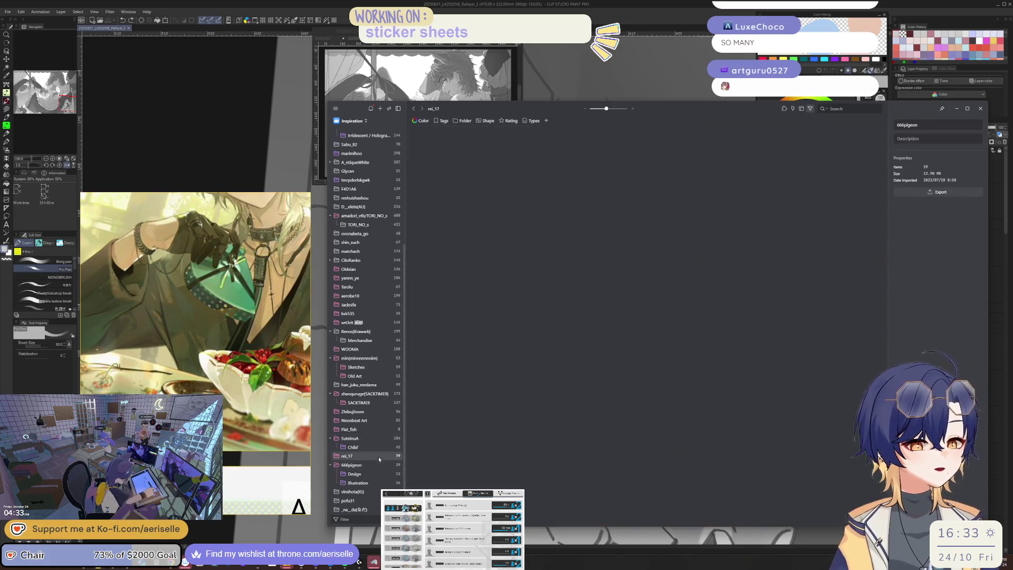
scroll(480, 423, down, 3)
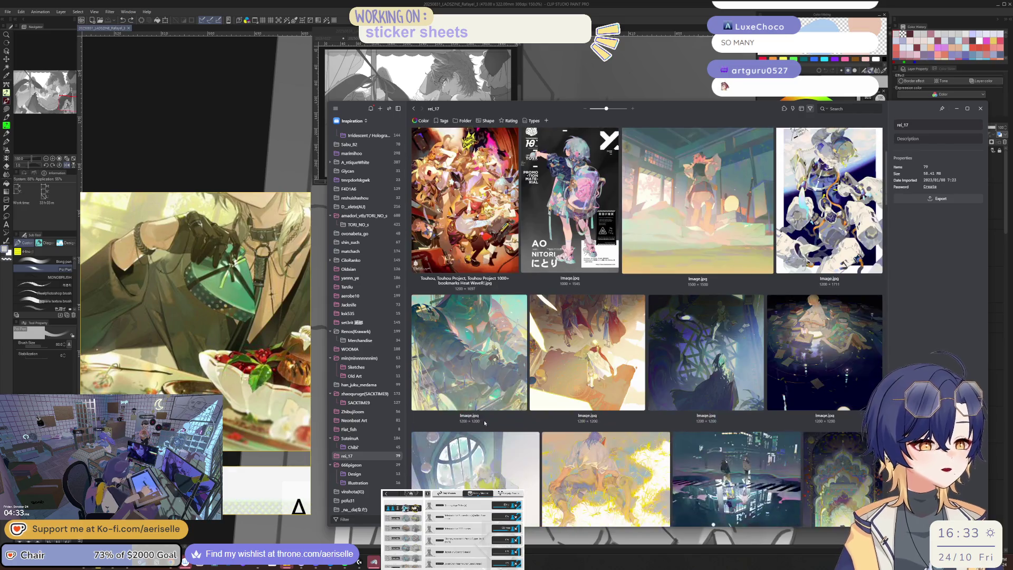
scroll(486, 420, up, 3)
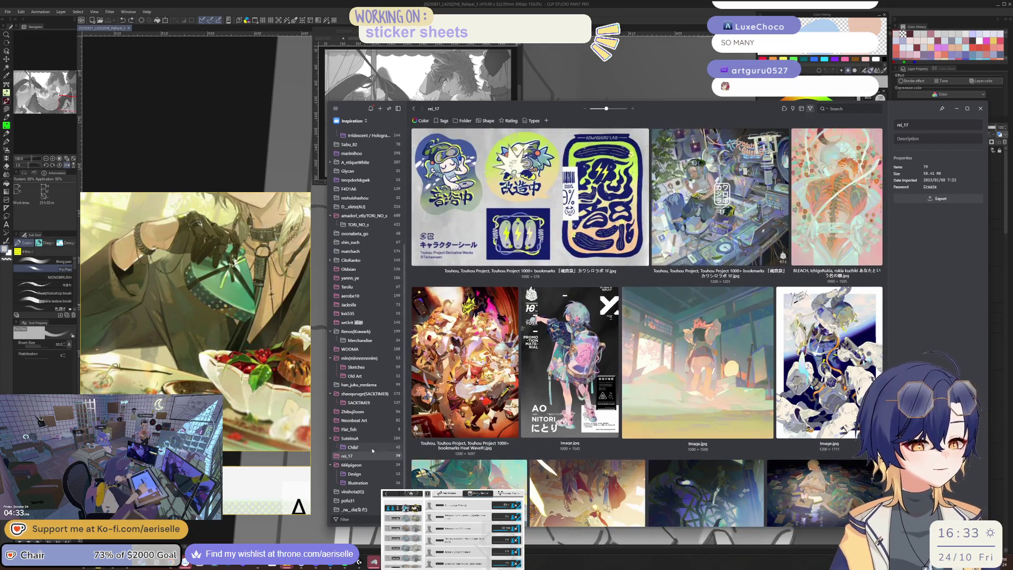
click(387, 446)
click(388, 438)
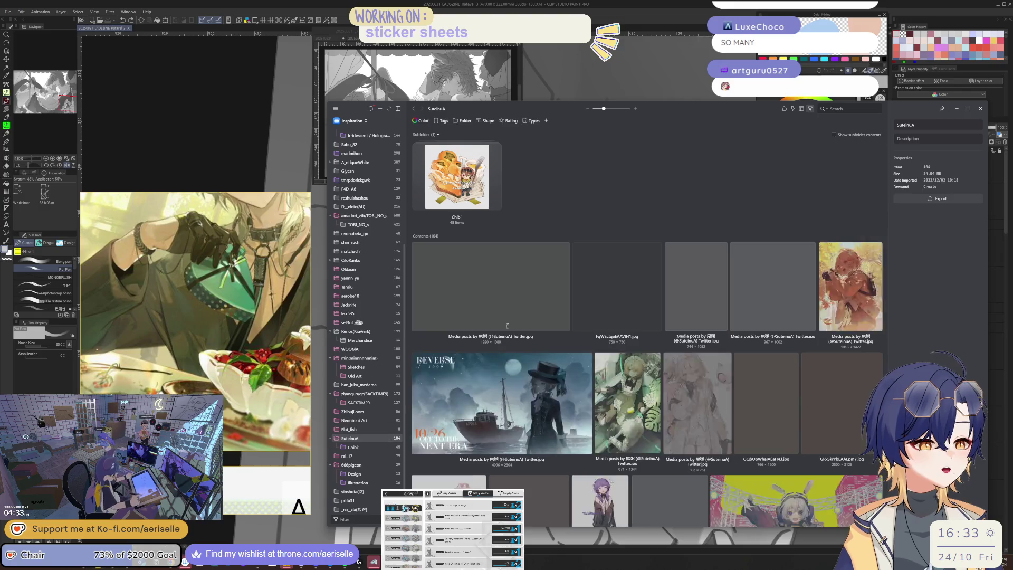
click(516, 310)
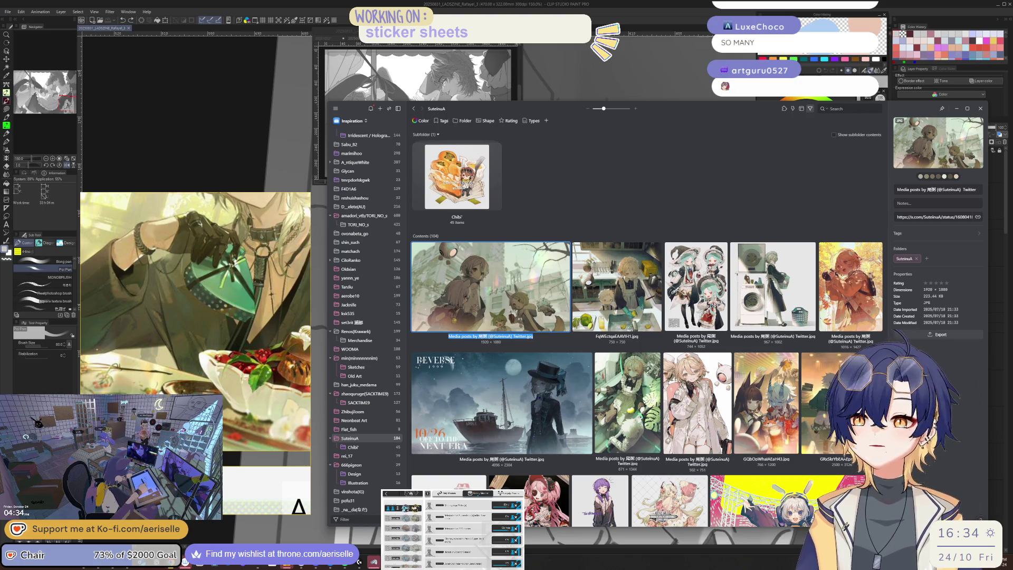
scroll(646, 327, down, 3)
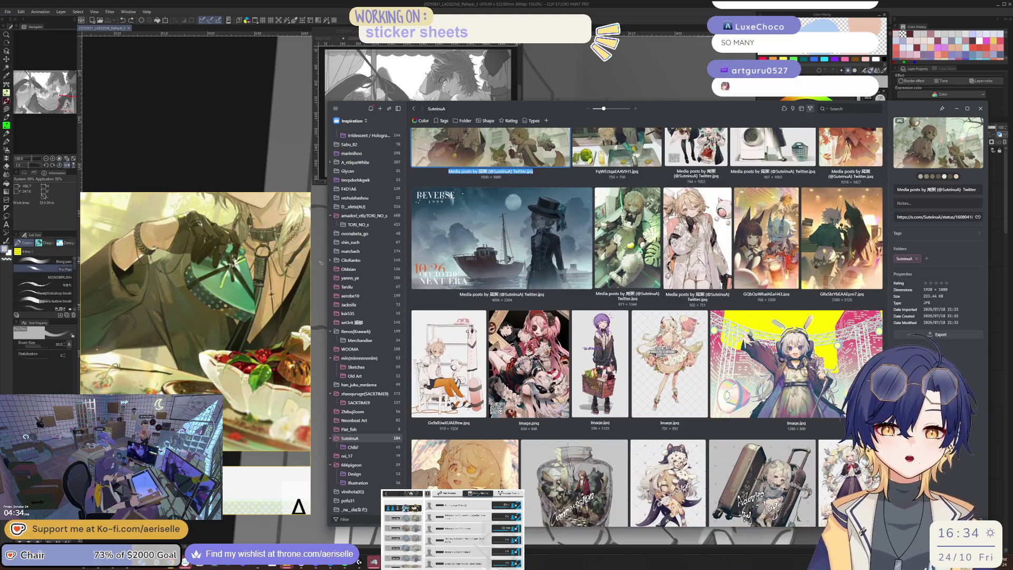
Step through the remaining folders, including Neonbeat Art and Old Art, ending on Sketches
click(387, 429)
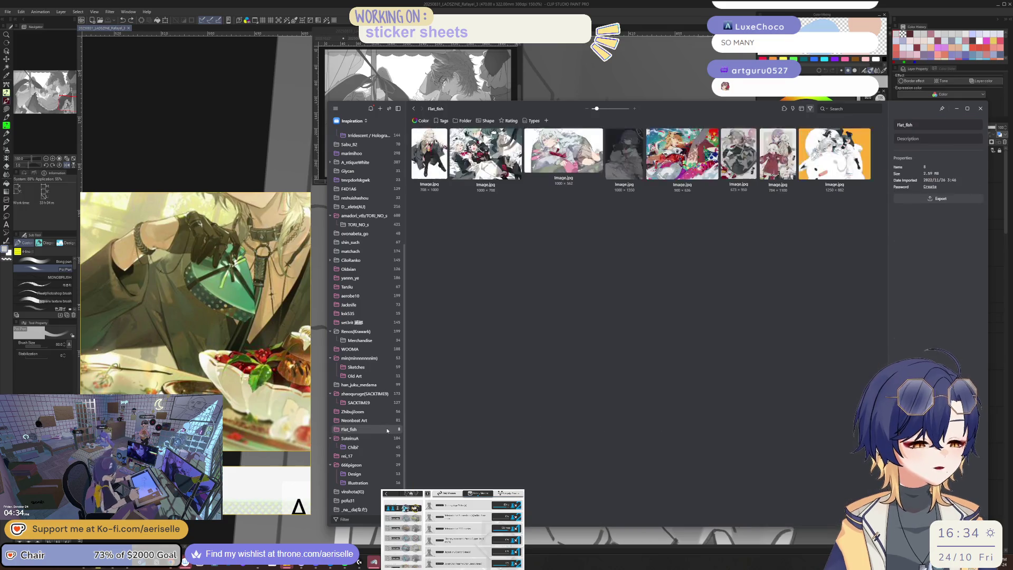
click(389, 419)
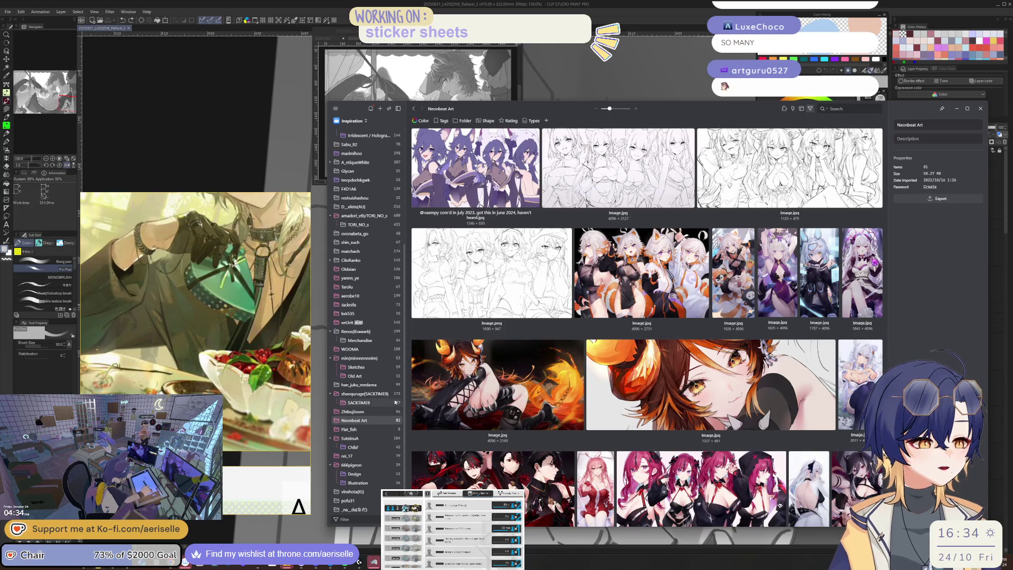
click(388, 412)
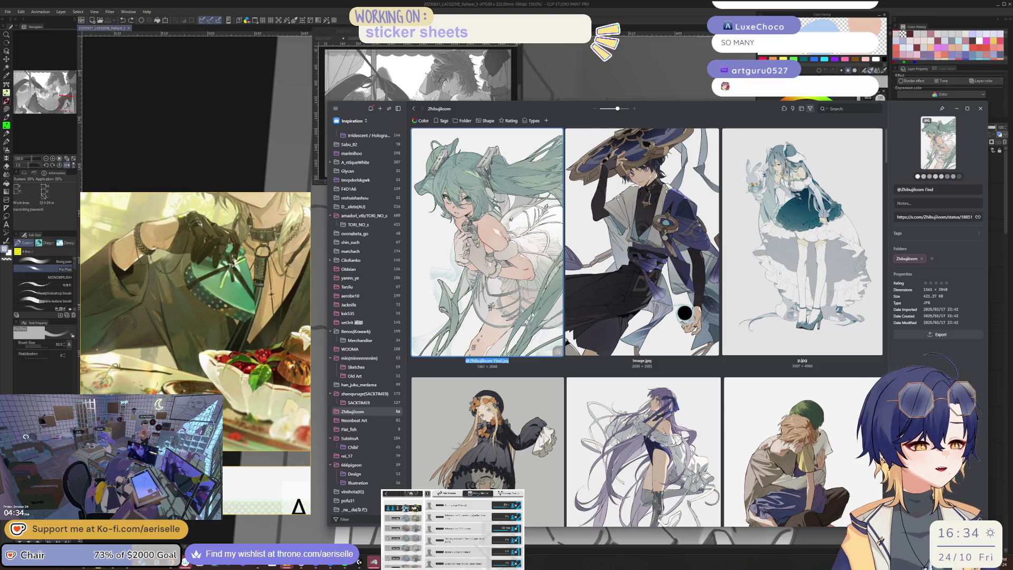
click(391, 402)
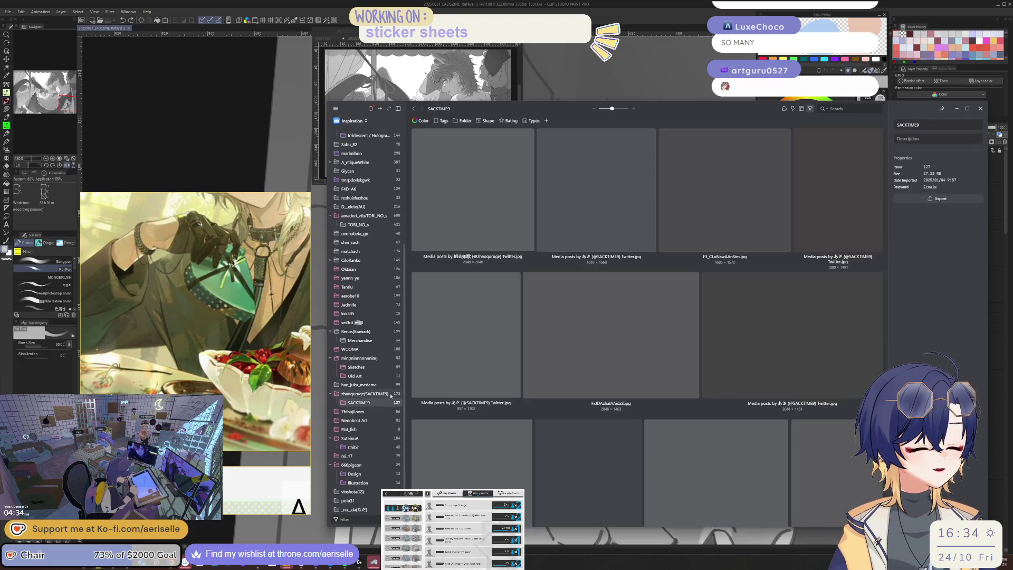
click(393, 394)
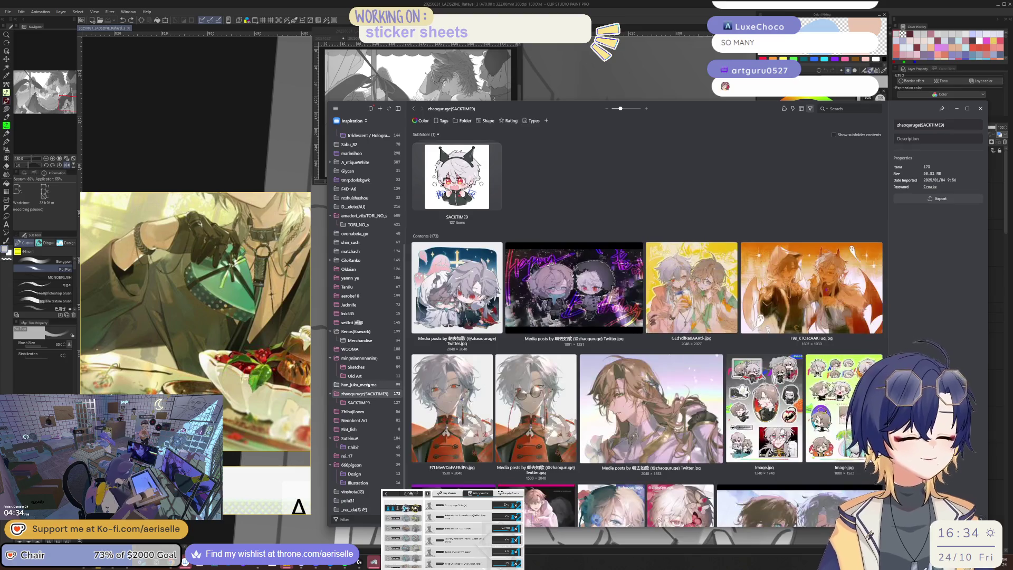
click(369, 385)
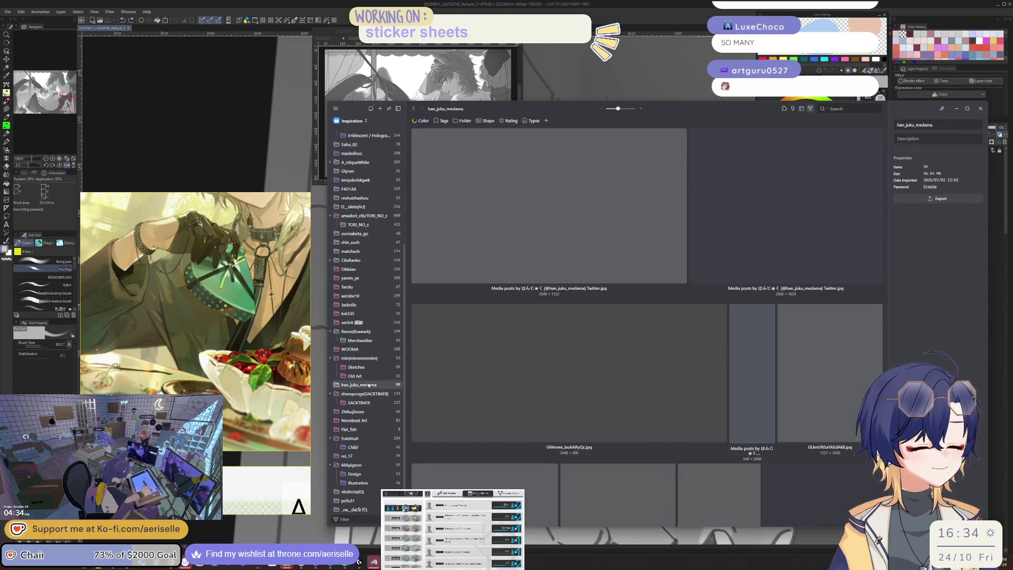
click(376, 376)
click(383, 366)
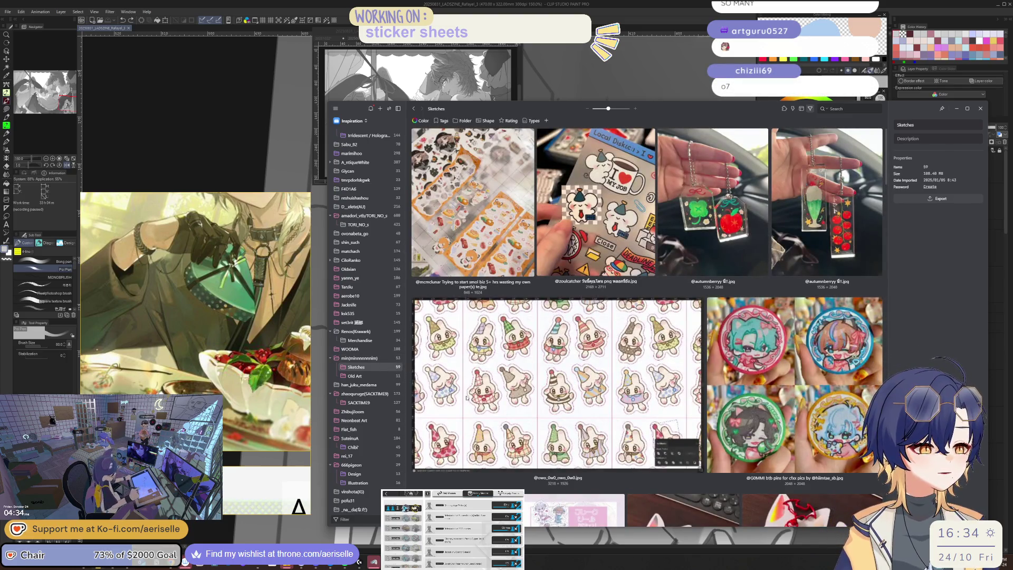
Select the ten sticker-sheet, keychain and badge photos in Sketches
scroll(581, 431, down, 10)
scroll(580, 430, up, 5)
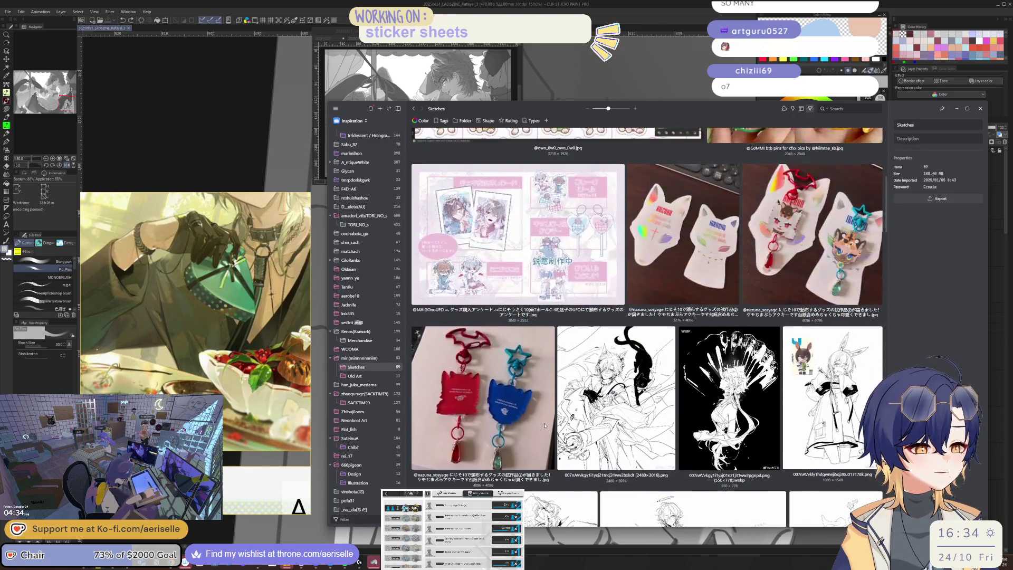
click(531, 473)
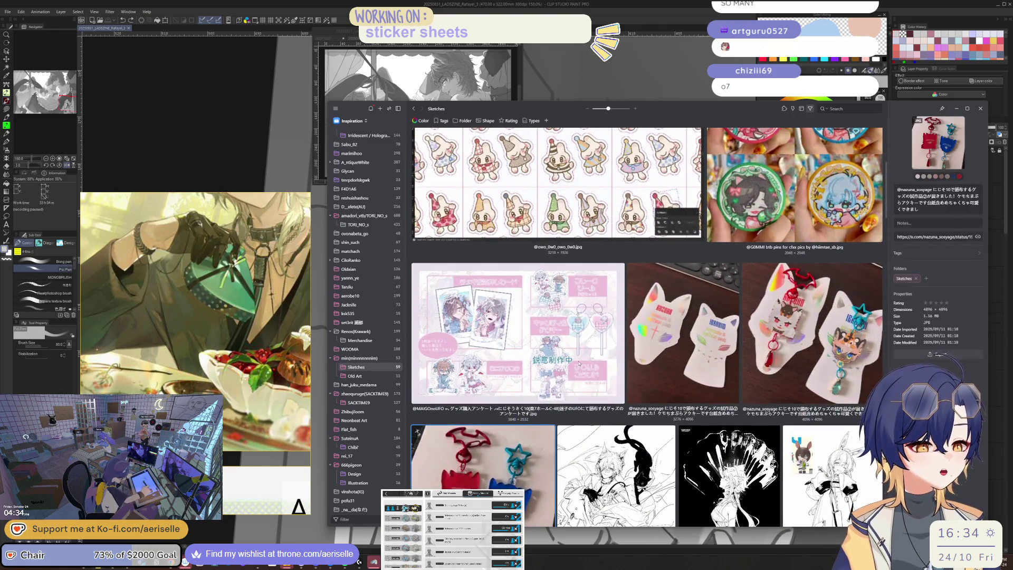
shift+click(791, 200)
scroll(615, 200, up, 3)
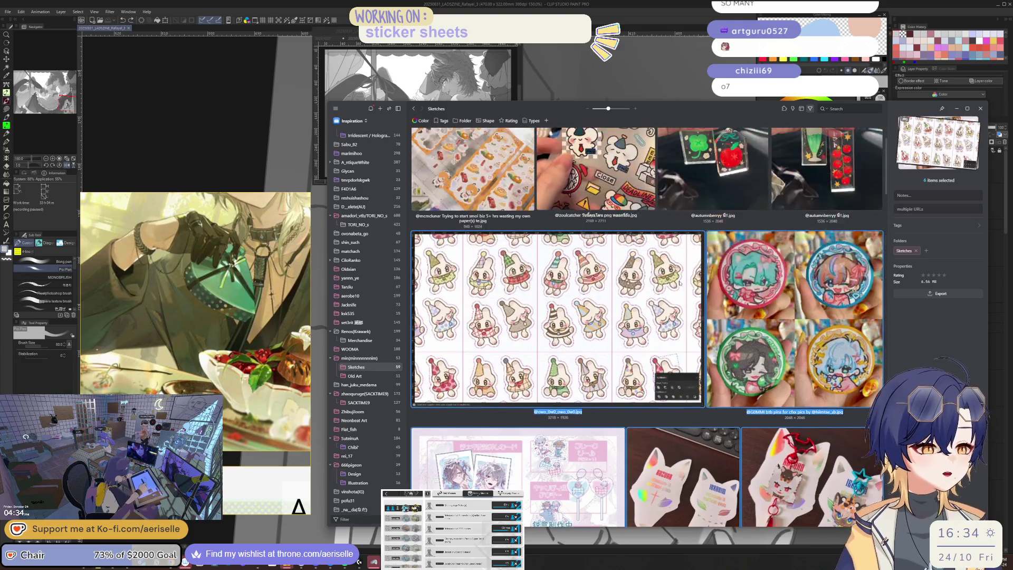
shift+click(591, 230)
shift+click(530, 273)
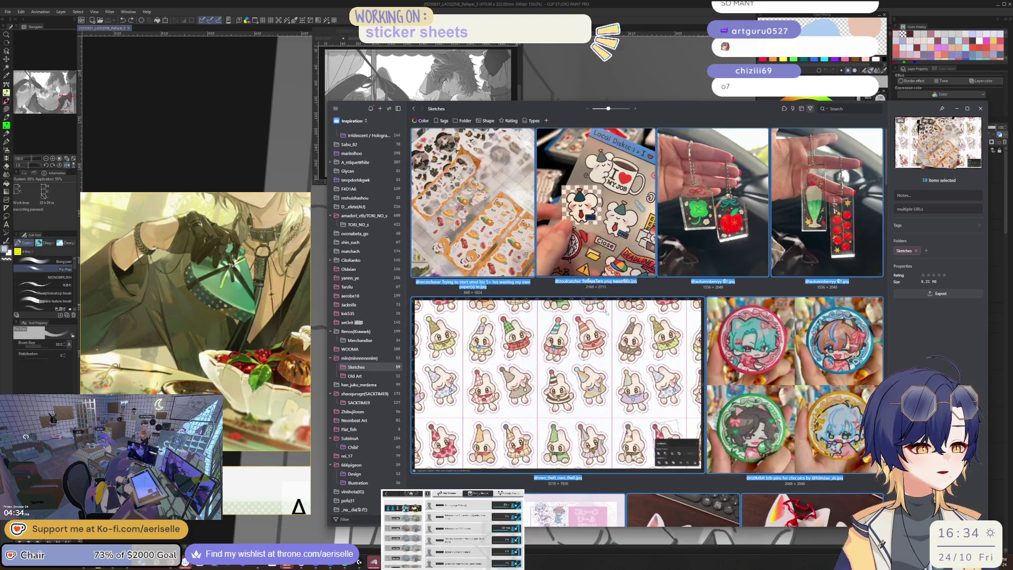
Move the ten selected photos into the Merchandise folder, leaving 49 in Sketches
right_click(604, 191)
mouse_move(684, 258)
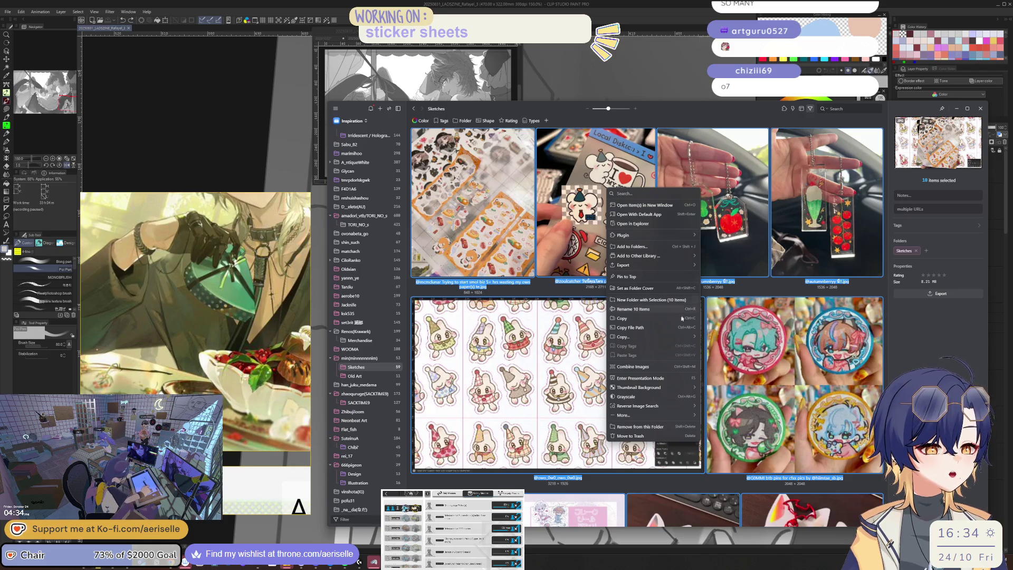
mouse_move(666, 416)
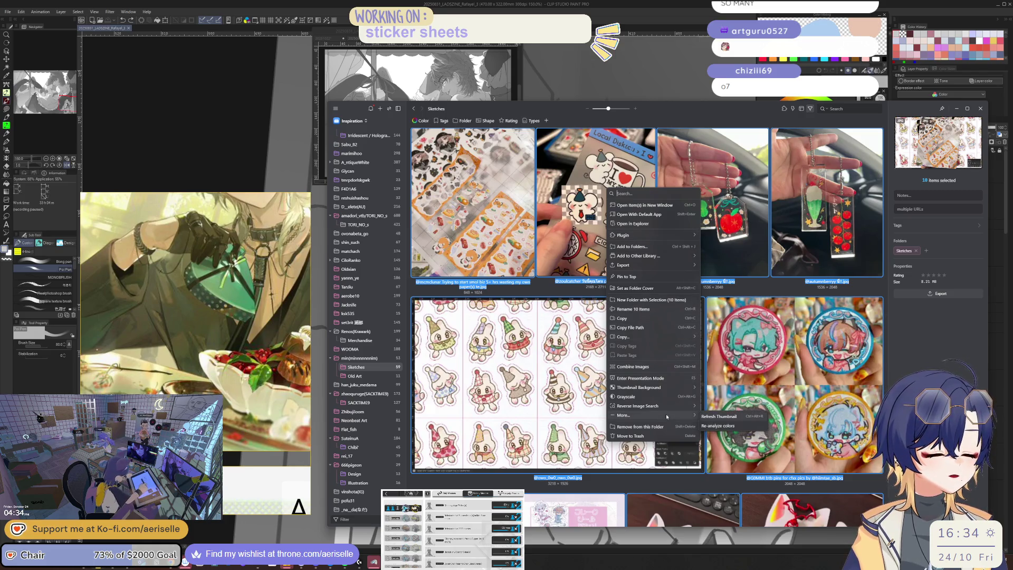
mouse_move(679, 389)
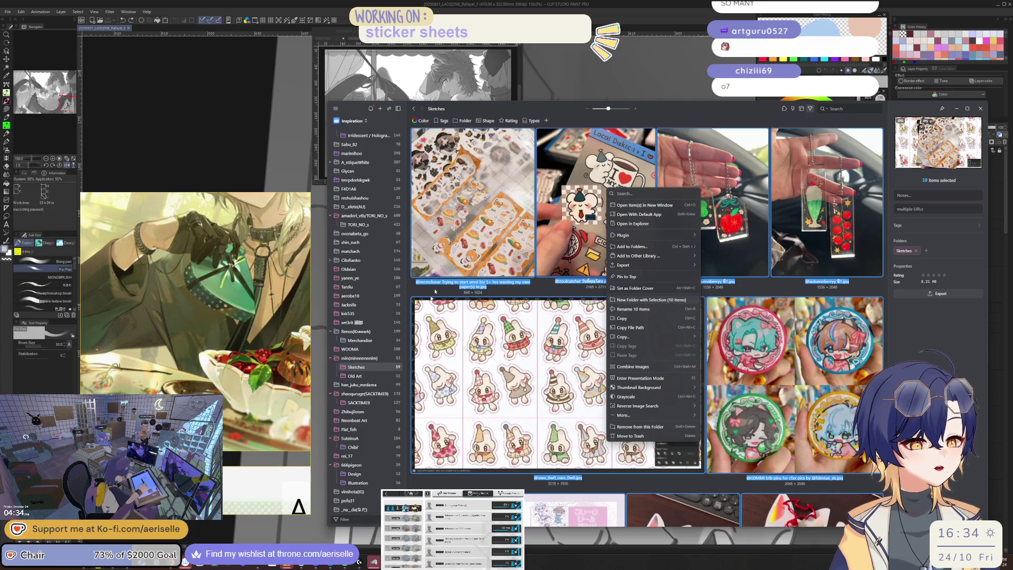
key(Escape)
scroll(388, 316, up, 4)
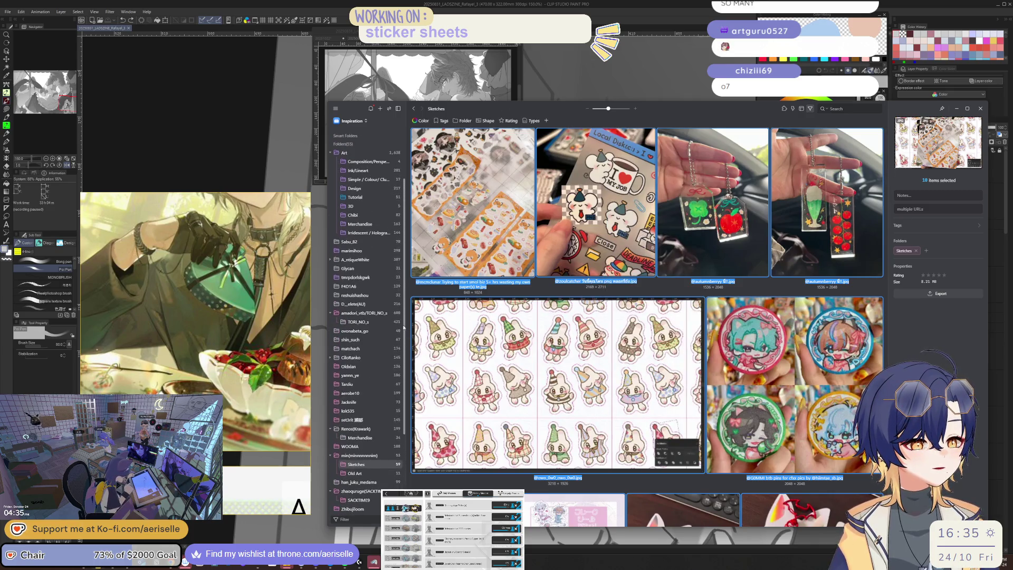
drag(416, 285, 364, 225)
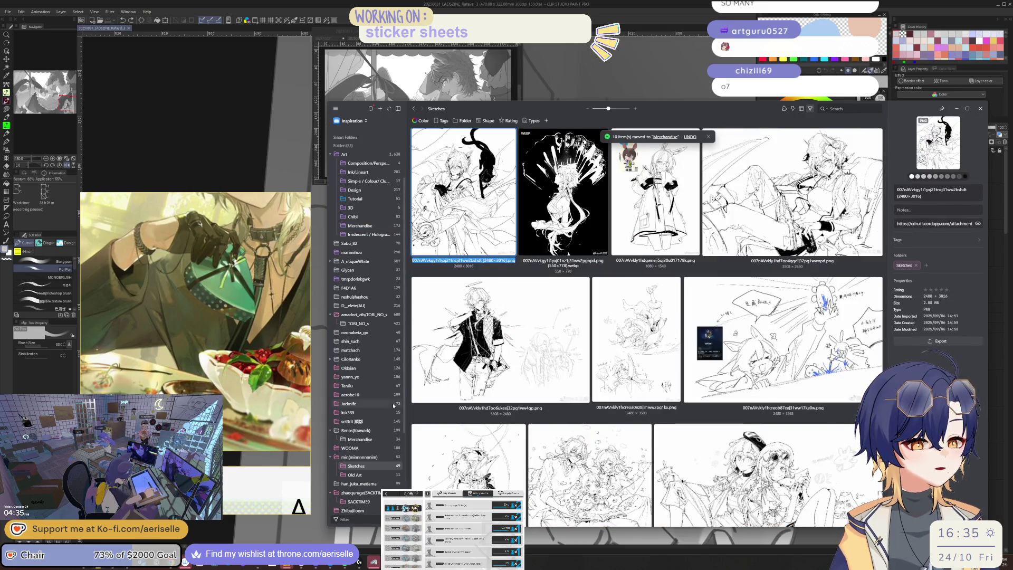
scroll(385, 423, down, 1)
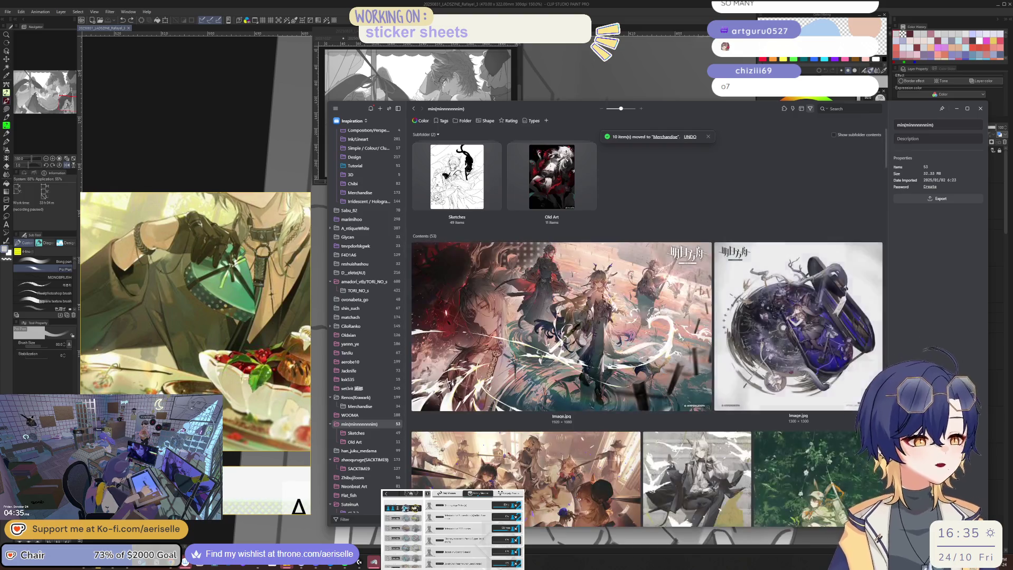
scroll(430, 396, down, 5)
From the artist's Merchandise subfolder, move 14 selected merchandise images, including the bow-topped charms, into Merchandise
click(383, 415)
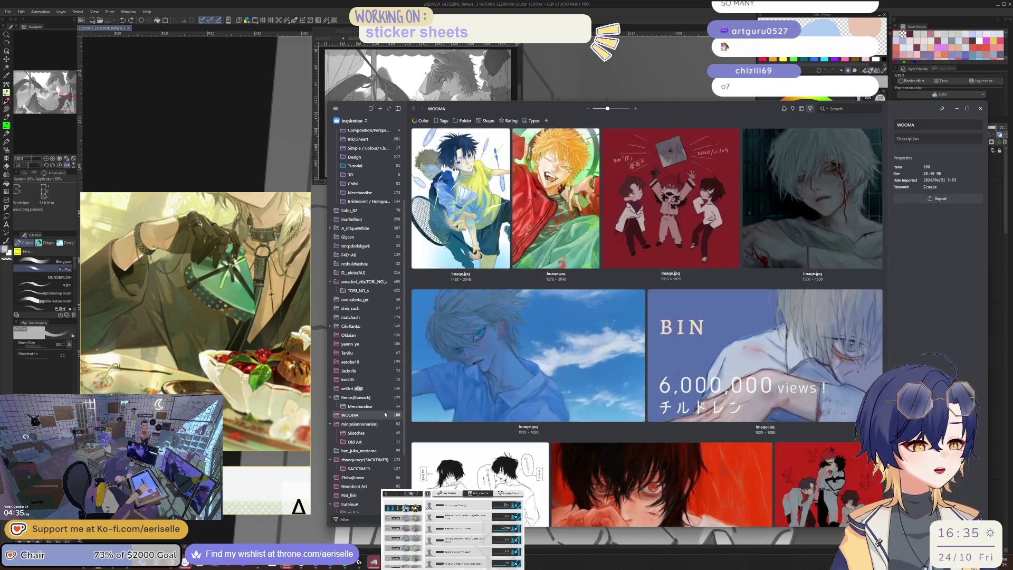
click(383, 406)
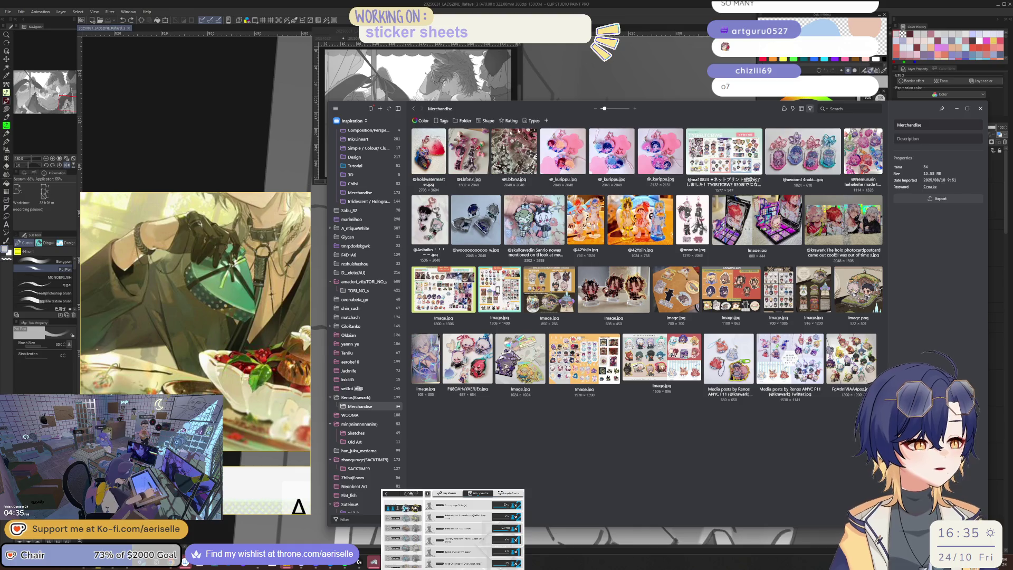
drag(604, 108, 609, 108)
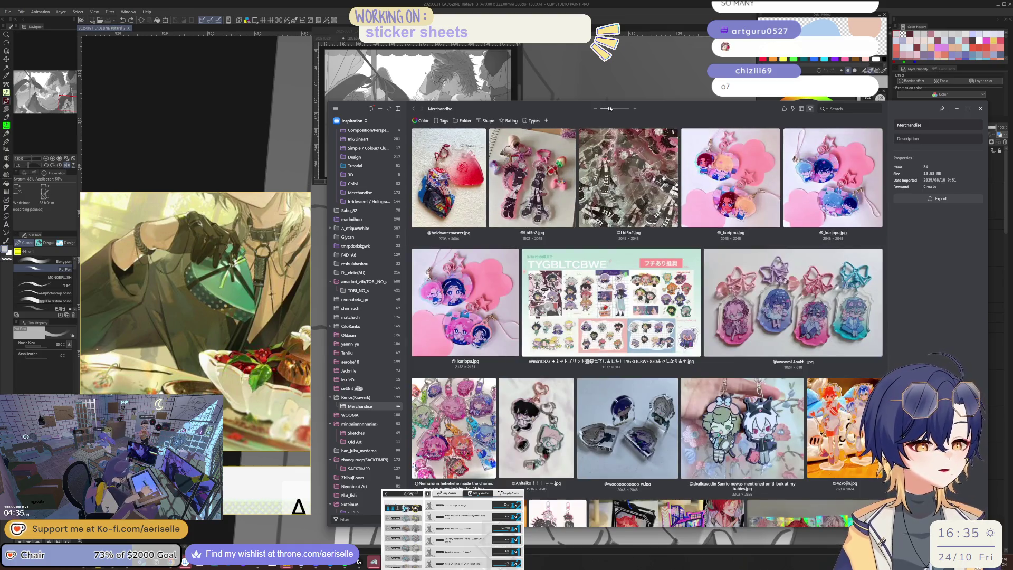
click(742, 316)
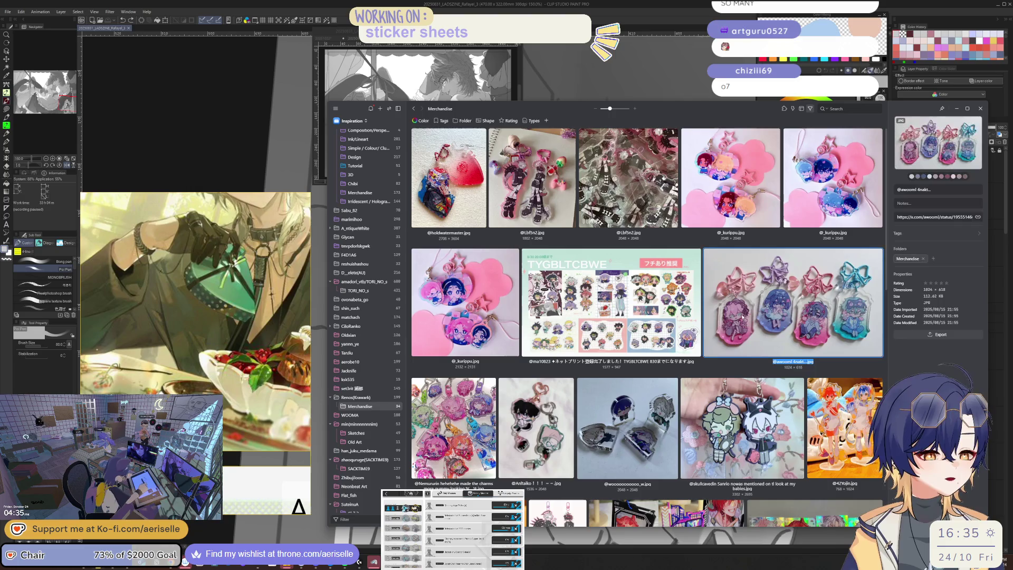
scroll(672, 460, down, 3)
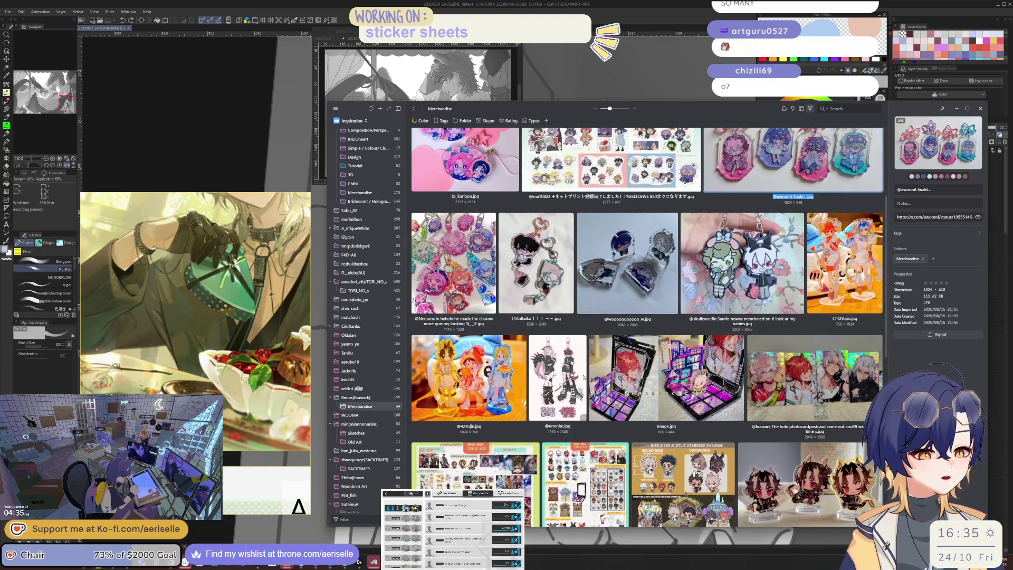
click(491, 388)
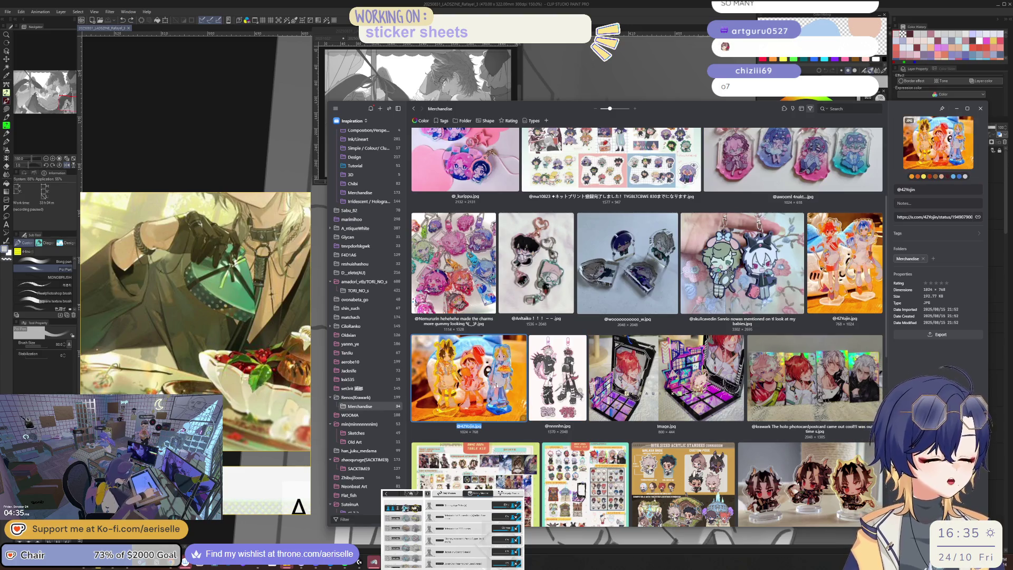
key(shift+Left)
key(shift+Left)
key(shift+Left)
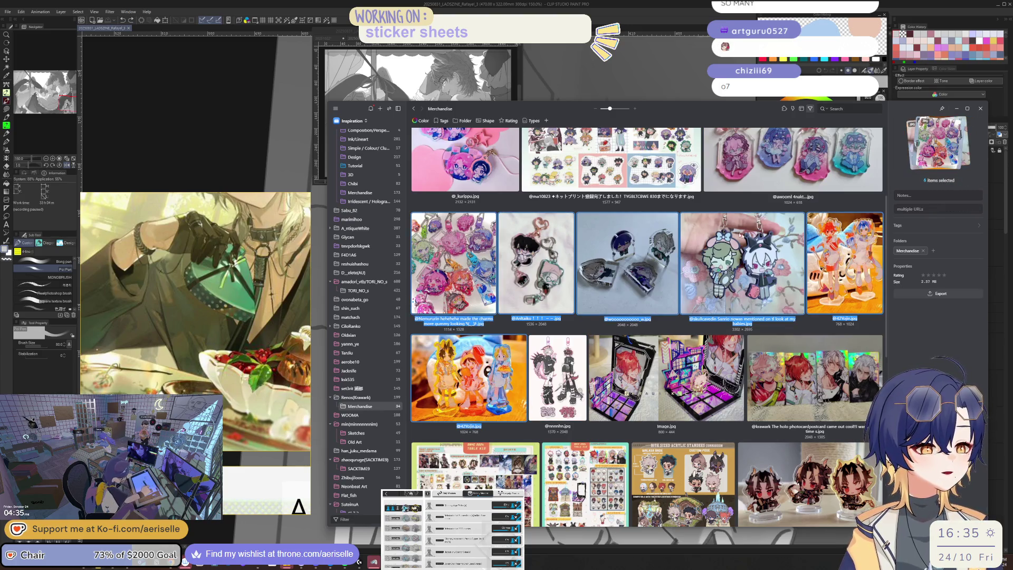
key(shift+Left)
key(shift+Left)
key(shift+Left)
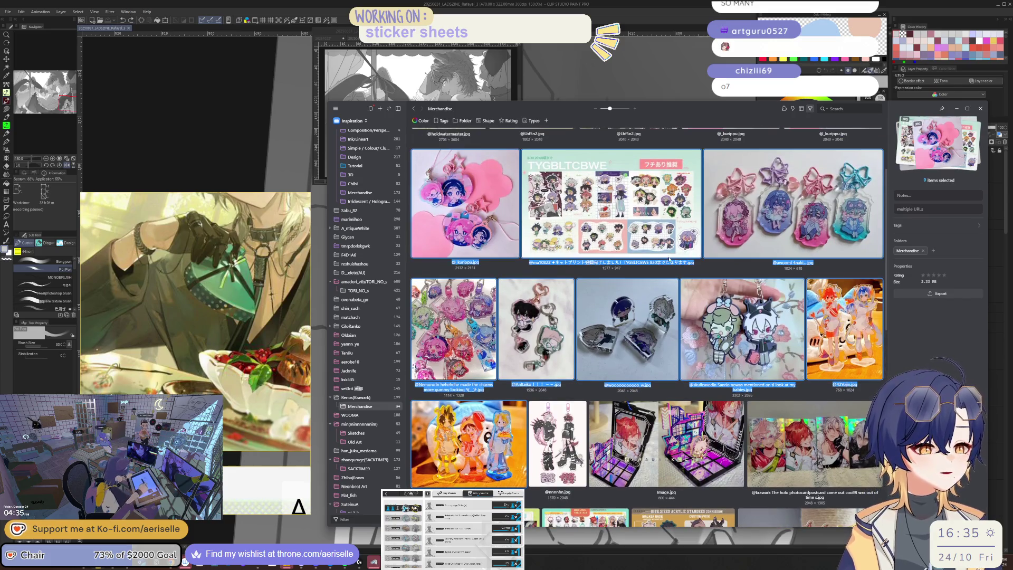
key(shift+Left)
key(shift+Left)
key(shift+Left)
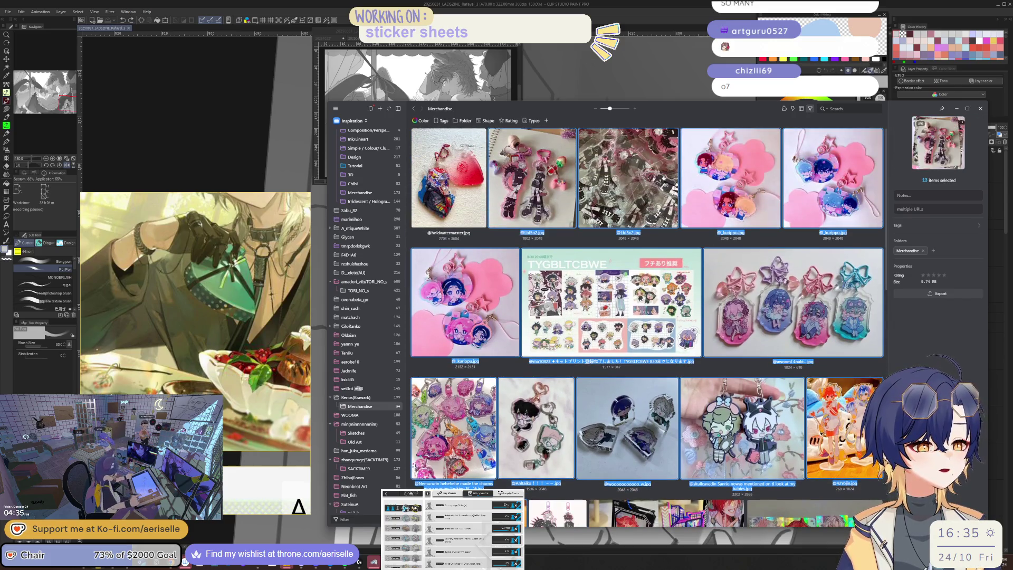
drag(438, 198, 359, 192)
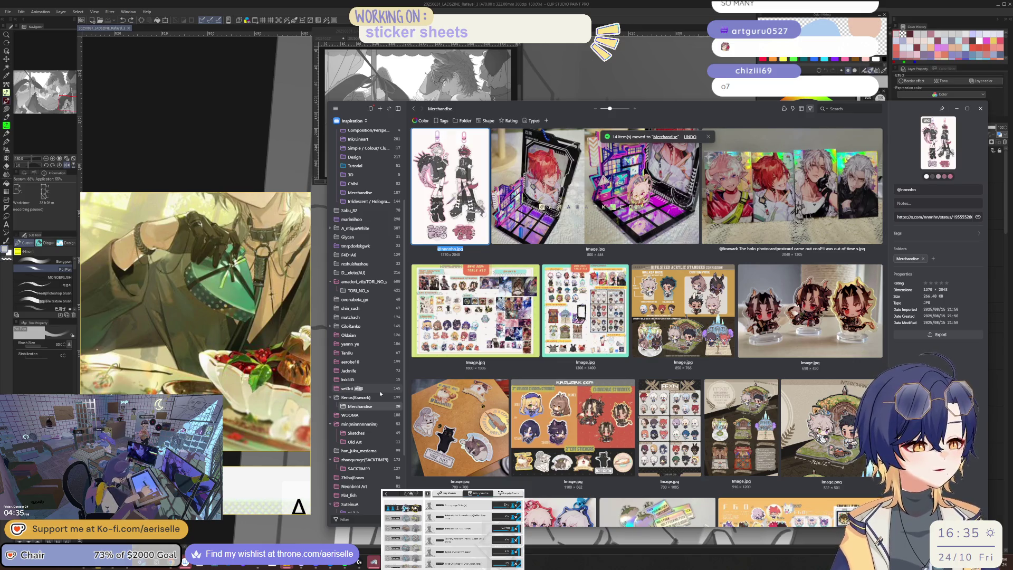
Move one more image into Merchandise, browse the ksk535 and Jacknife folders, and close Eagle
drag(427, 238, 381, 193)
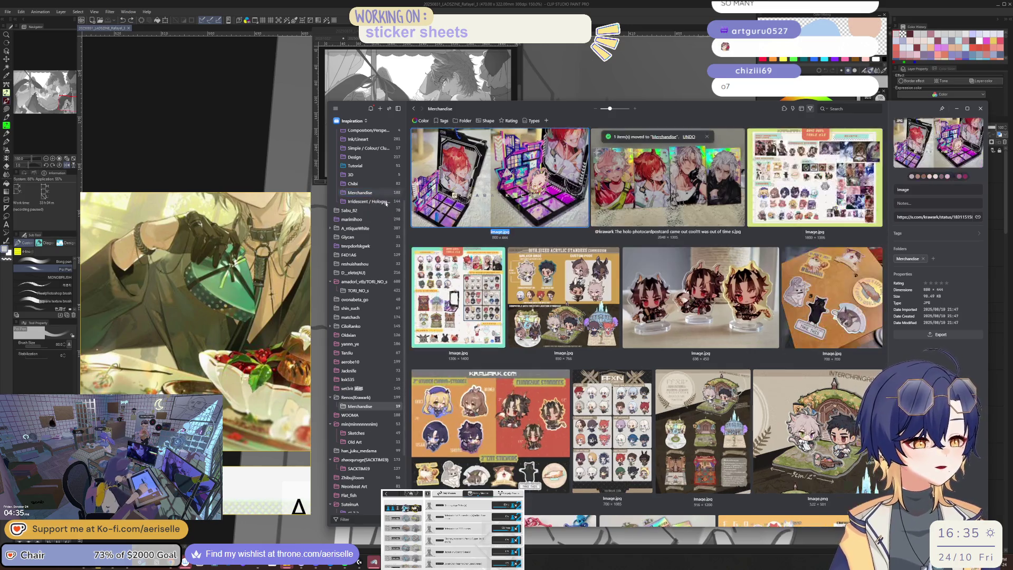
scroll(565, 378, down, 5)
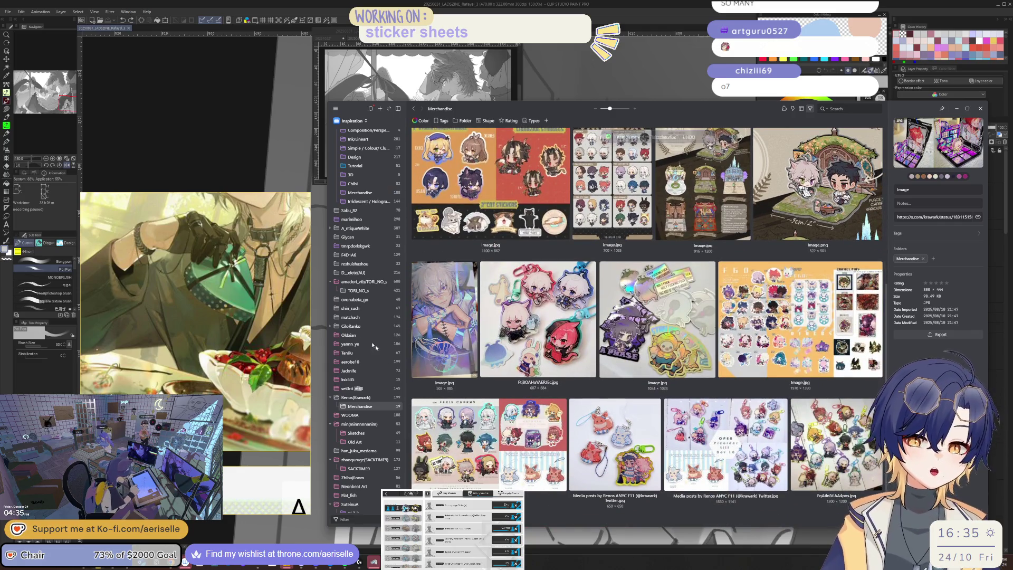
click(371, 388)
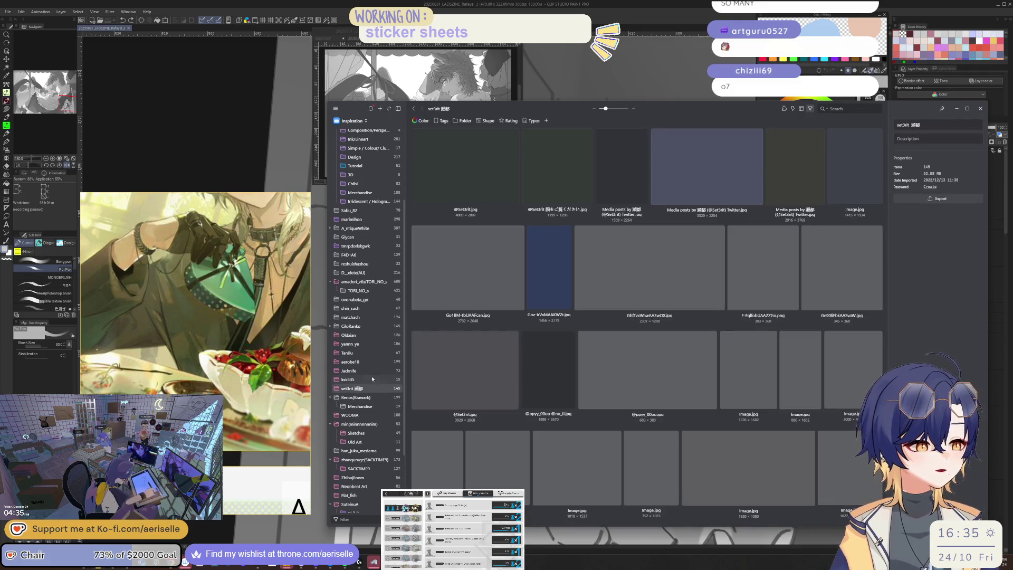
click(371, 379)
click(371, 370)
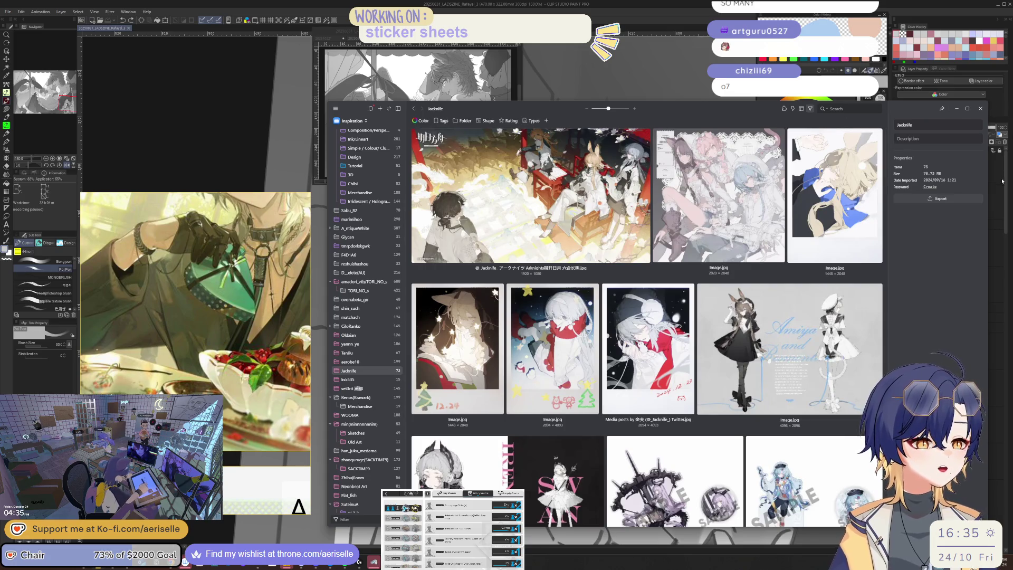
click(982, 108)
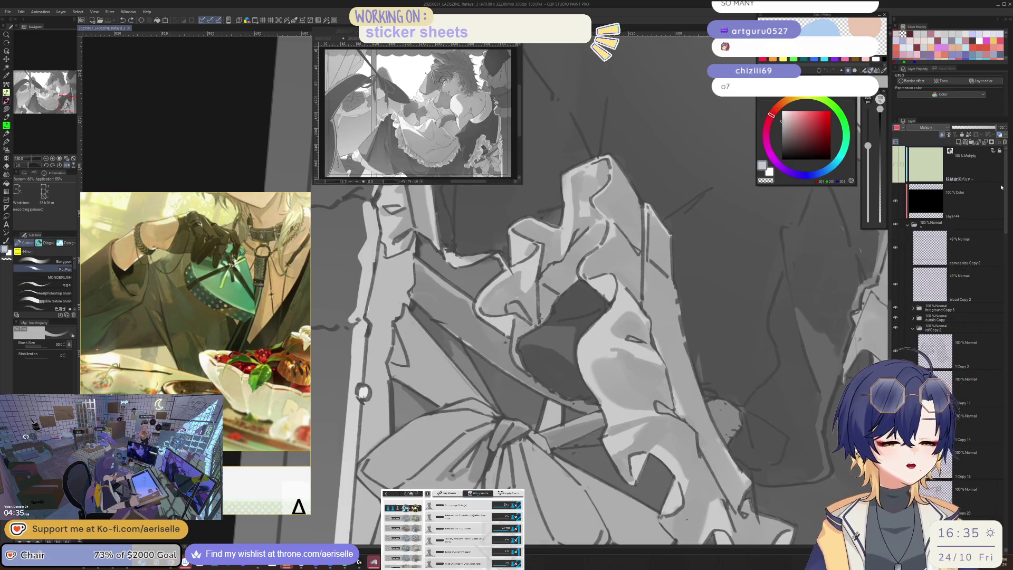
key(h)
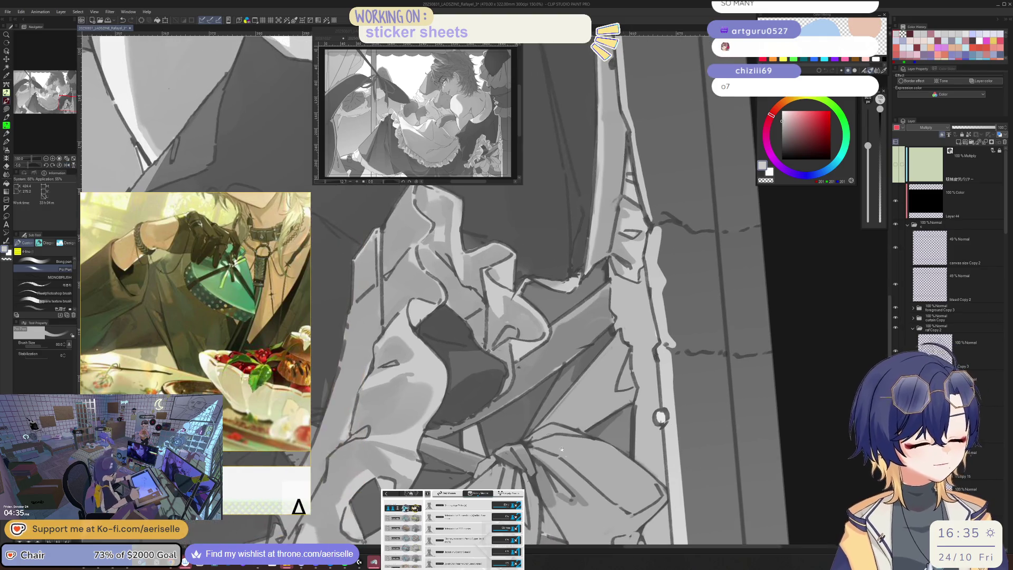
drag(529, 486, 516, 398)
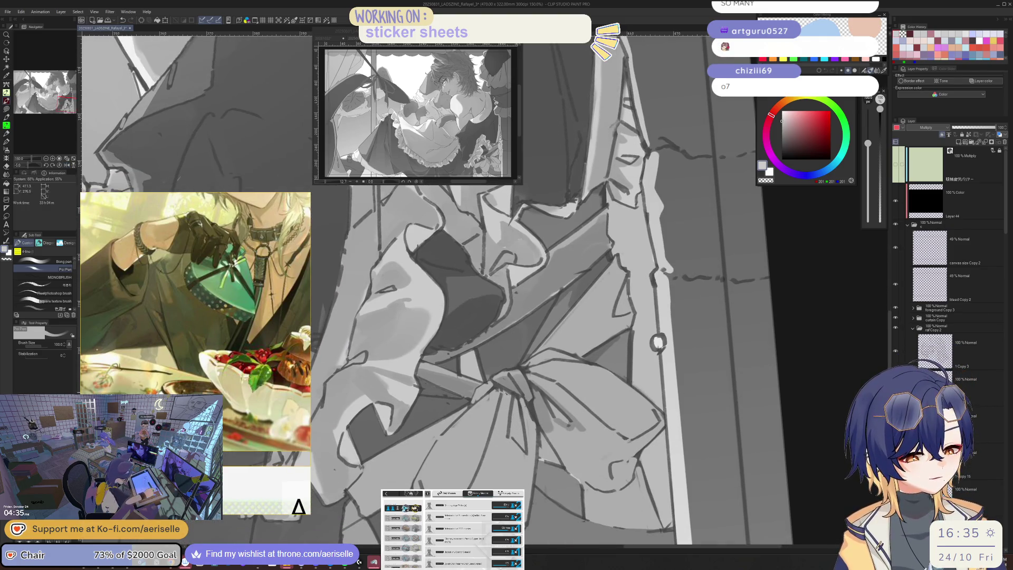
key(bracketleft)
key(bracketleft)
key(bracketleft)
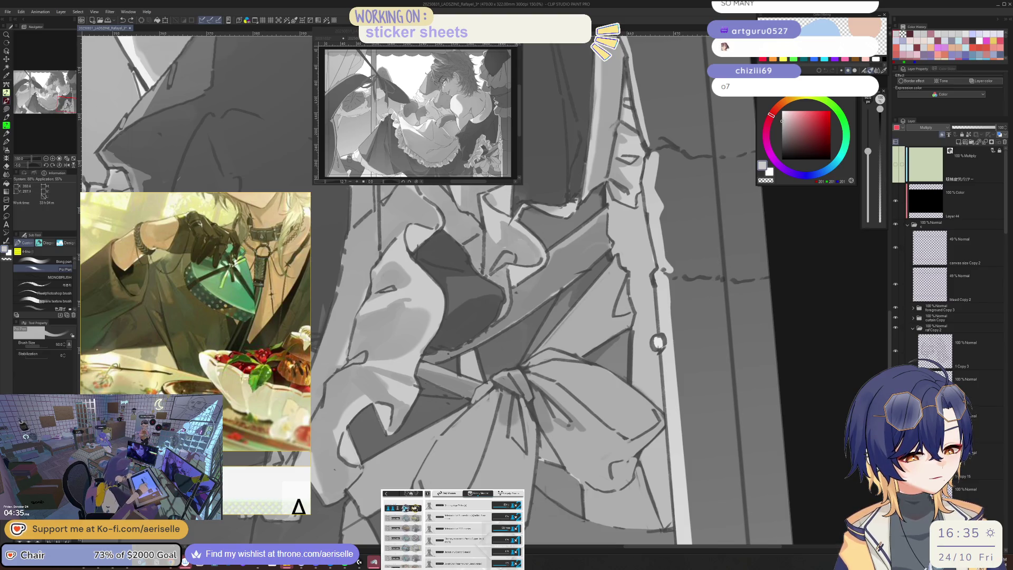
key(h)
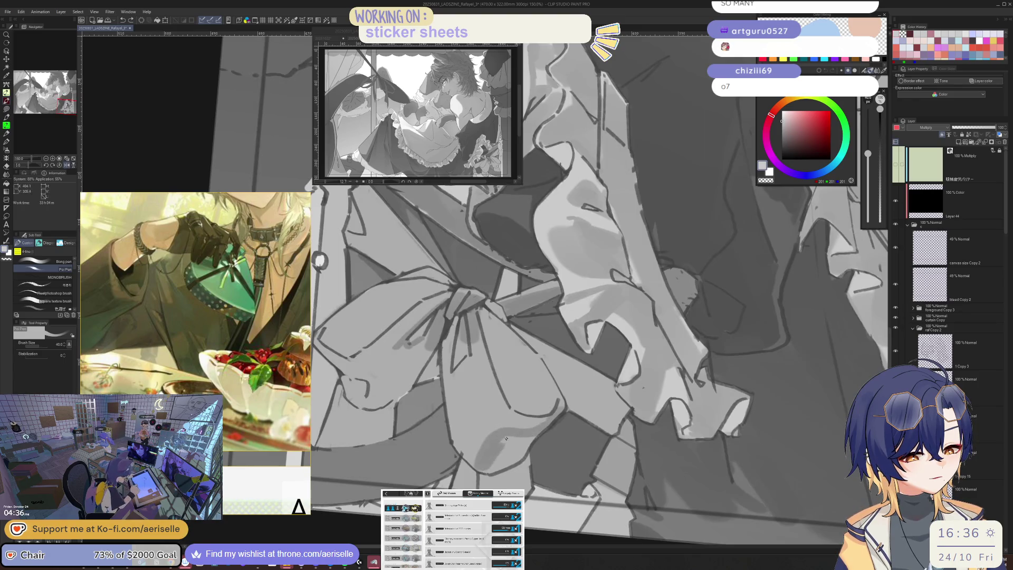
key(h)
key(bracketleft)
drag(486, 337, 497, 423)
key(bracketright)
drag(533, 319, 514, 369)
key(bracketright)
drag(509, 335, 499, 422)
drag(526, 369, 511, 440)
key(h)
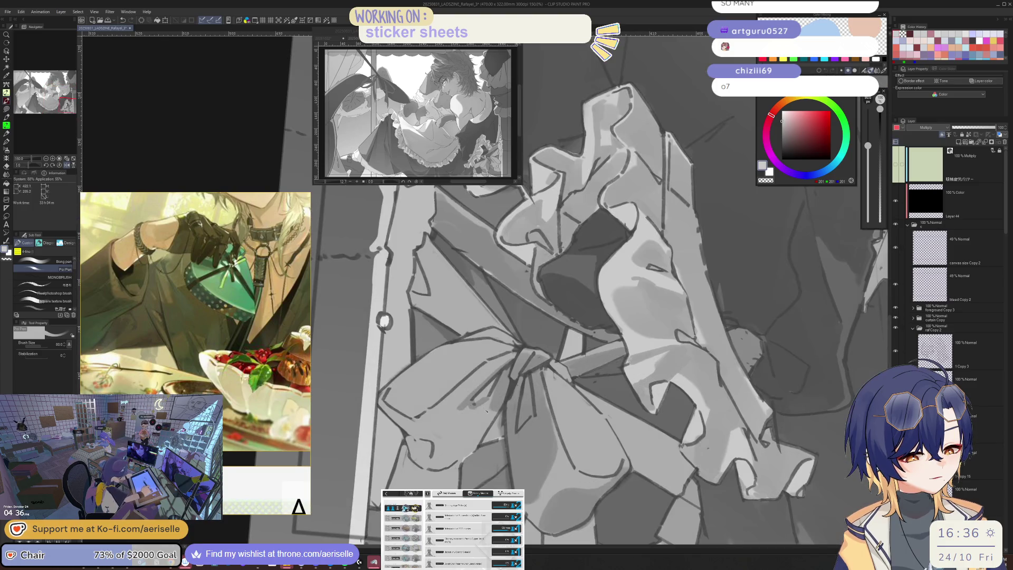
mouse_move(493, 397)
mouse_down()
mouse_move(461, 419)
mouse_move(437, 459)
mouse_up()
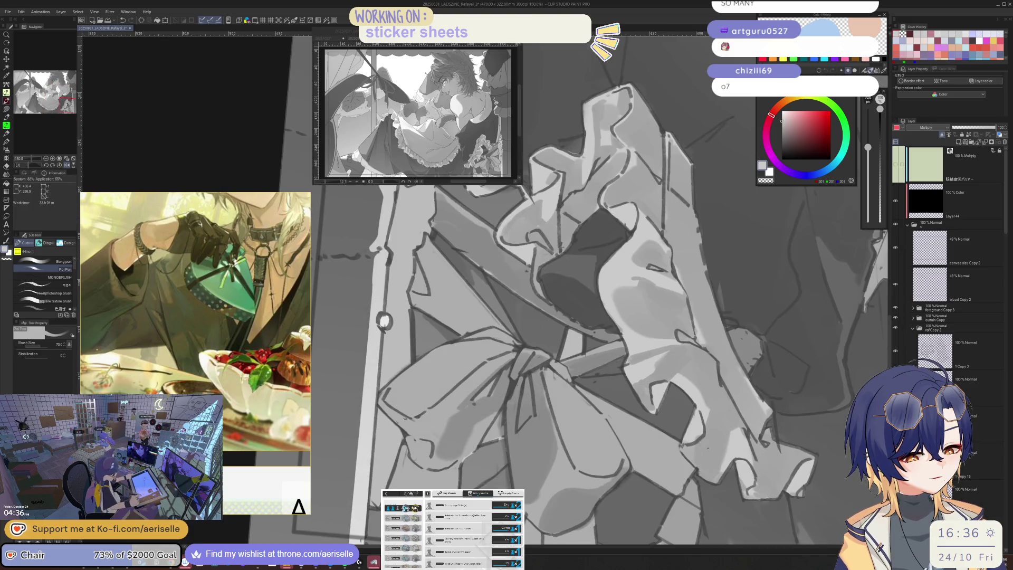
key(ctrl+z)
key(bracketleft)
key(bracketleft)
mouse_move(406, 405)
mouse_down()
mouse_move(381, 429)
mouse_move(438, 463)
mouse_move(408, 465)
mouse_up()
key(bracketright)
key(bracketright)
mouse_move(424, 424)
mouse_down()
mouse_move(413, 430)
mouse_move(459, 409)
mouse_move(475, 454)
mouse_move(490, 406)
mouse_move(481, 403)
mouse_up()
key(bracketleft)
key(bracketleft)
key(bracketleft)
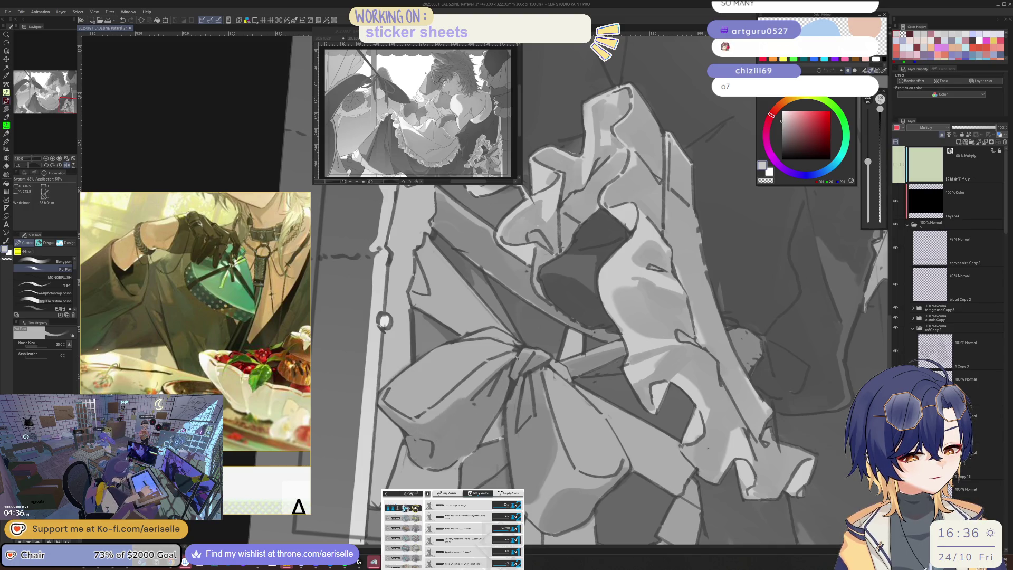
drag(508, 361, 438, 415)
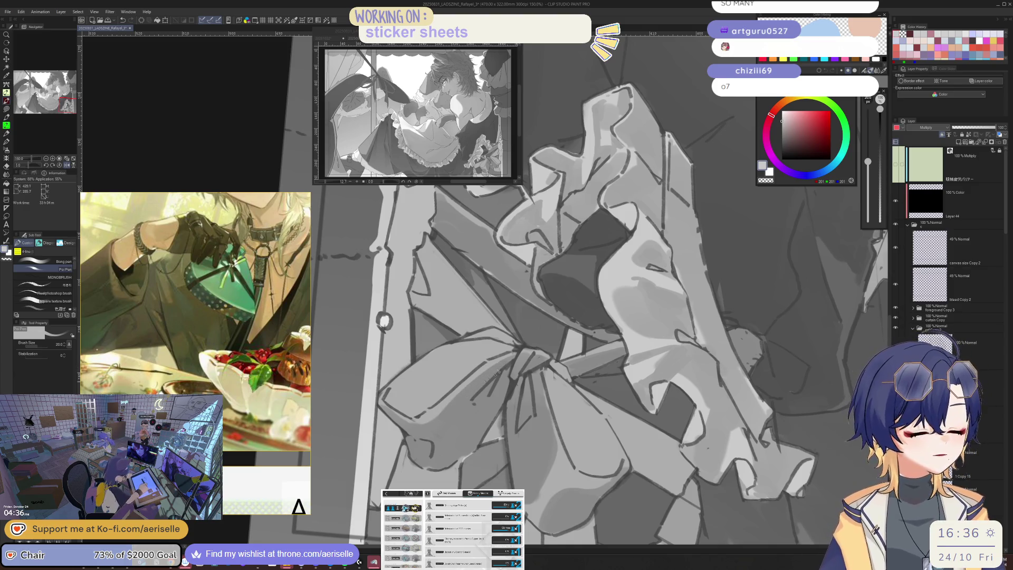
key(ctrl+minus)
key(ctrl+minus)
key(ctrl+plus)
key(ctrl+plus)
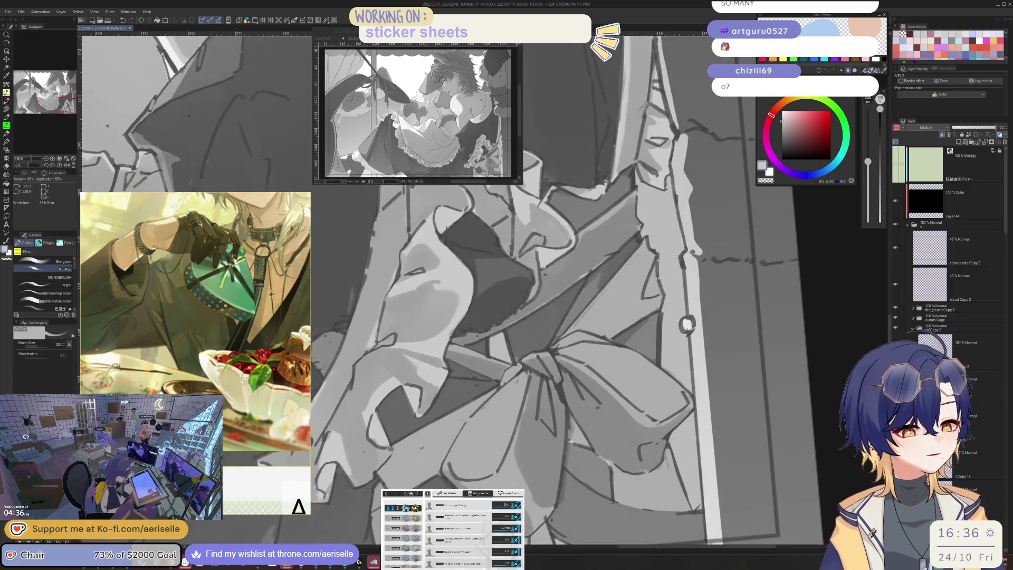
key(bracketleft)
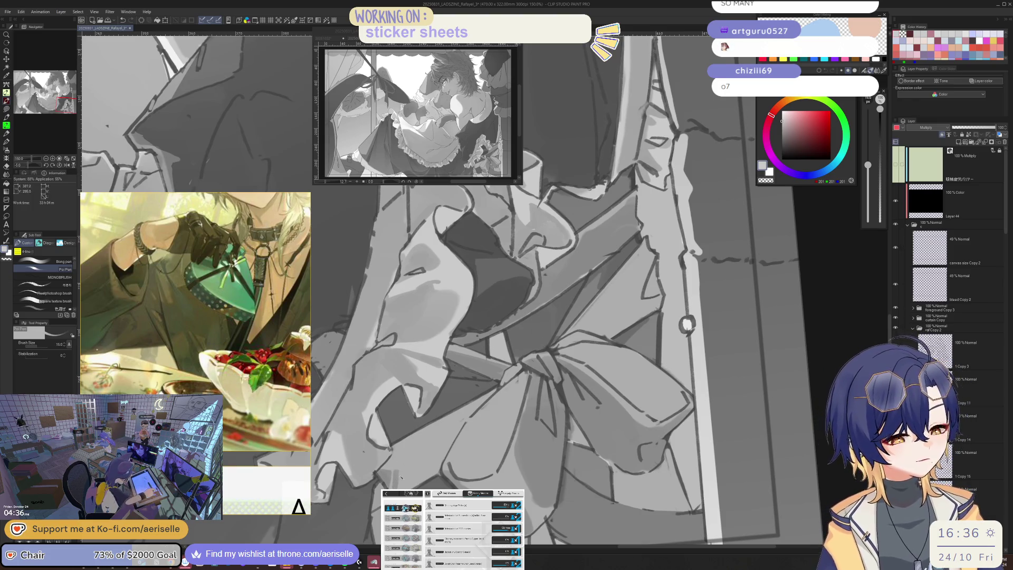
key(bracketright)
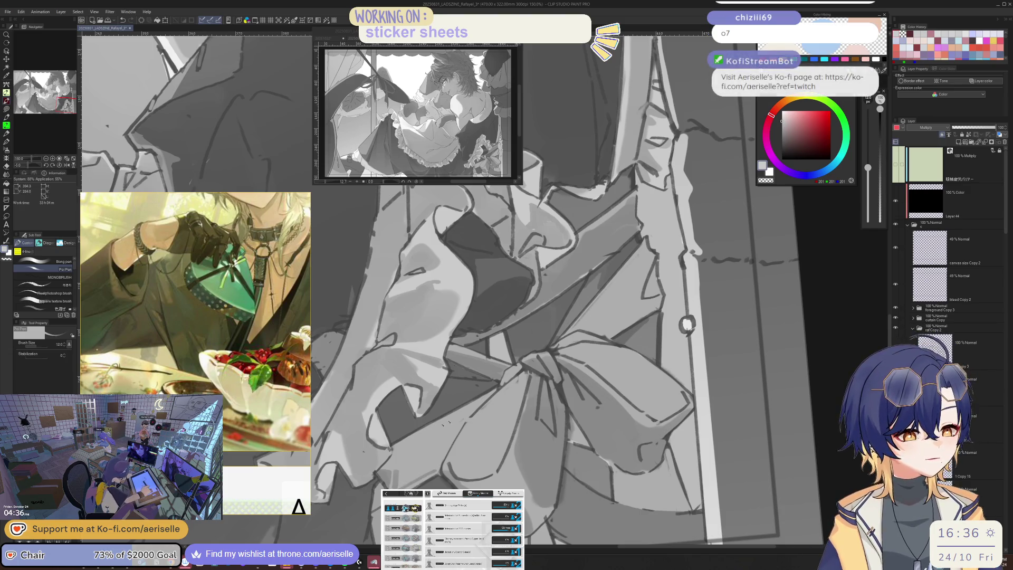
key(bracketright)
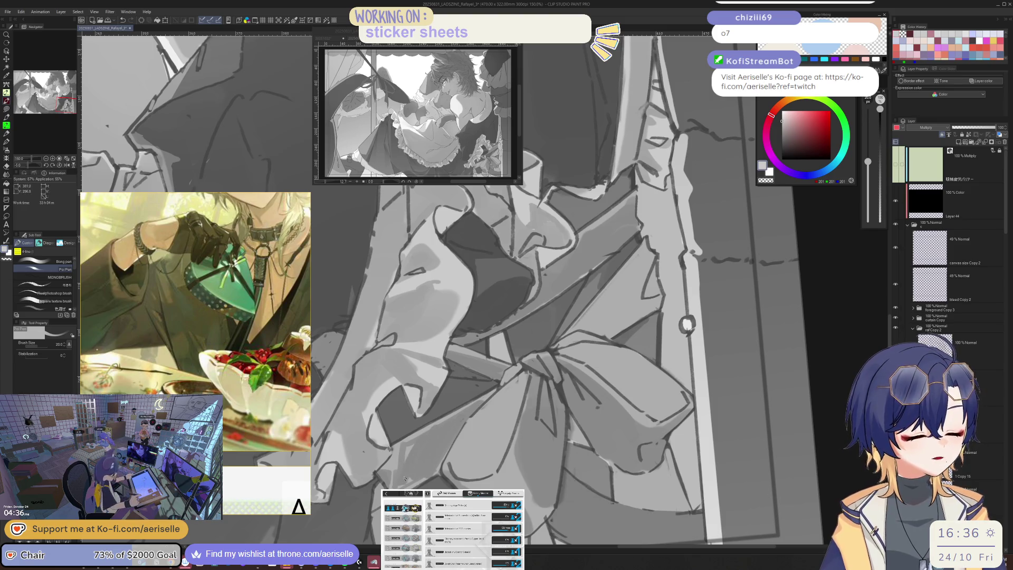
key(h)
drag(568, 403, 593, 429)
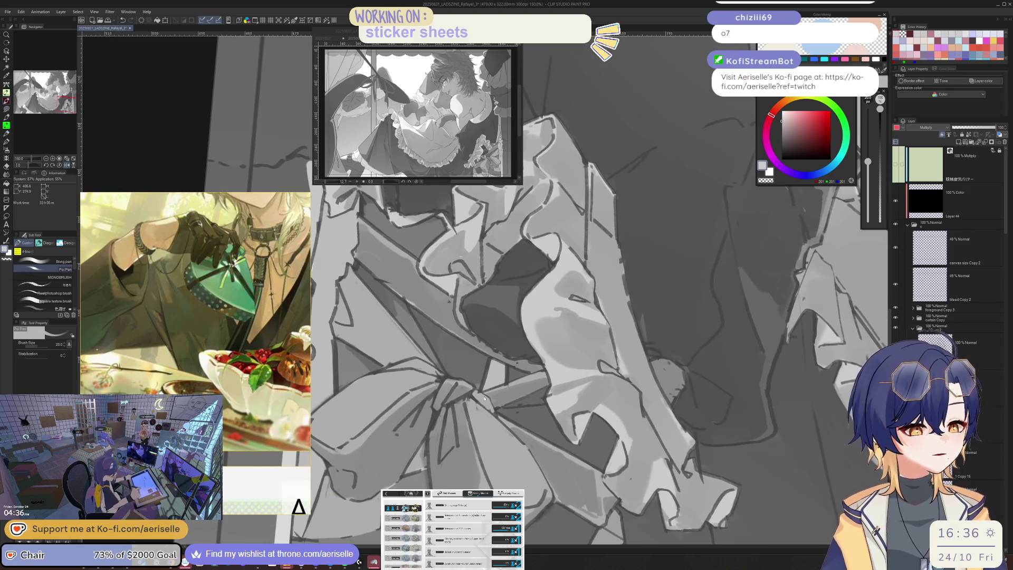
key(ctrl+plus)
key(bracketleft)
key(h)
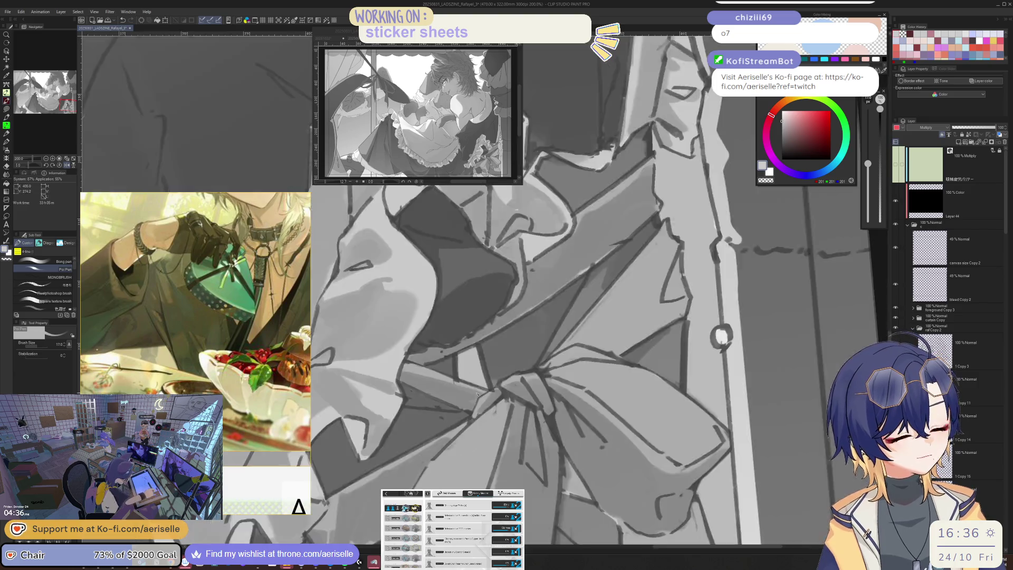
key(ctrl+minus)
key(ctrl+minus)
key(bracketright)
key(bracketright)
key(bracketright)
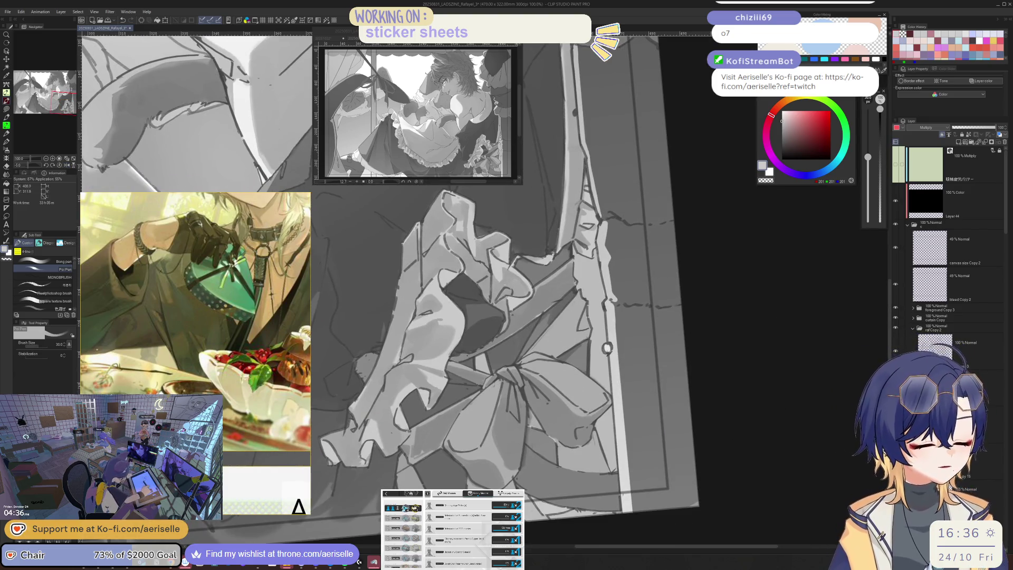
key(o)
click(955, 201)
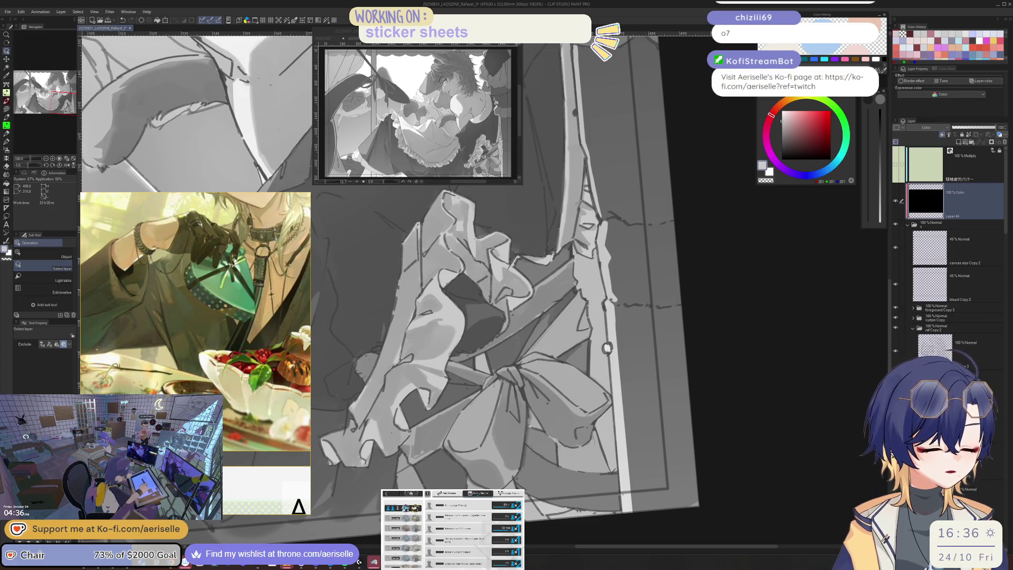
key(ctrl+plus)
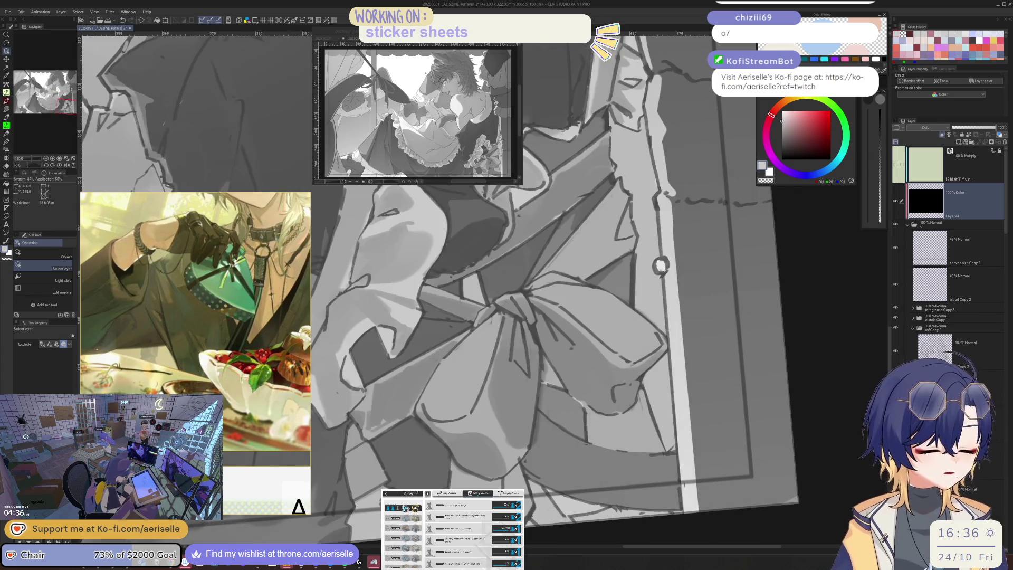
click(895, 202)
Pick the Overlay and Layer 29 Copy layers from the canvas with the Operation tool
key(e)
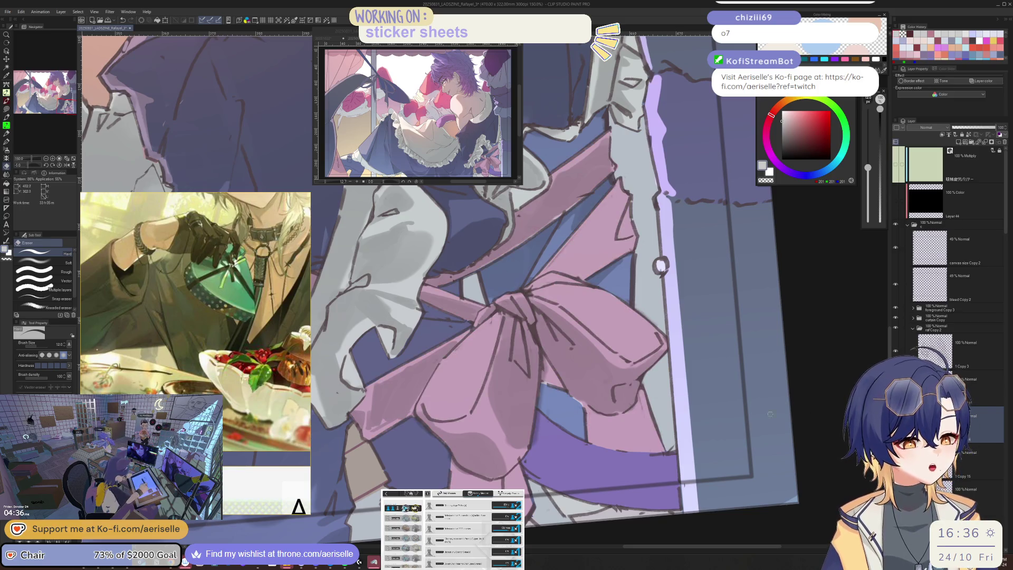
key(o)
click(520, 481)
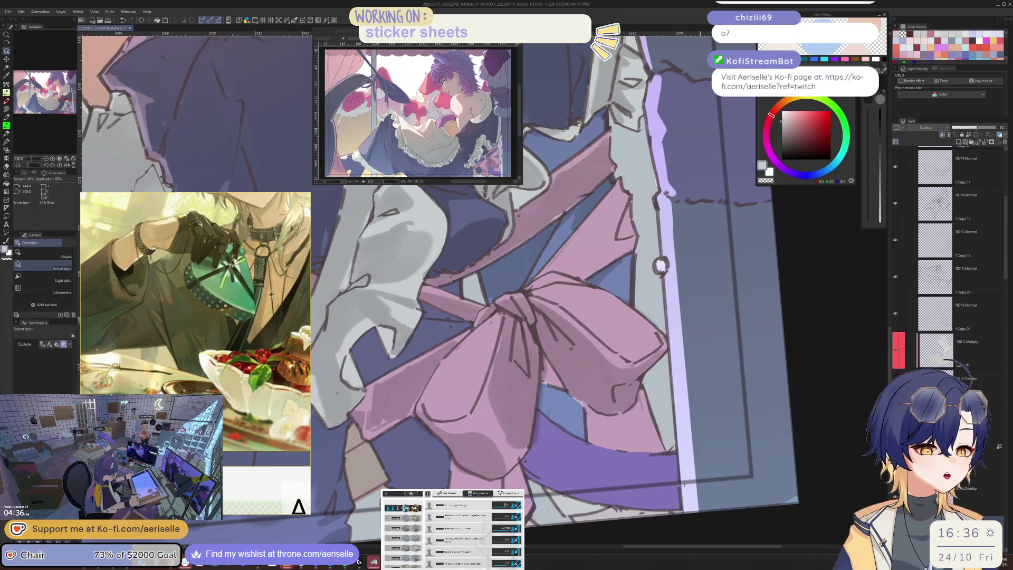
scroll(985, 348, down, 10)
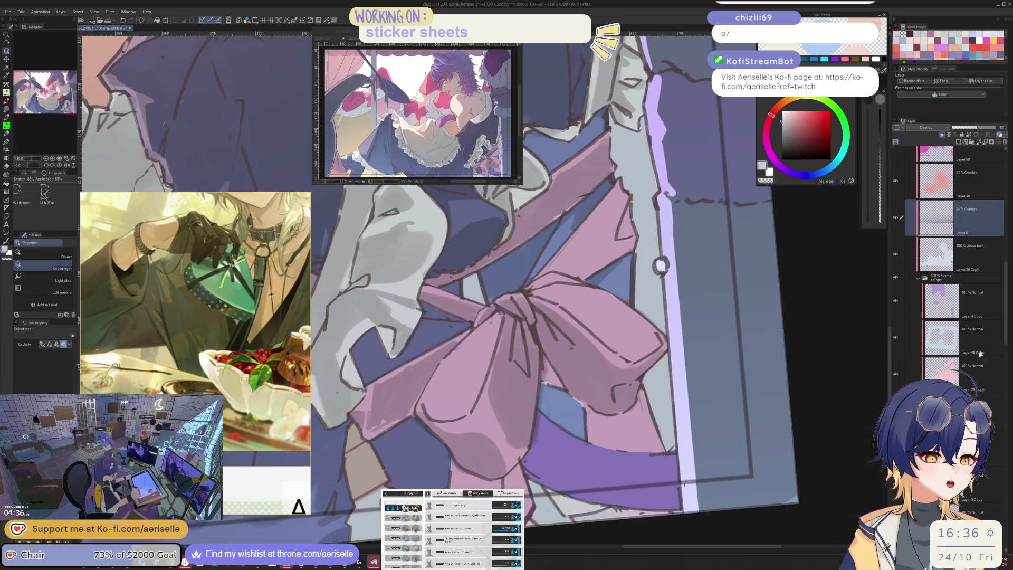
click(981, 369)
key(e)
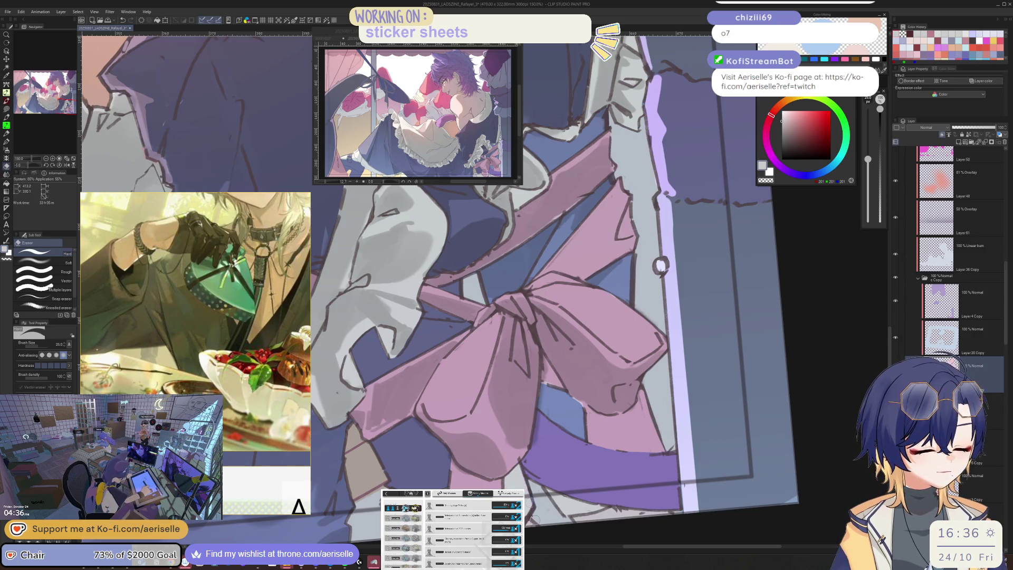
Turn the Layer 44 Color layer back on to restore the greyscale look
key(ctrl+shift+n)
scroll(519, 448, down, 4)
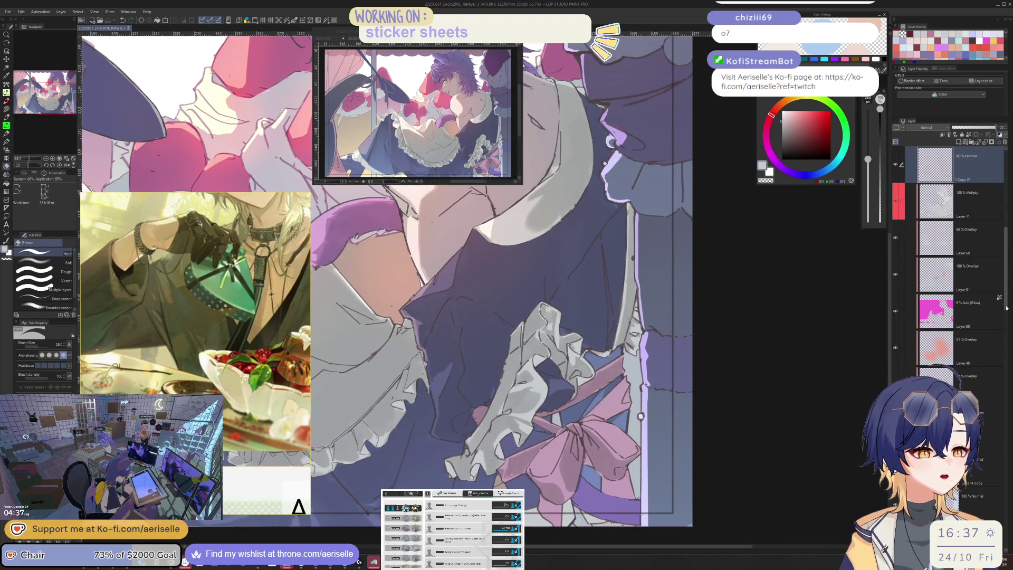
scroll(984, 207, up, 5)
click(895, 201)
key(o)
scroll(986, 256, down, 10)
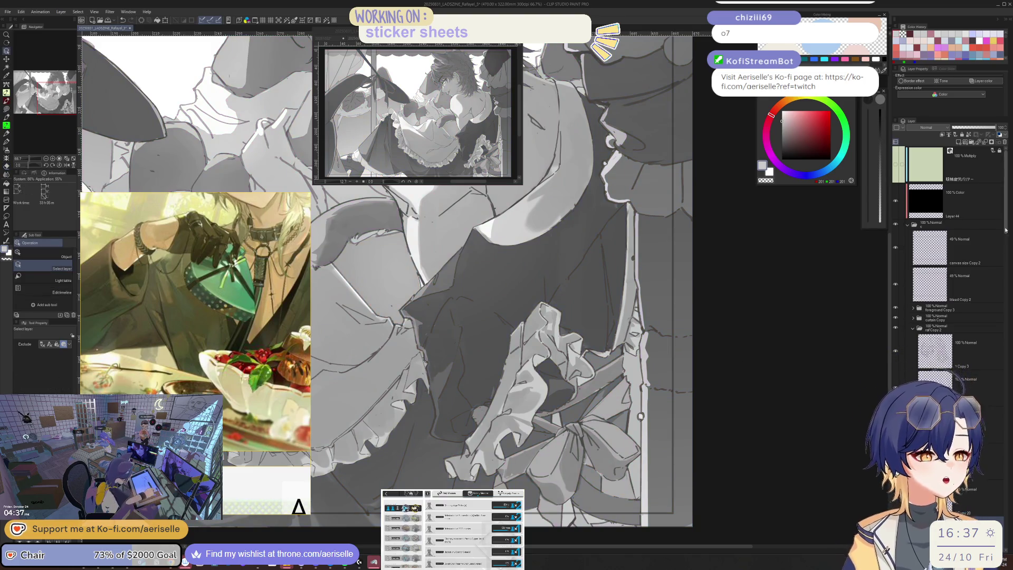
On the Layer 71 Multiply layer, add a small bow mark and lasso the ribbon area
click(980, 253)
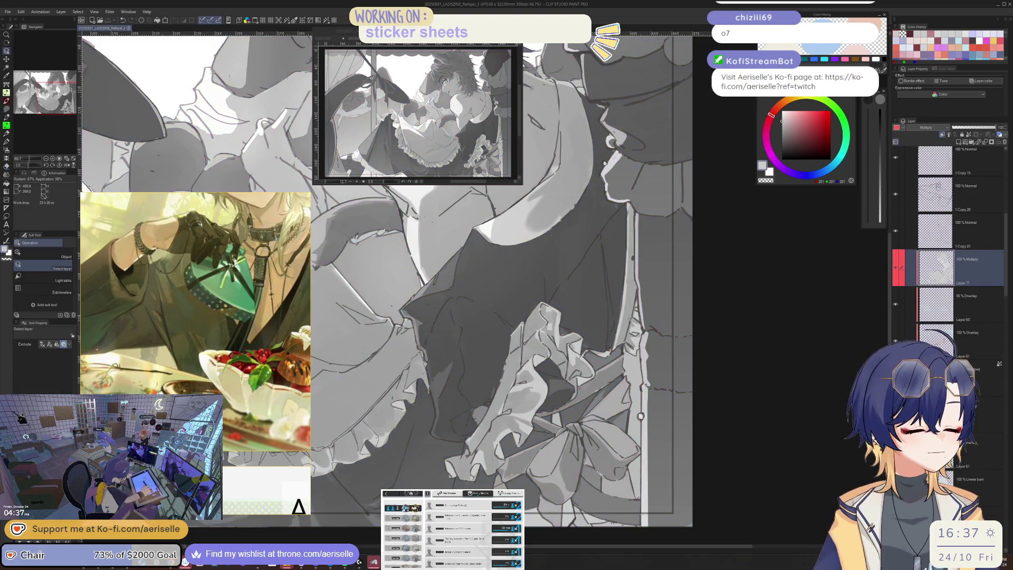
scroll(566, 430, up, 4)
key(p)
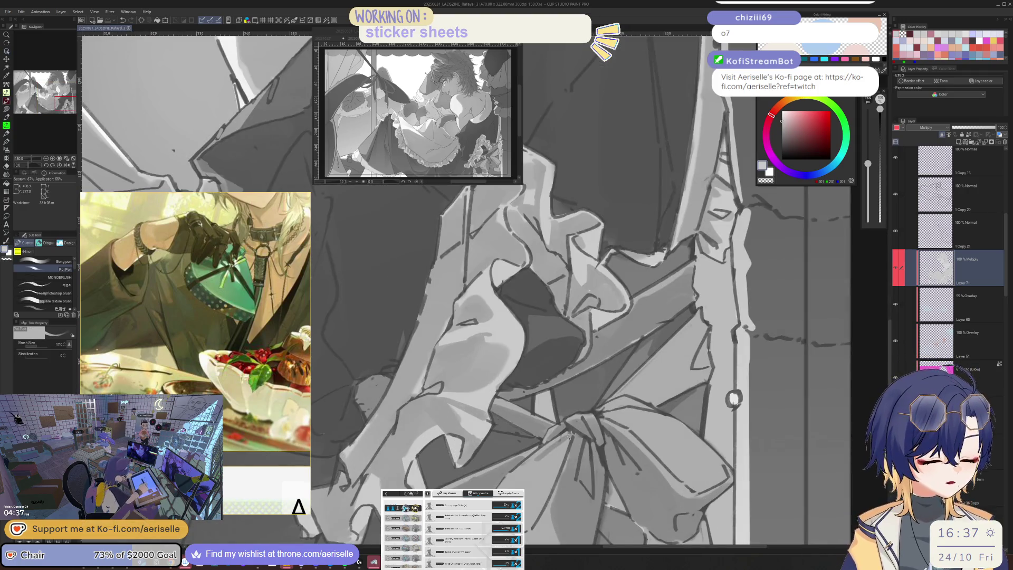
click(599, 401)
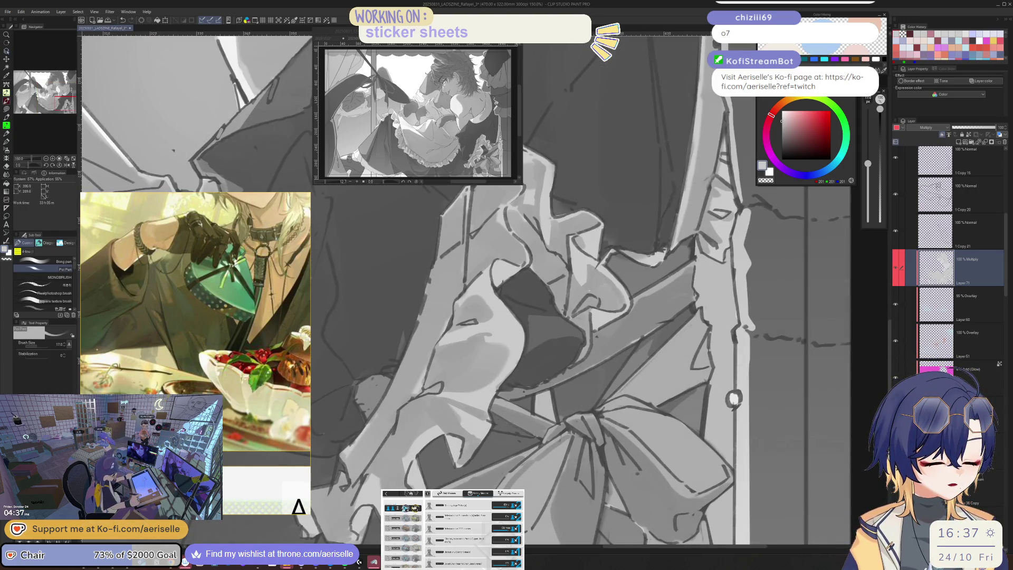
key(m)
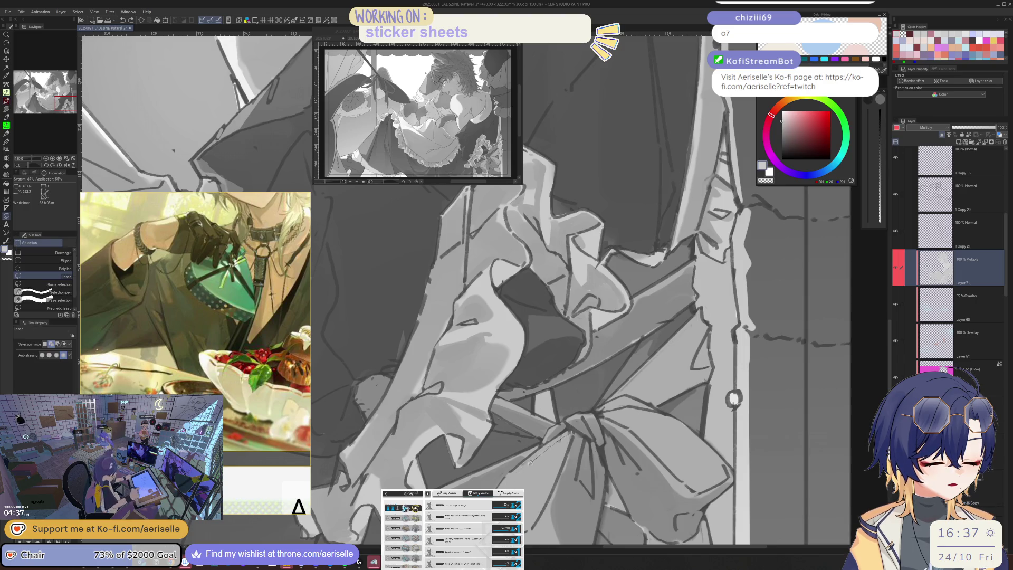
mouse_move(534, 524)
mouse_down()
mouse_move(572, 437)
mouse_move(506, 483)
mouse_move(534, 524)
mouse_up()
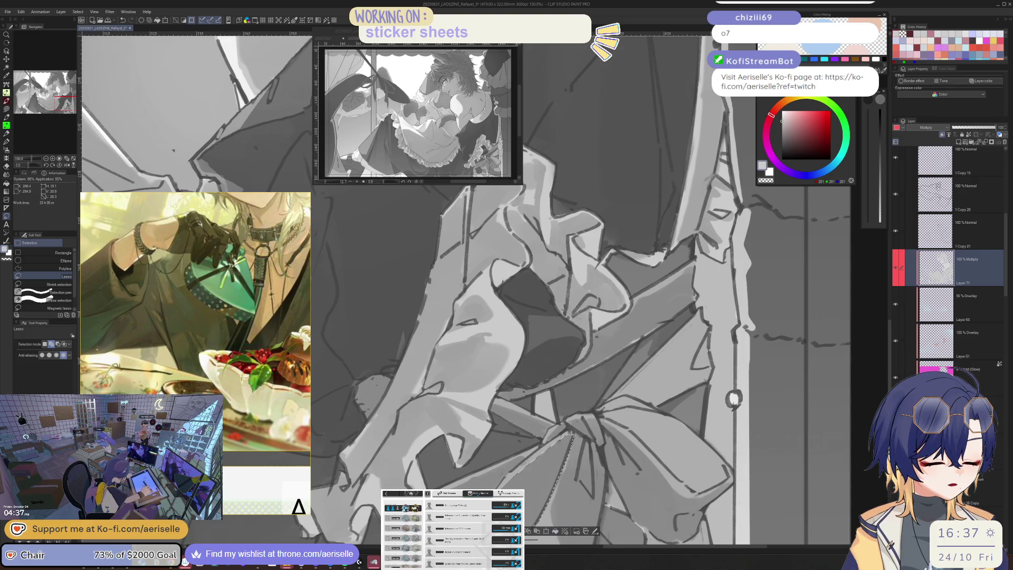
key(ctrl+minus)
key(ctrl+minus)
key(ctrl+minus)
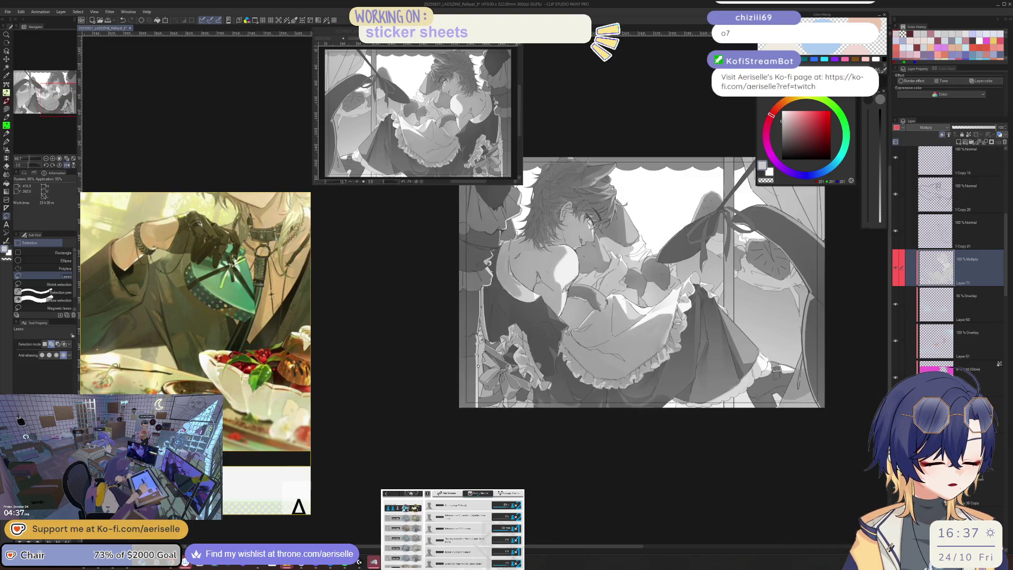
key(ctrl+plus)
key(ctrl+plus)
key(ctrl+plus)
key(p)
Paint darker shading along the ribbon edge and the bow loop's pale inner band
mouse_move(418, 459)
mouse_down()
mouse_move(430, 434)
mouse_move(488, 388)
mouse_move(502, 391)
mouse_move(460, 452)
mouse_up()
key(minus)
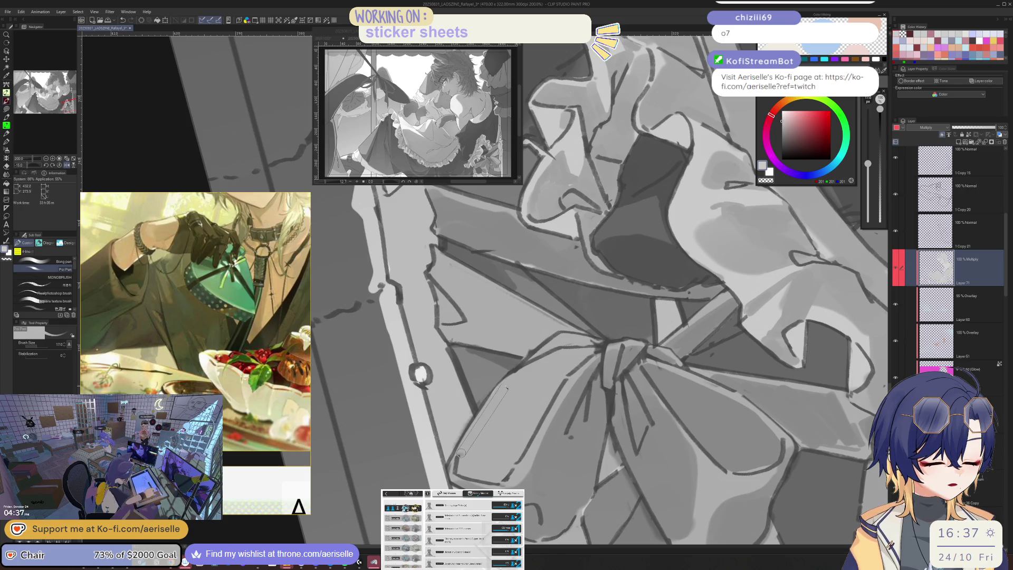
drag(503, 385, 591, 351)
key(bracketright)
key(bracketright)
key(bracketright)
mouse_move(527, 382)
mouse_down()
mouse_move(472, 453)
mouse_move(498, 478)
mouse_move(538, 393)
mouse_up()
key(bracketleft)
key(bracketleft)
key(bracketleft)
drag(514, 470, 549, 401)
drag(583, 357, 549, 388)
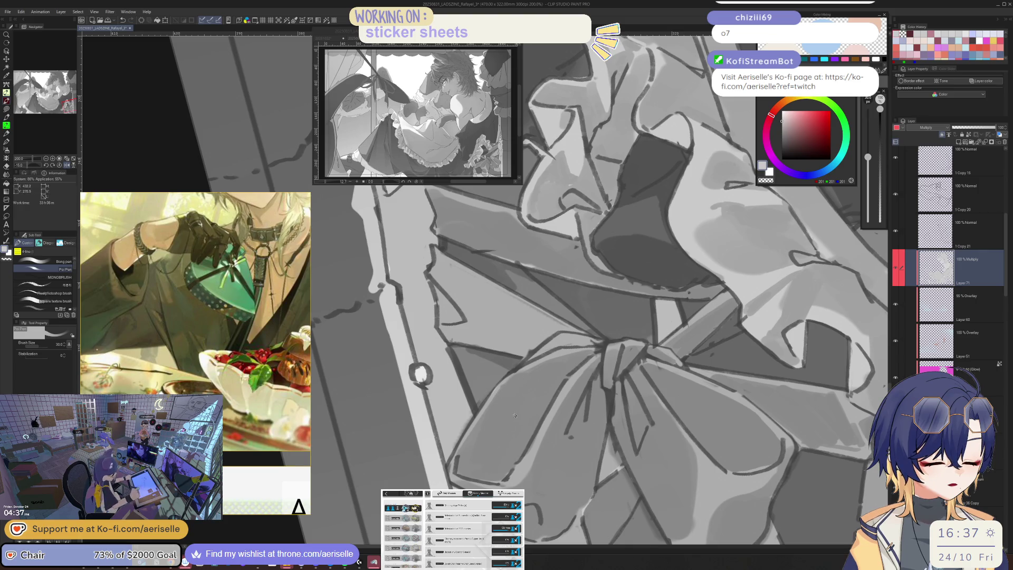
scroll(516, 414, down, 3)
Reset the view to straight 100%, check it mirrored, and set the brush size to 25
key(ctrl+alt+0)
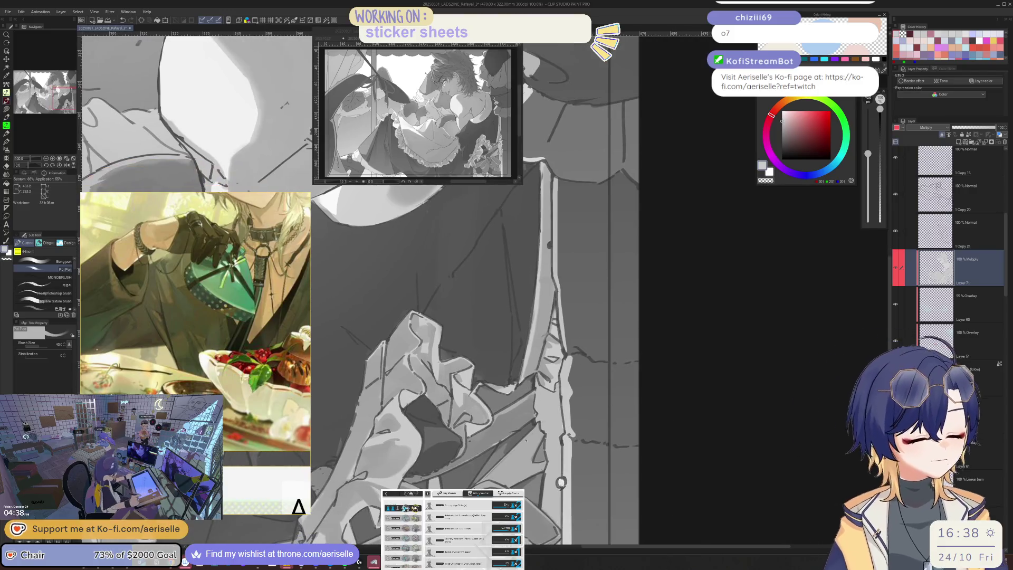
key(bracketleft)
key(h)
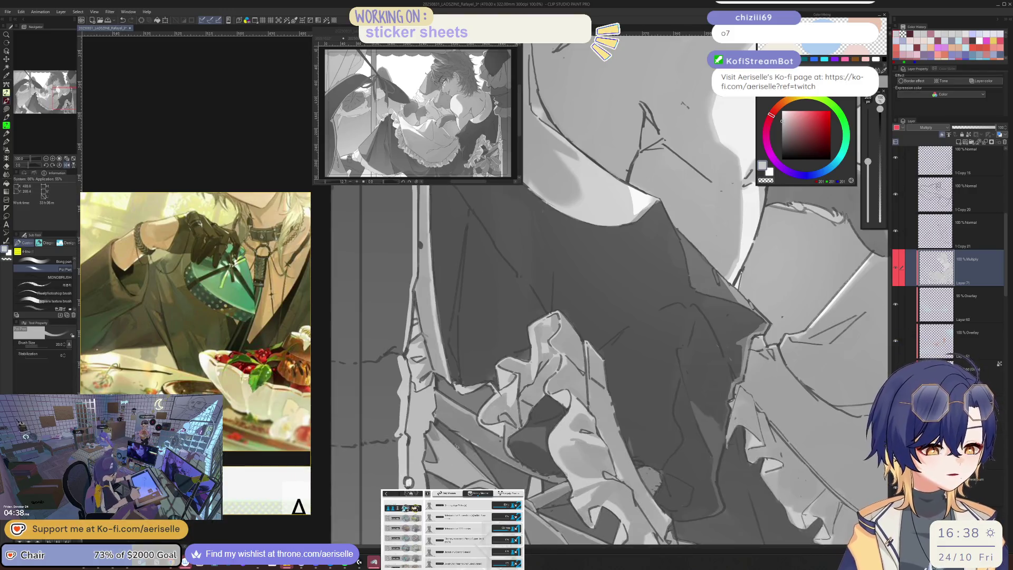
key(bracketright)
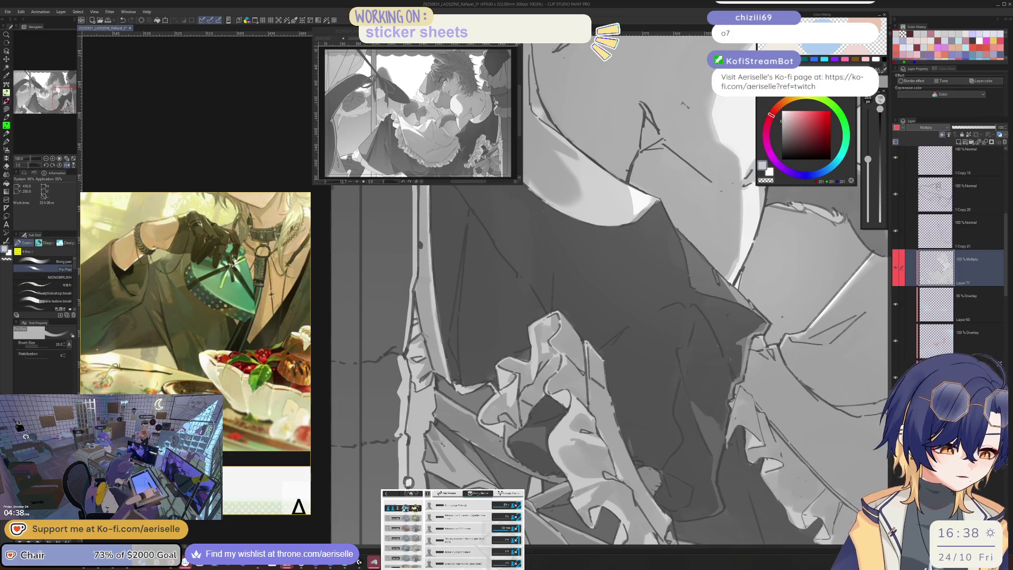
key(h)
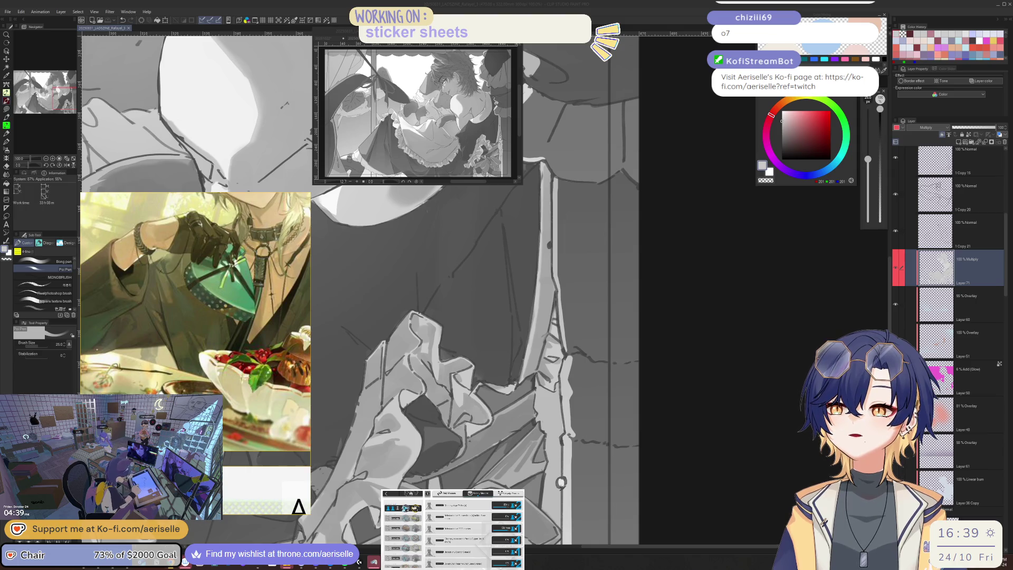
key(alt+Tab)
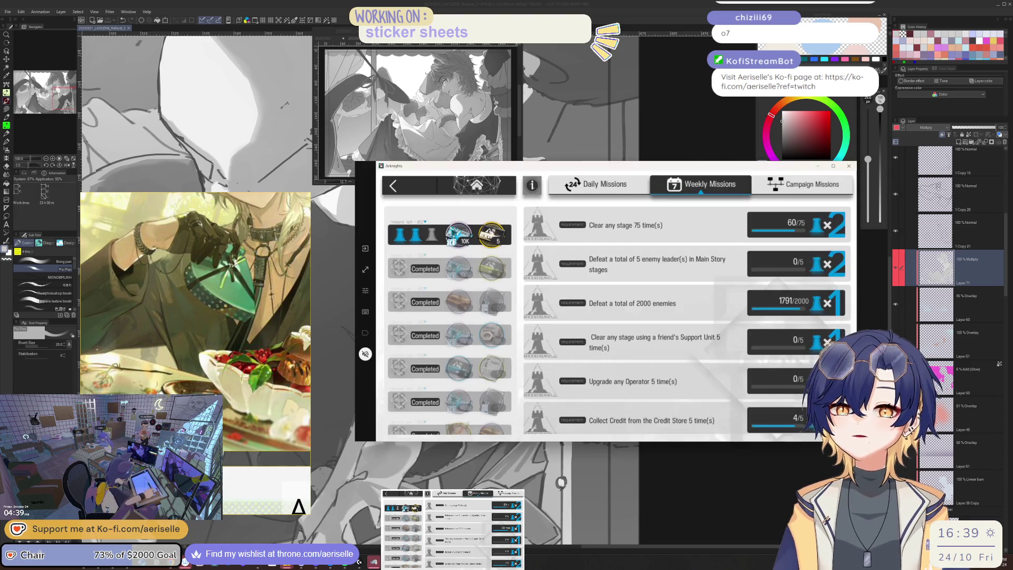
Return Arknights to its home screen and switch back to the Clip Studio Paint canvas
click(423, 183)
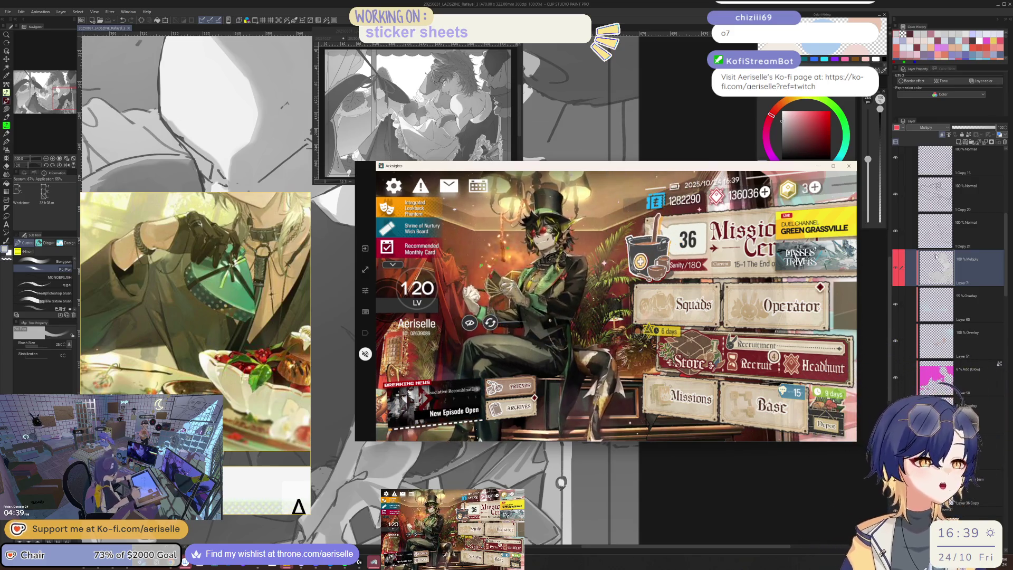
key(alt+Tab)
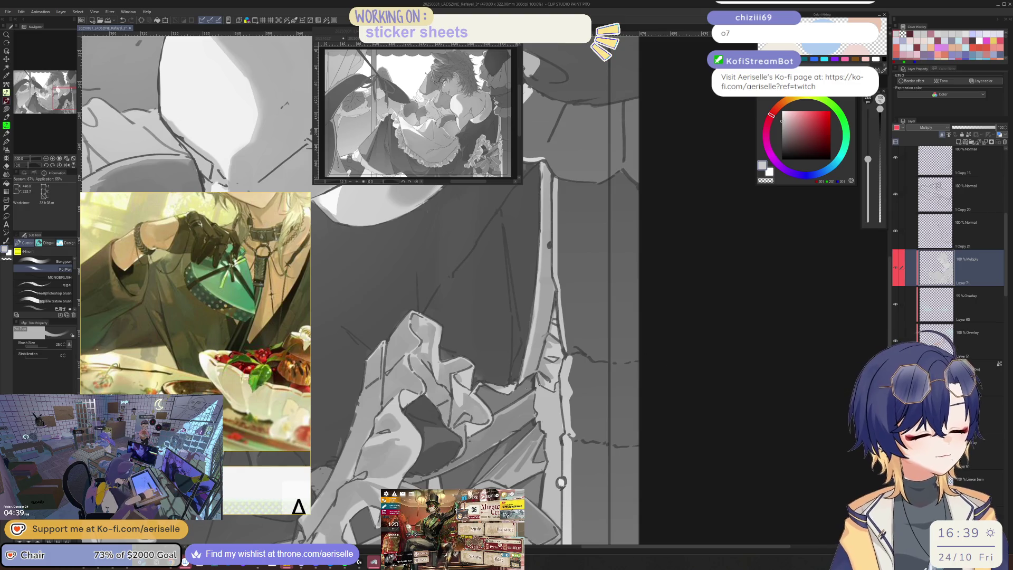
Erase on the ruffle shading while mirroring the canvas to check the drawing
scroll(485, 385, up, 1)
key(e)
key(h)
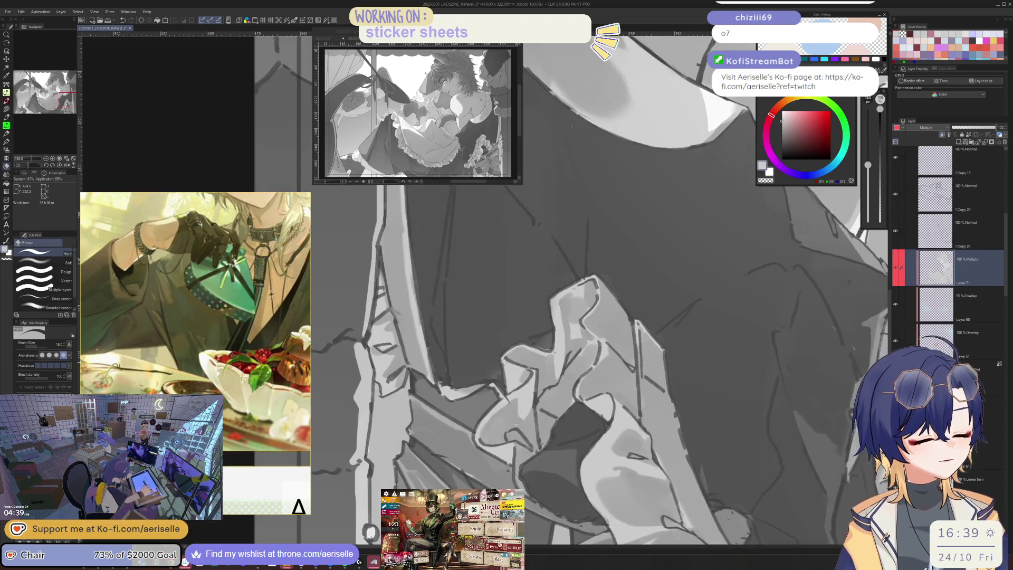
drag(496, 397, 504, 431)
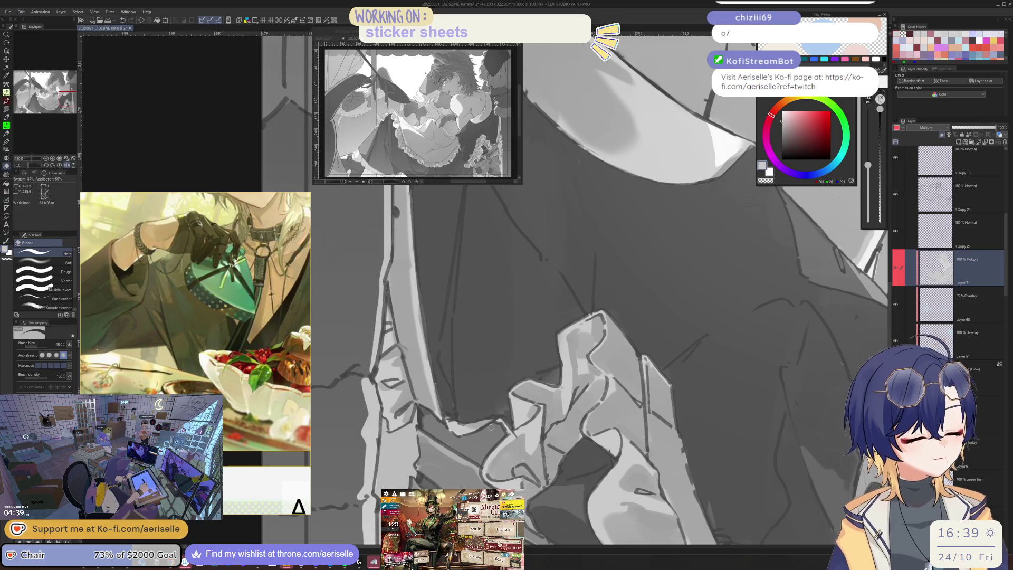
key(p)
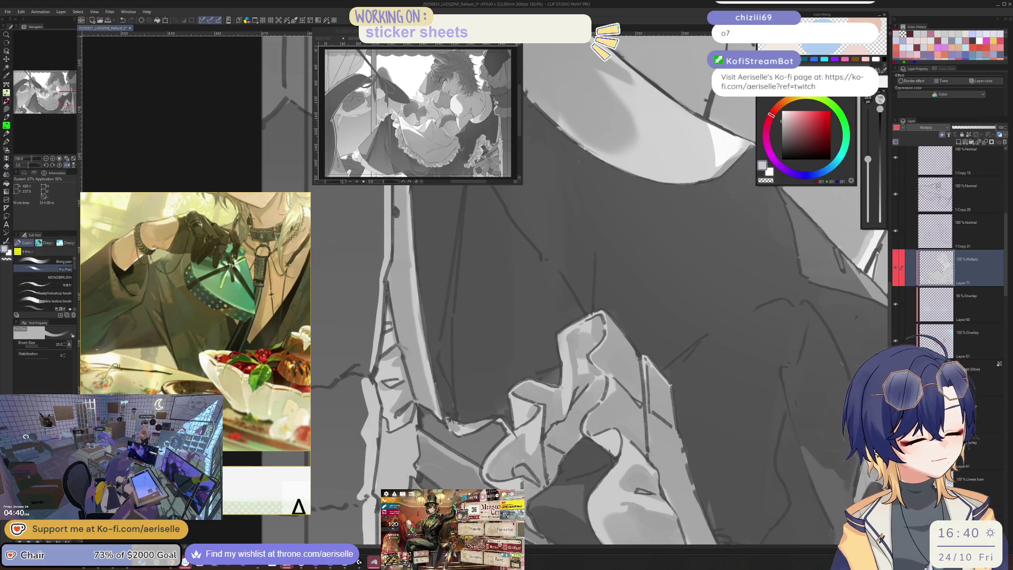
key(e)
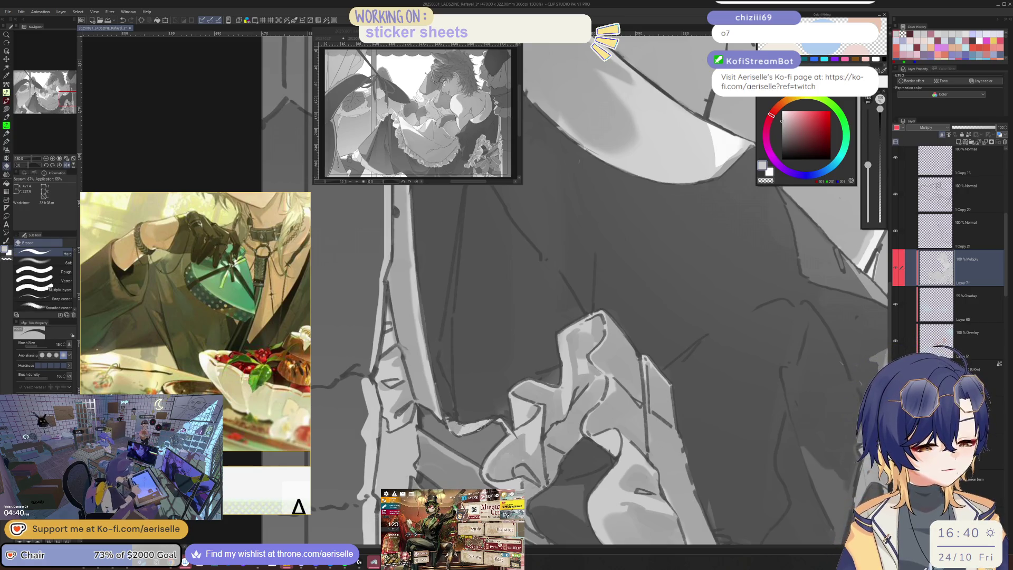
key(h)
scroll(542, 419, down, 3)
scroll(542, 420, up, 3)
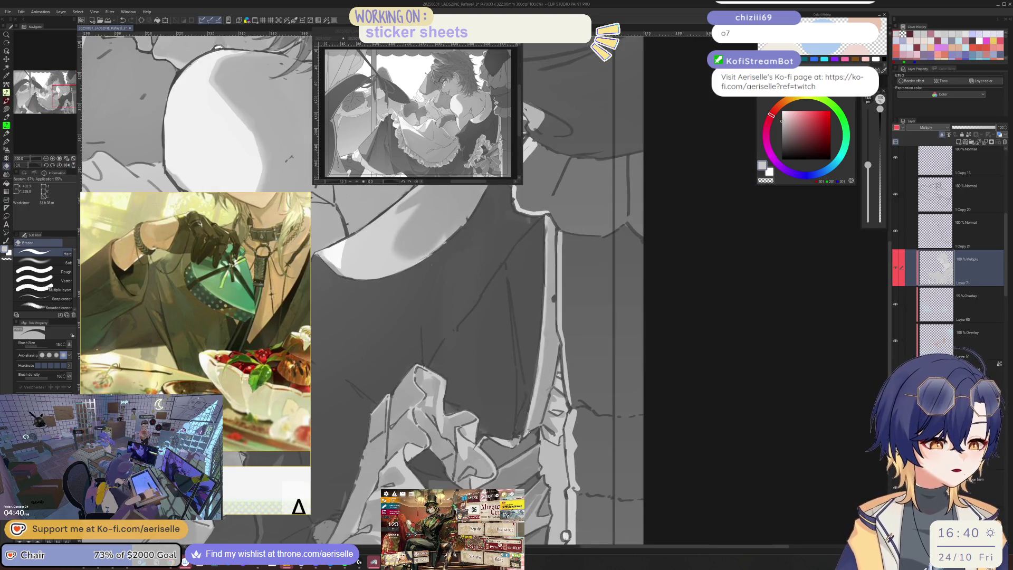
Alternate pen and hard eraser on the ruffles with a mirror check, then enlarge the brush to 17
key(p)
key(e)
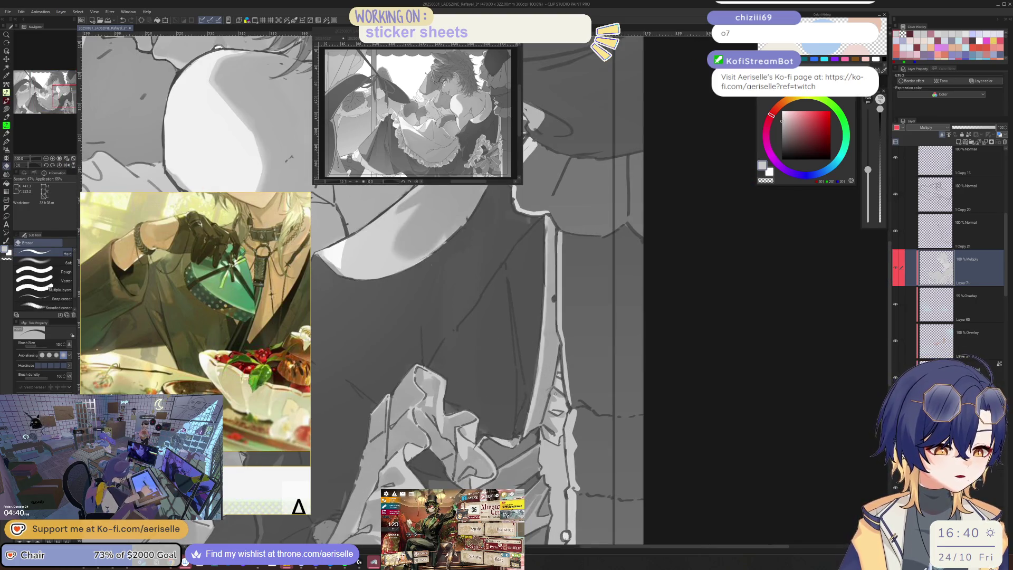
key(p)
key(h)
scroll(538, 435, down, 3)
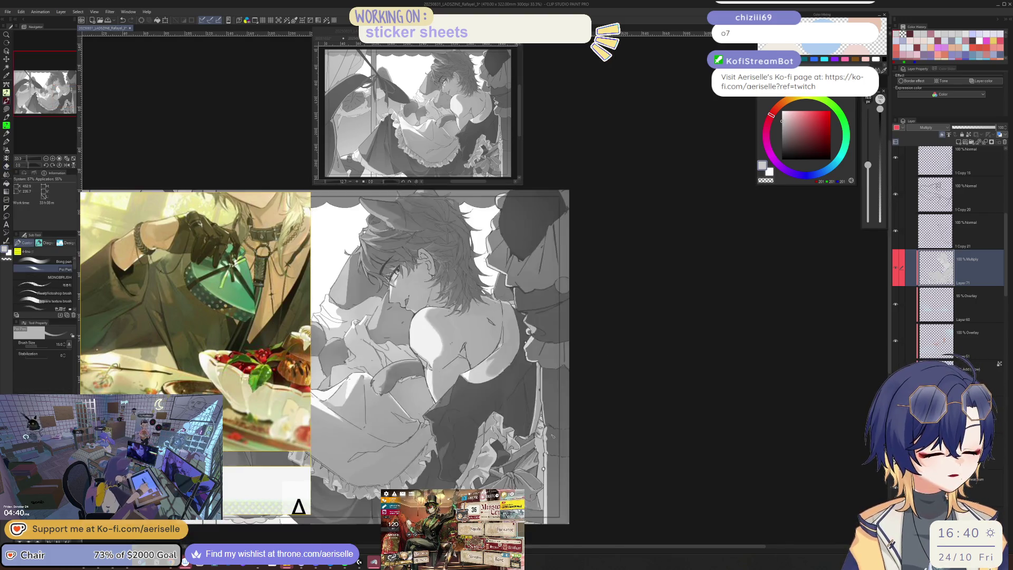
scroll(538, 343, up, 3)
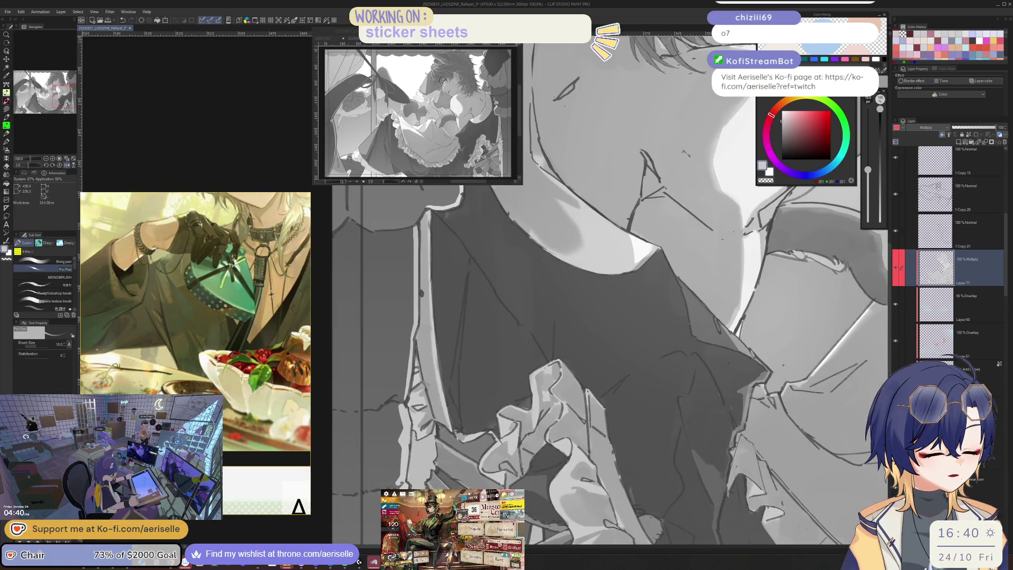
key(h)
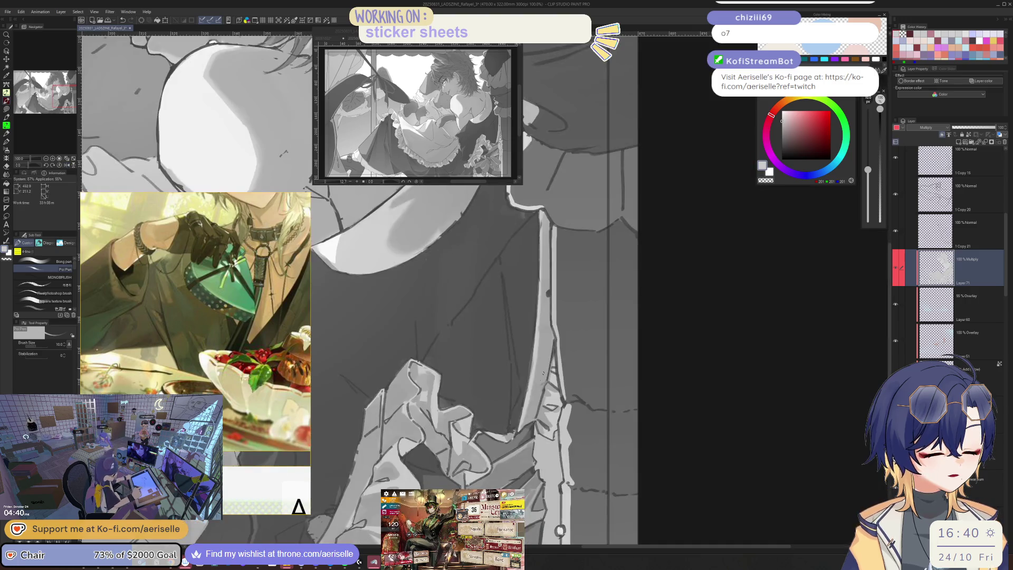
key(bracketright)
key(bracketright)
key(bracketright)
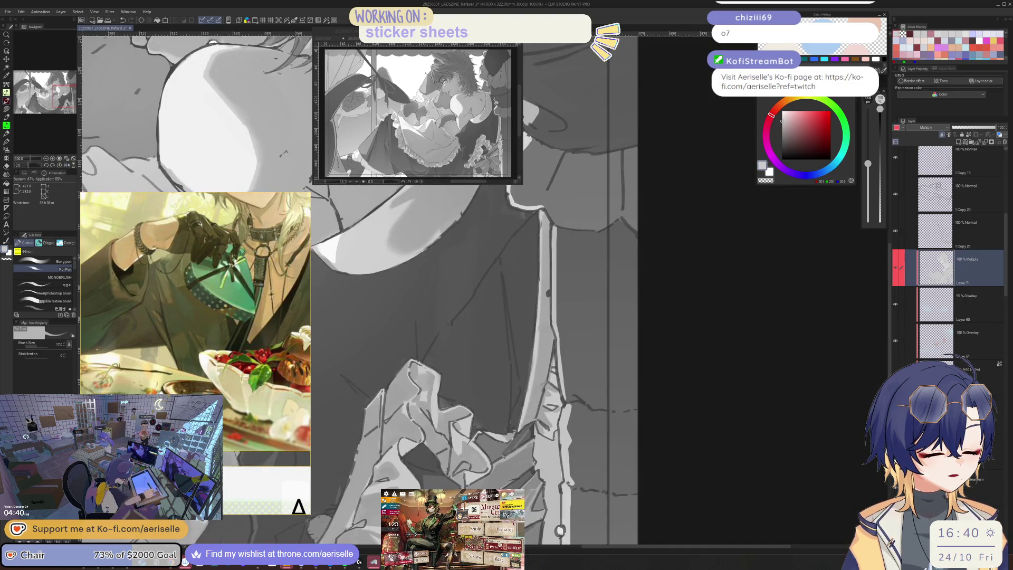
key(bracketright)
key(bracketright)
key(bracketright)
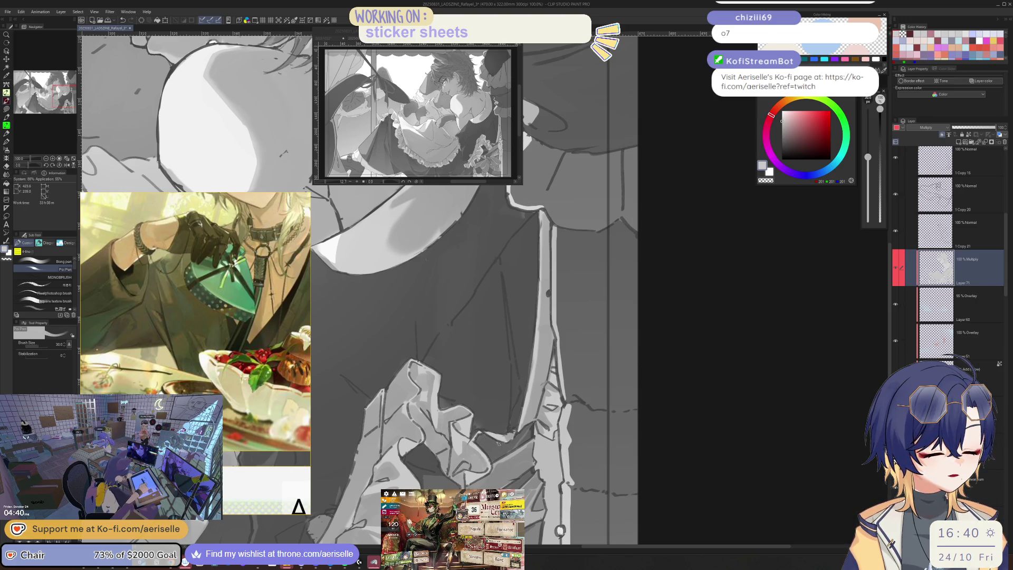
Erase stray shading on the shirt folds and add a dark size-80 stroke by the ruffles
key(e)
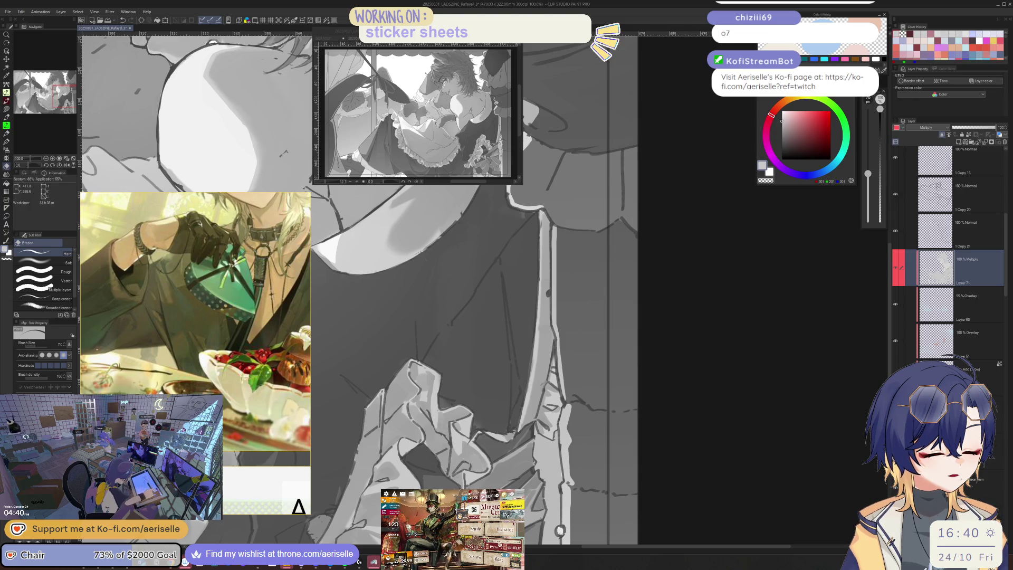
scroll(484, 289, up, 2)
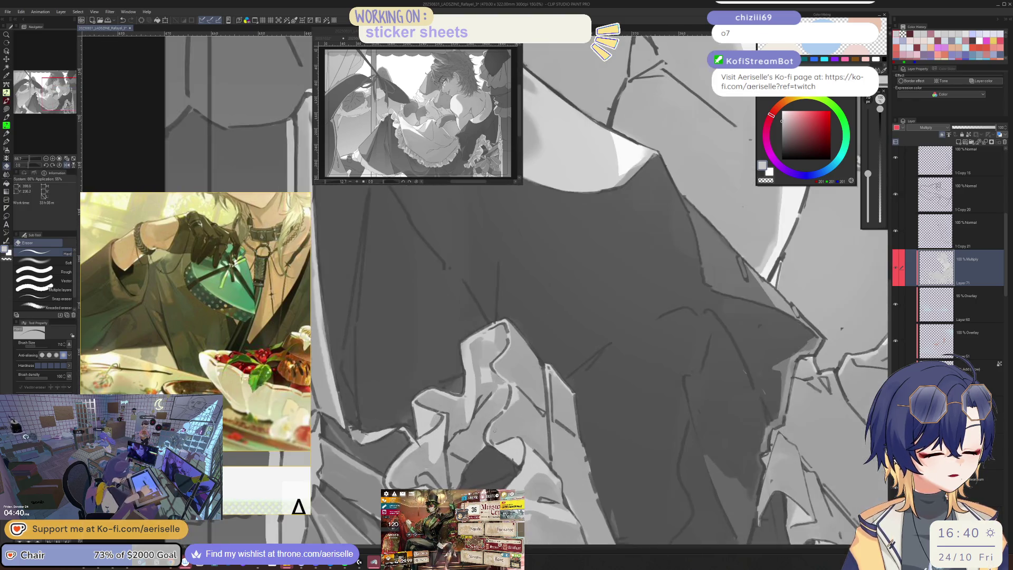
key(p)
key(e)
scroll(483, 406, up, 1)
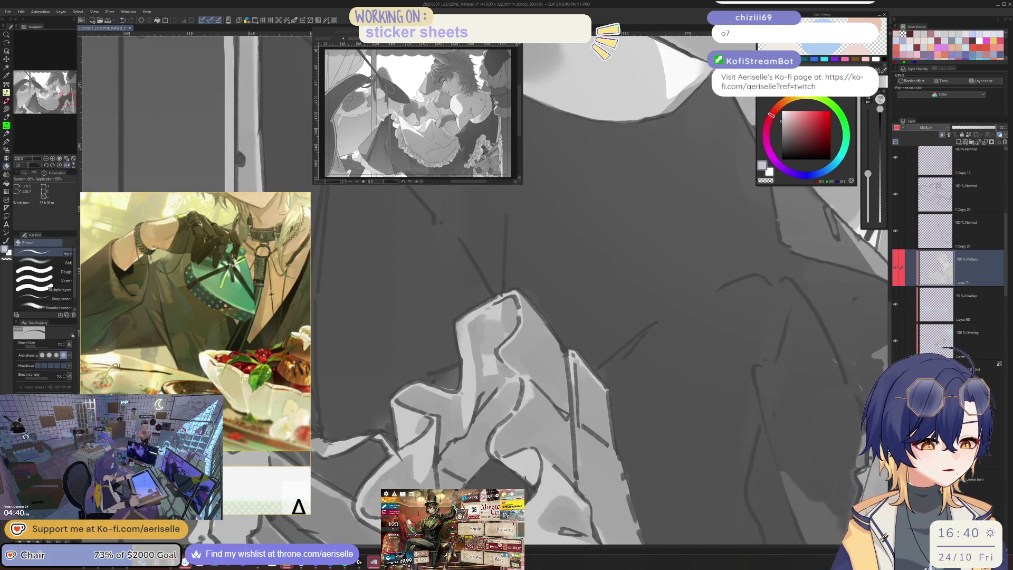
key(p)
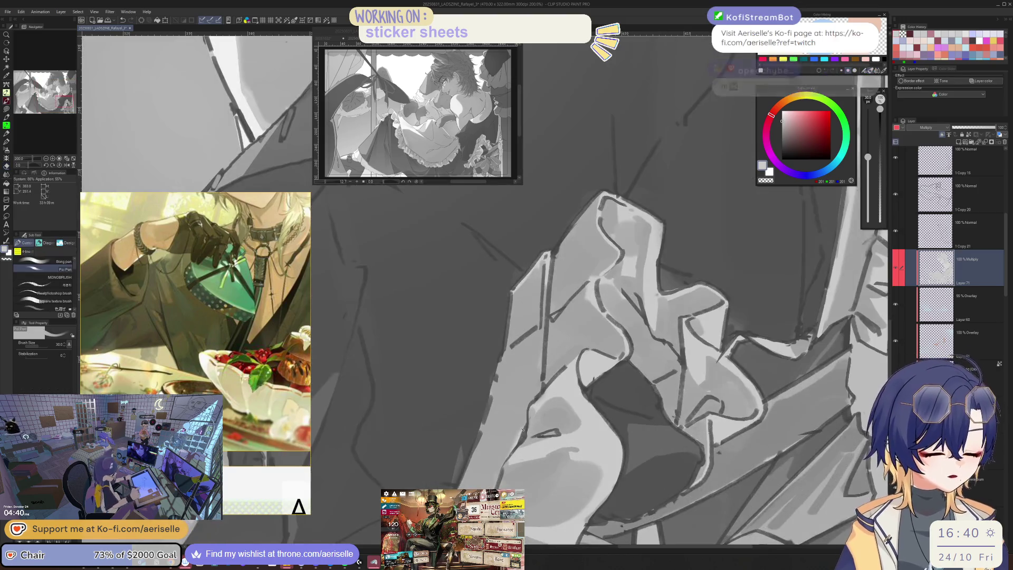
scroll(517, 369, down, 2)
scroll(511, 318, up, 1)
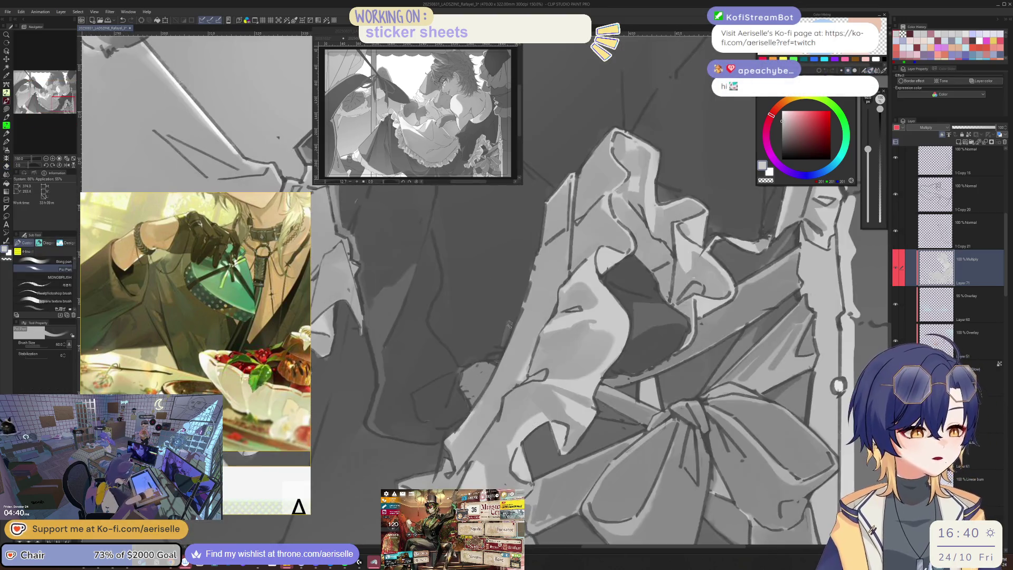
key(bracketright)
key(bracketright)
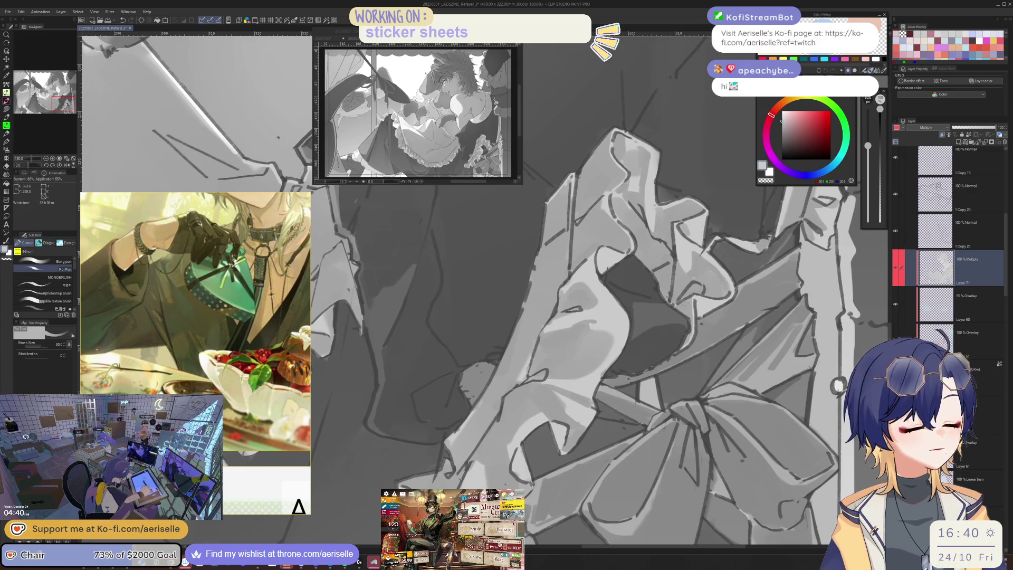
drag(448, 425, 464, 451)
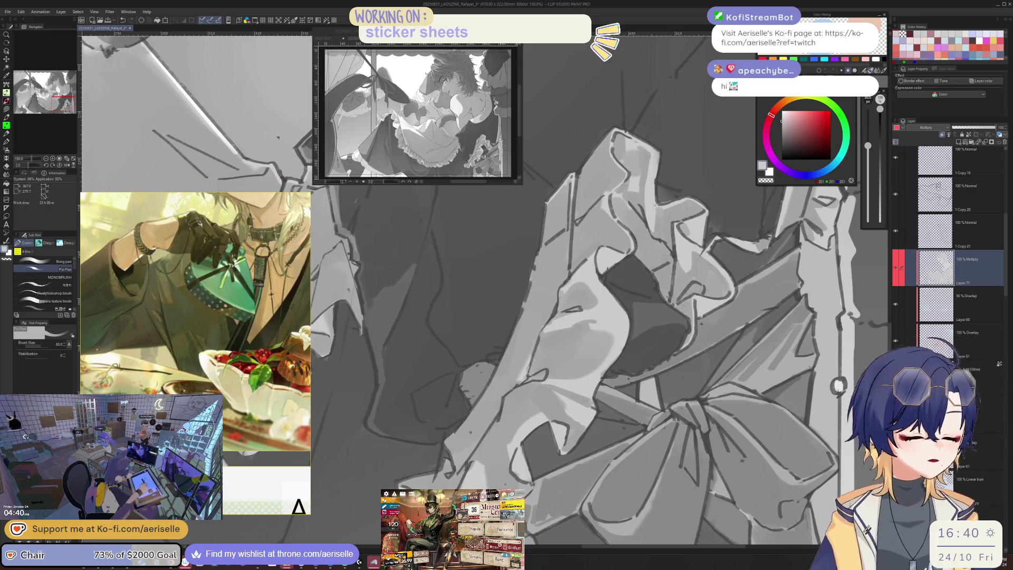
scroll(481, 422, down, 3)
scroll(515, 422, up, 3)
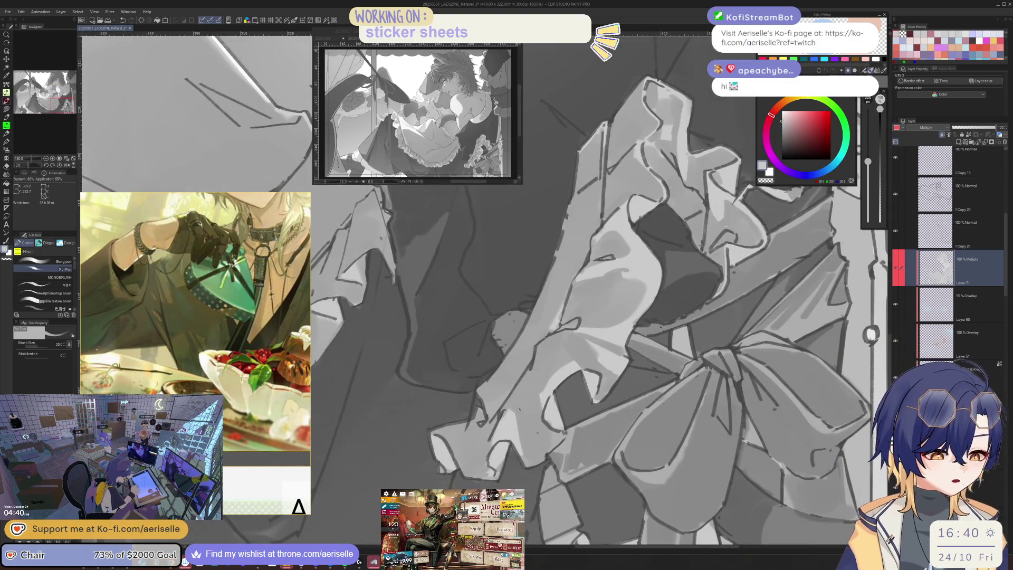
Mirror-check the ruffles, touch up with a size-10 eraser, zoom out, and bring up Eagle
key(bracketright)
key(bracketright)
key(h)
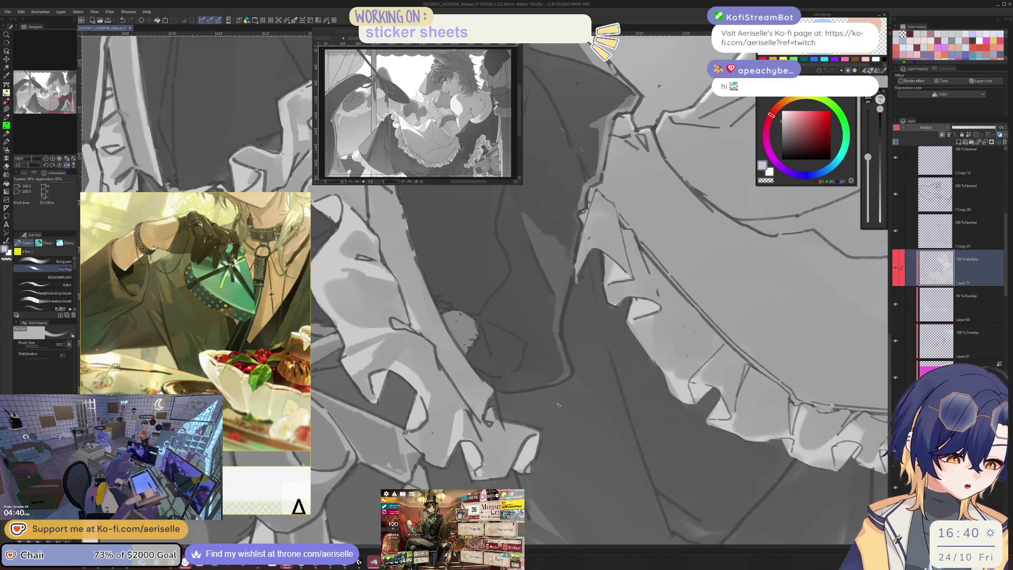
key(e)
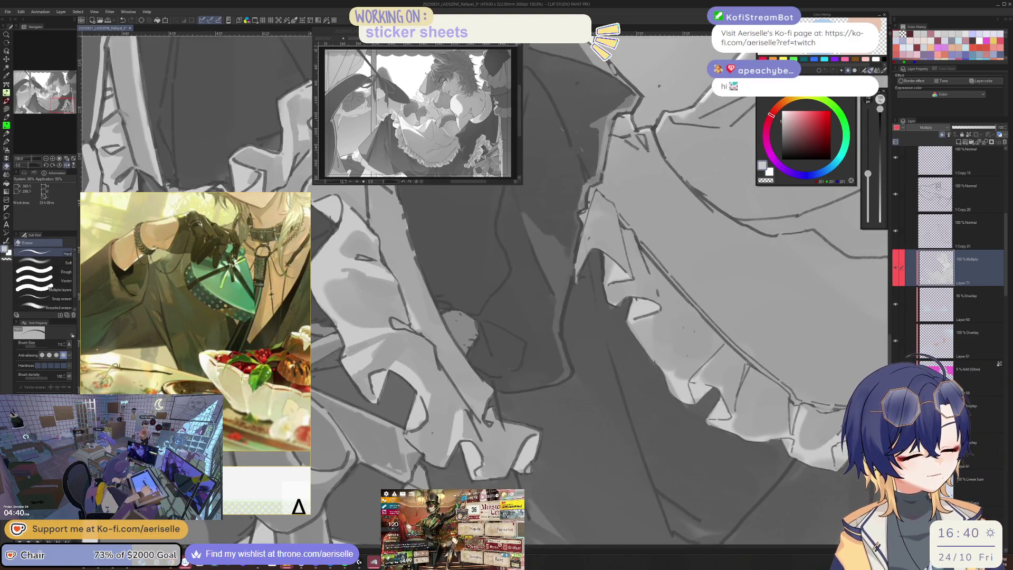
key(p)
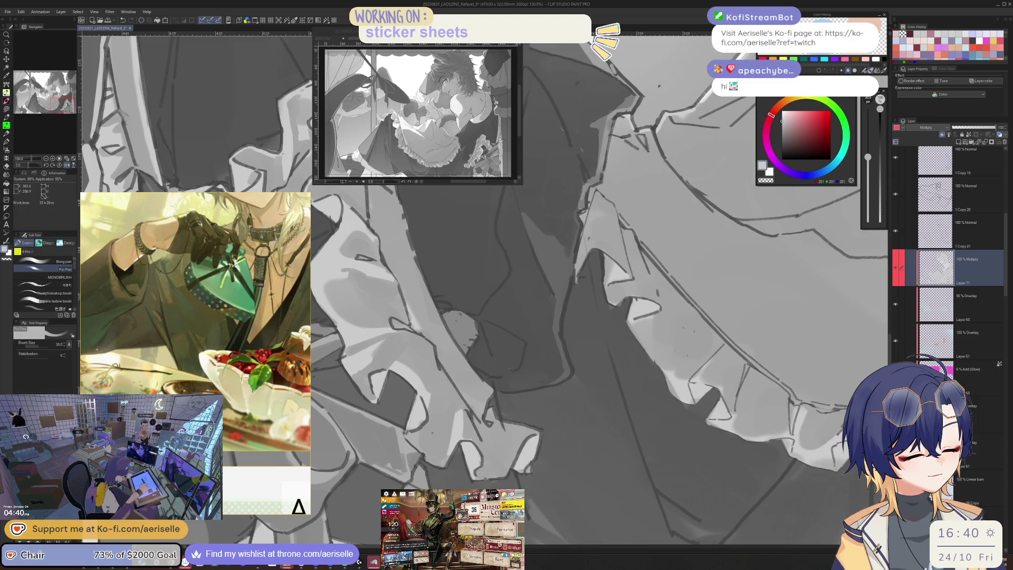
key(e)
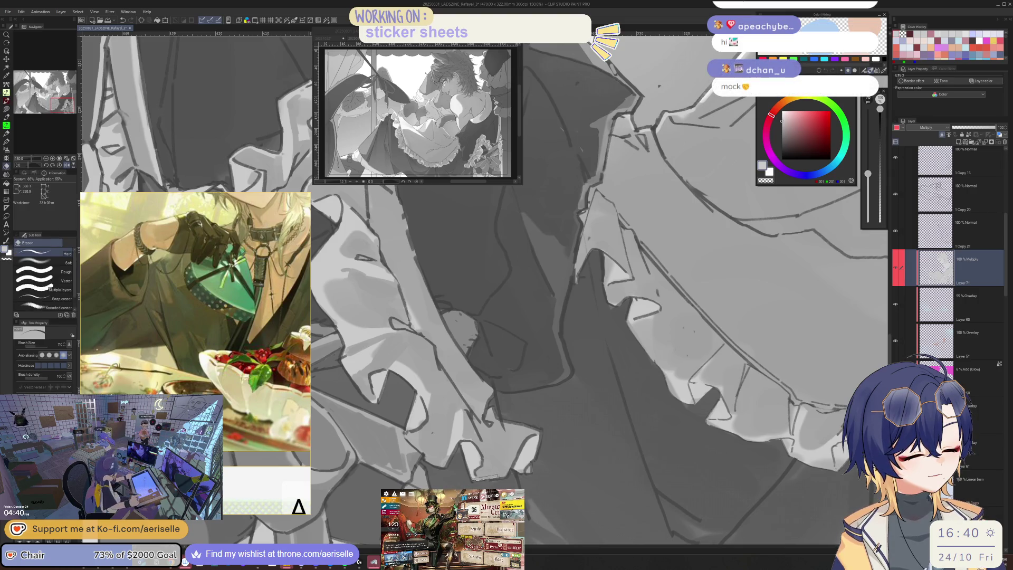
key(bracketright)
key(bracketright)
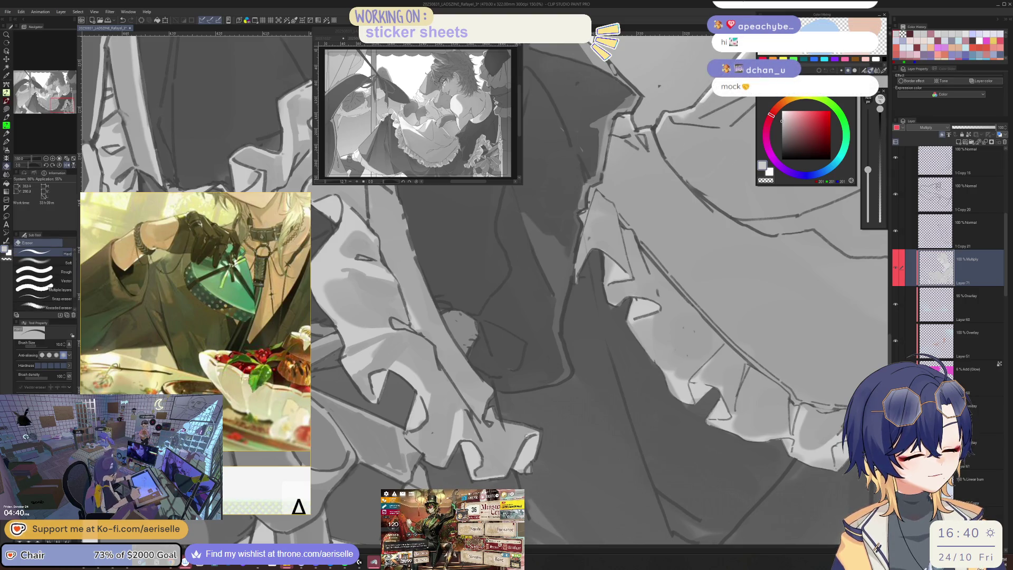
key(ctrl+minus)
key(ctrl+minus)
key(ctrl+minus)
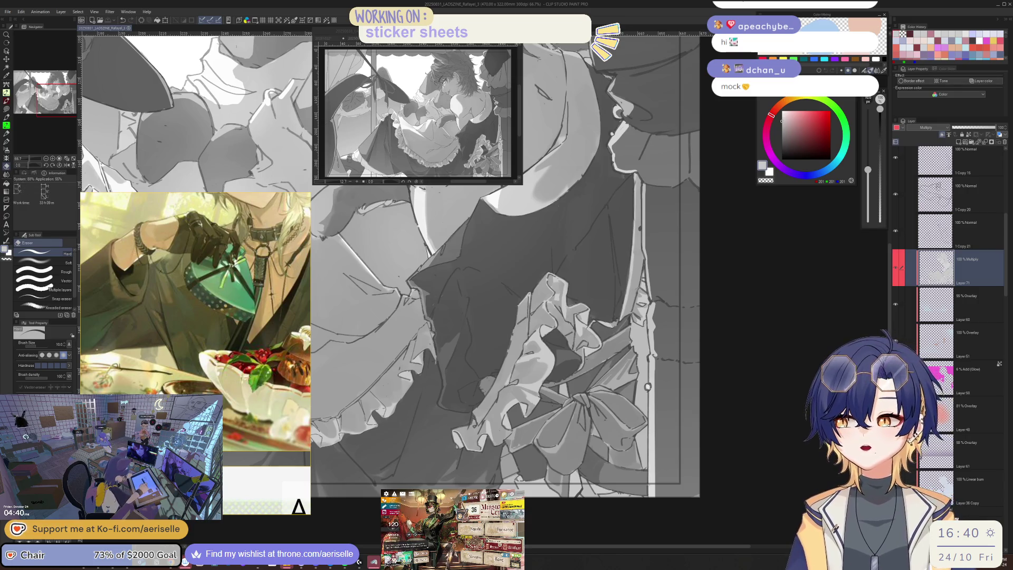
key(alt+Tab)
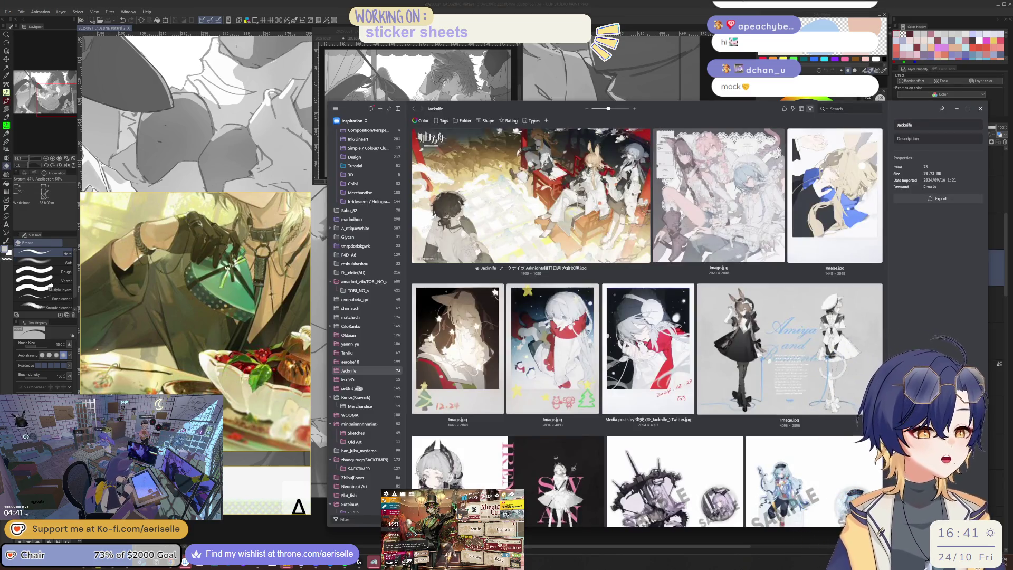
Copy an image from the Sabu_82 folder and paste it onto the reference board
scroll(646, 327, down, 10)
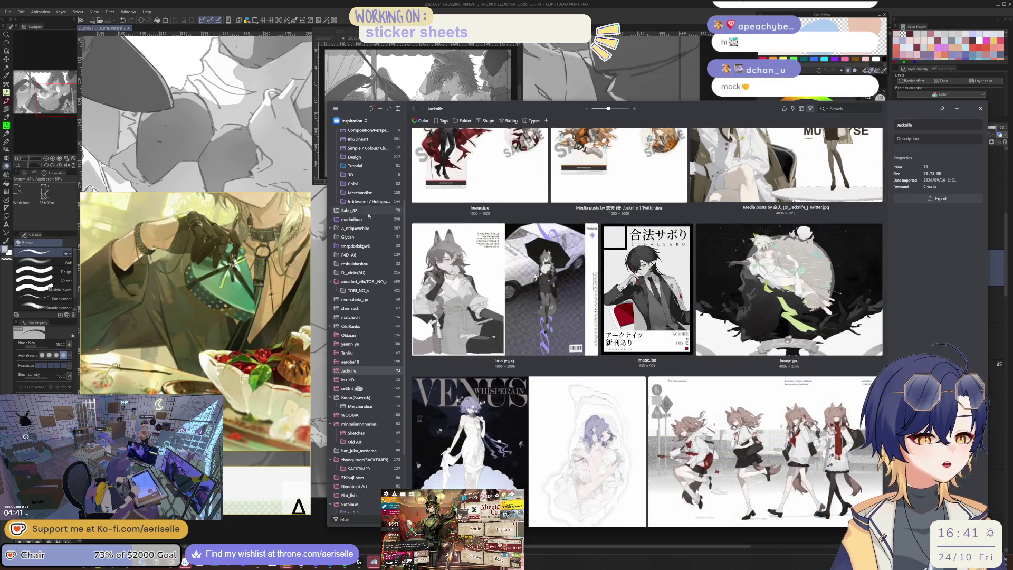
click(368, 213)
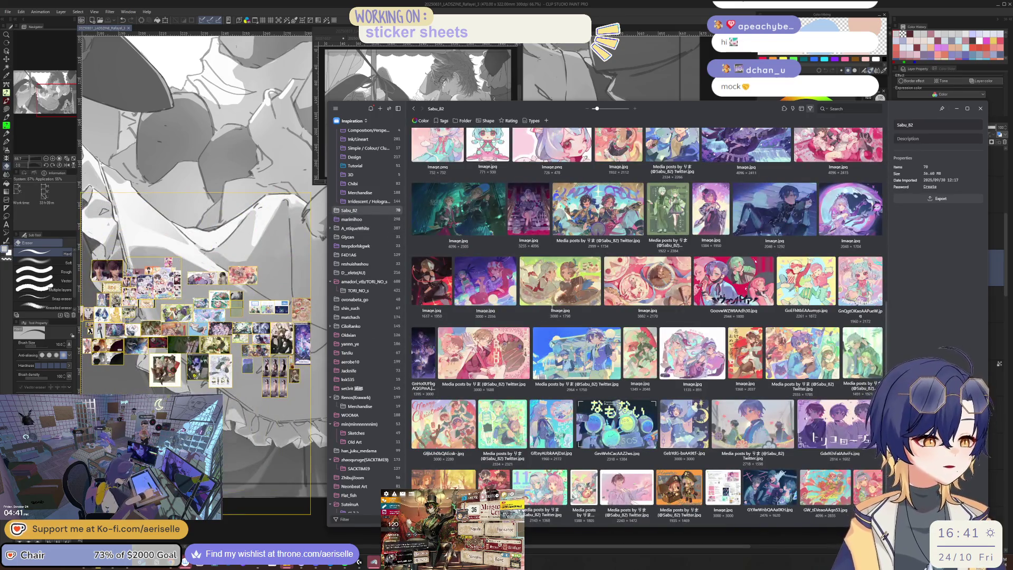
double_click(557, 273)
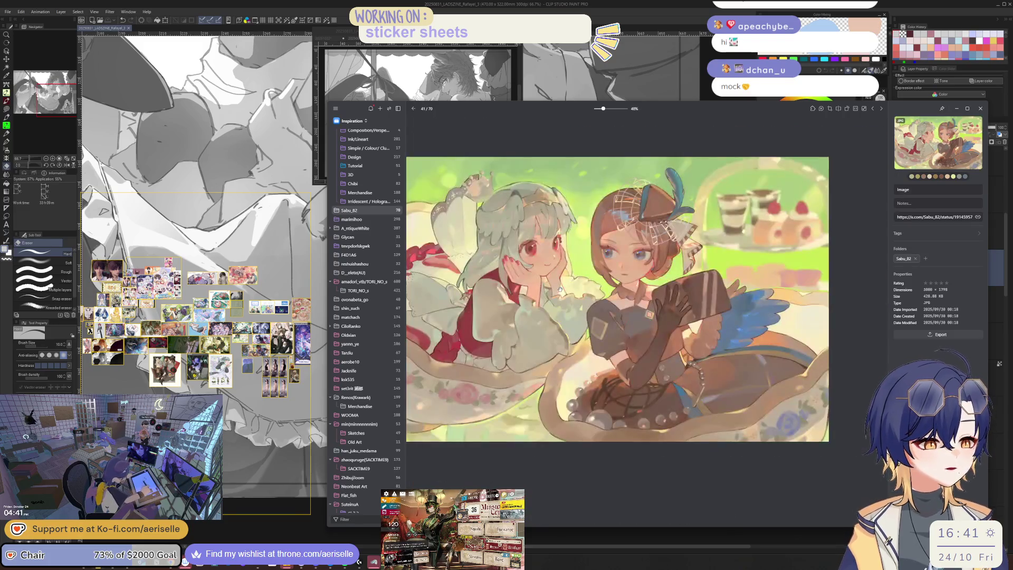
right_click(581, 279)
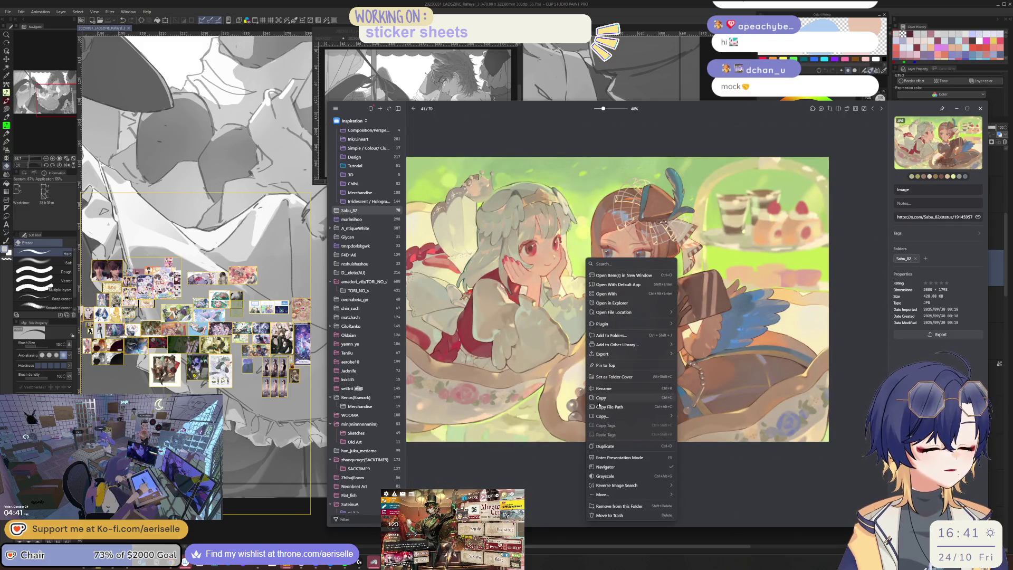
click(633, 397)
scroll(234, 300, up, 5)
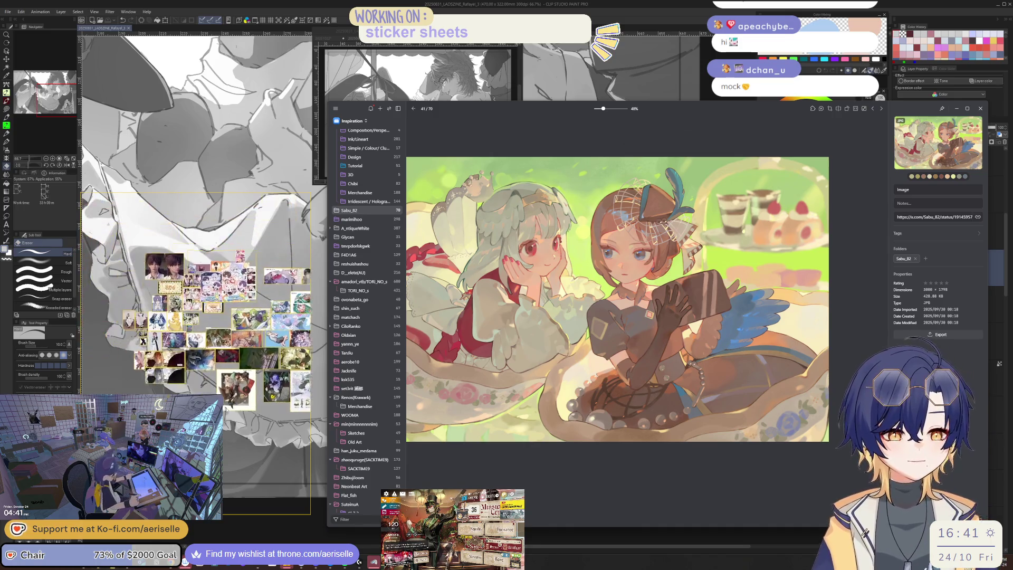
scroll(235, 301, up, 2)
key(ctrl+v)
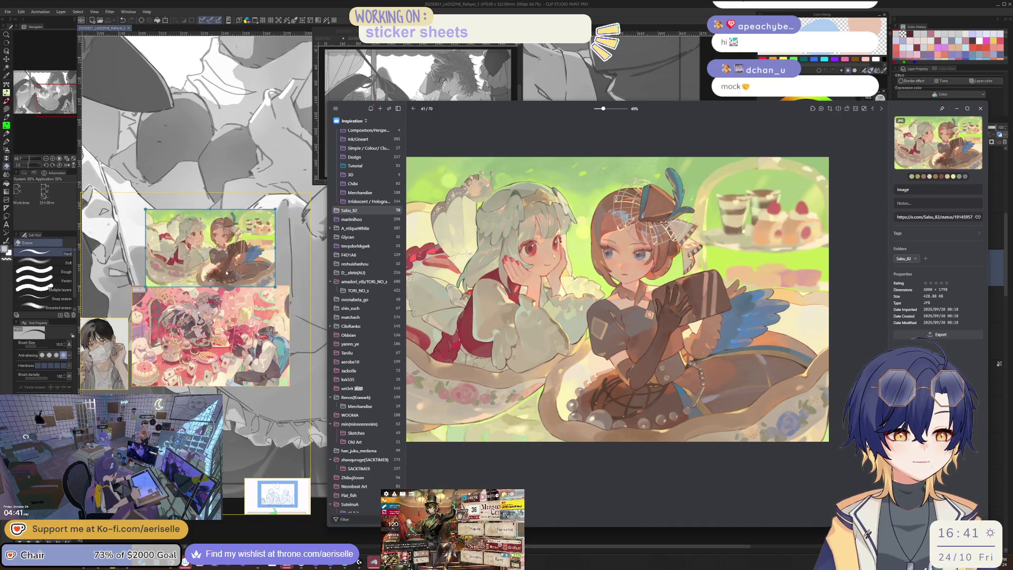
drag(221, 269, 220, 268)
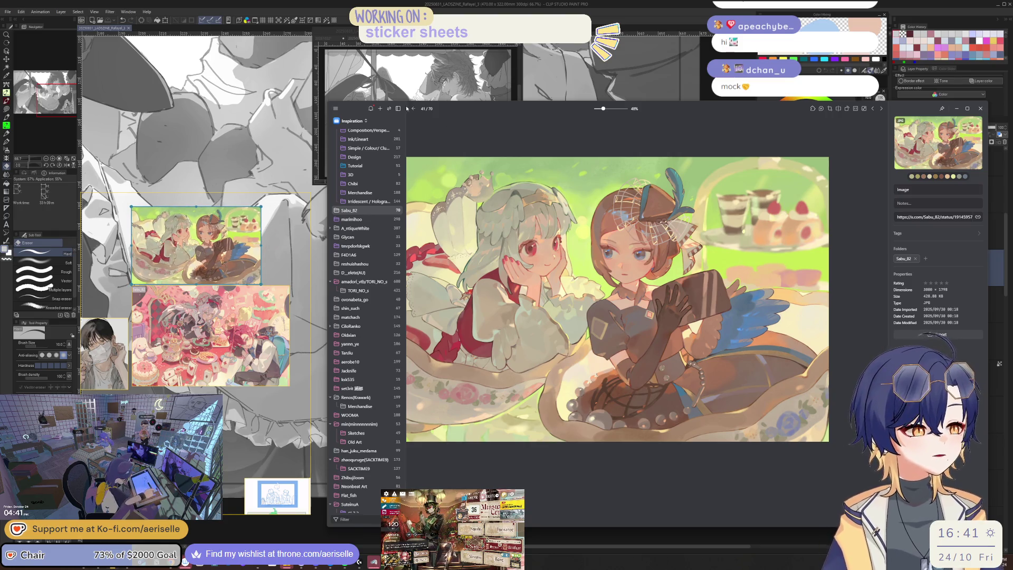
click(414, 108)
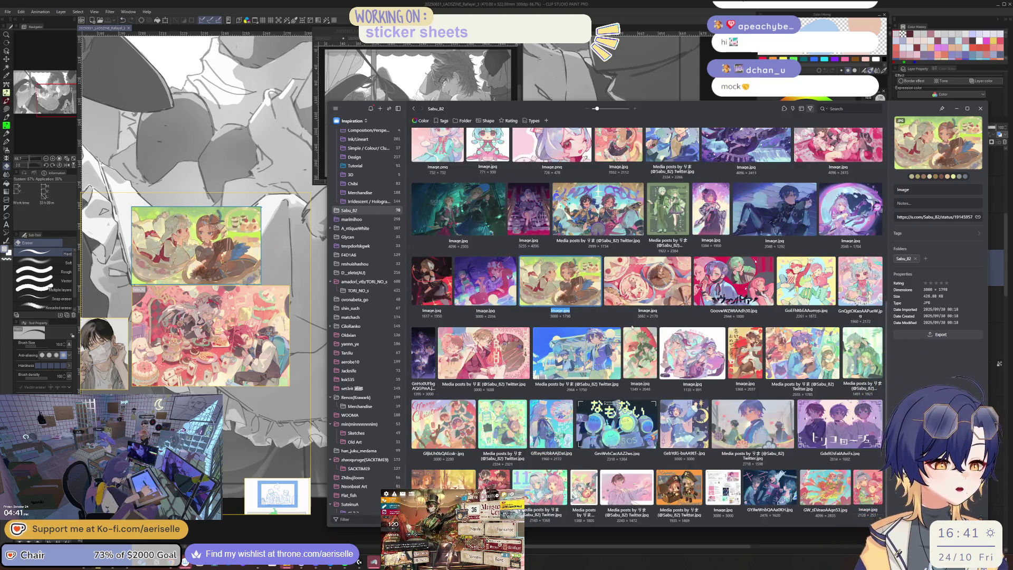
Copy the purple three-boys image and paste it beside the other references on the board
click(832, 423)
double_click(832, 422)
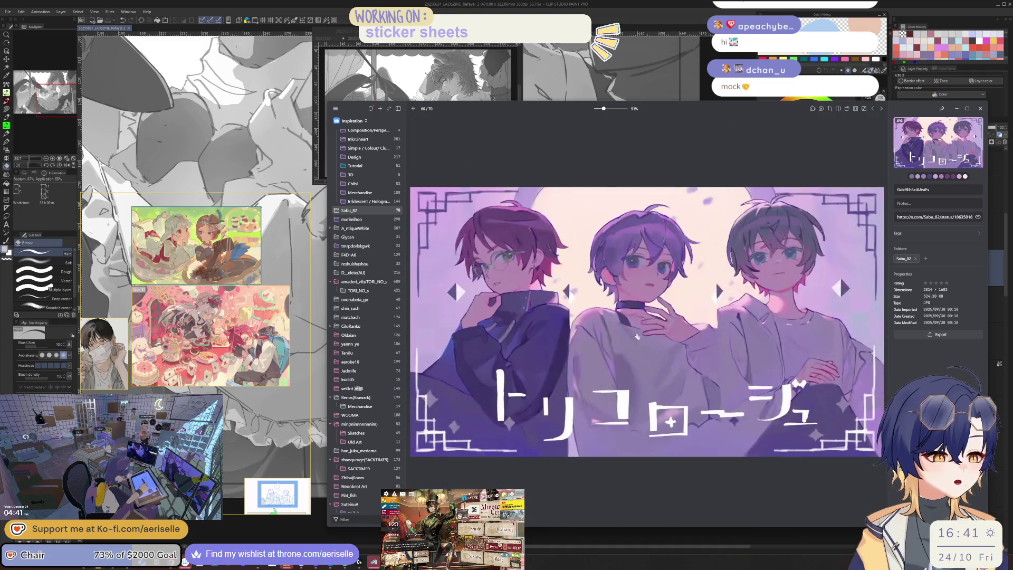
right_click(614, 303)
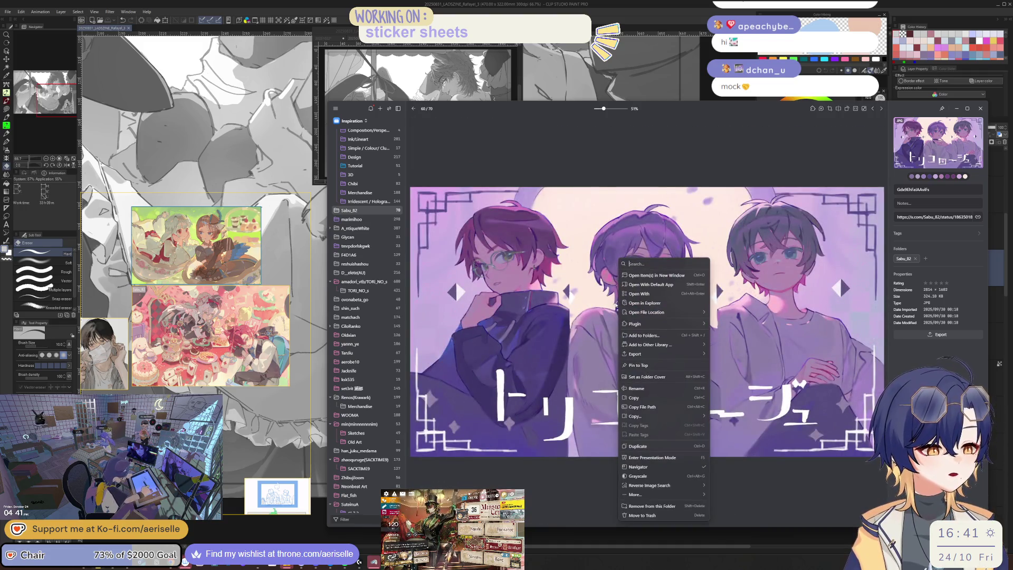
click(636, 397)
drag(274, 245, 222, 251)
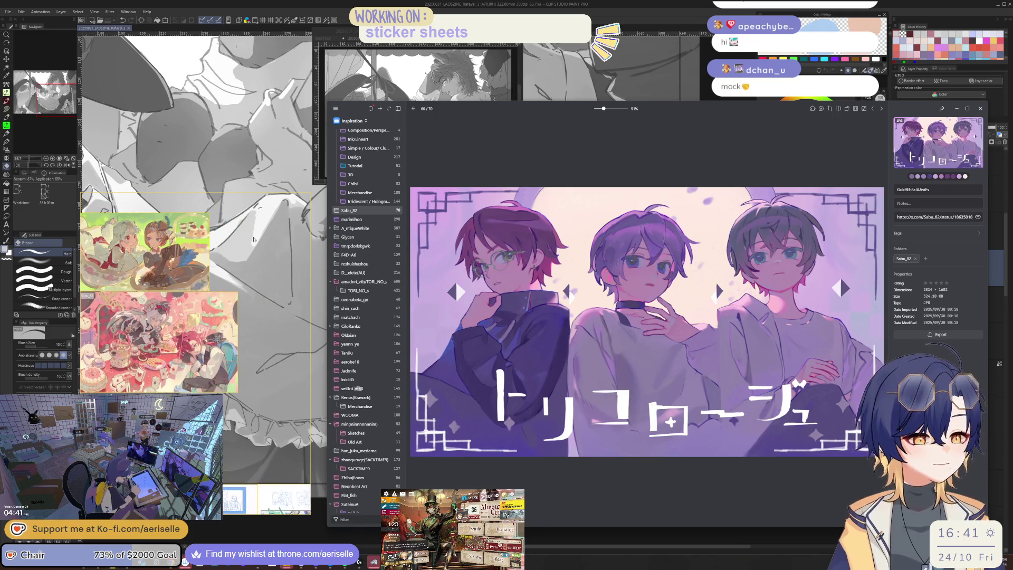
key(ctrl+v)
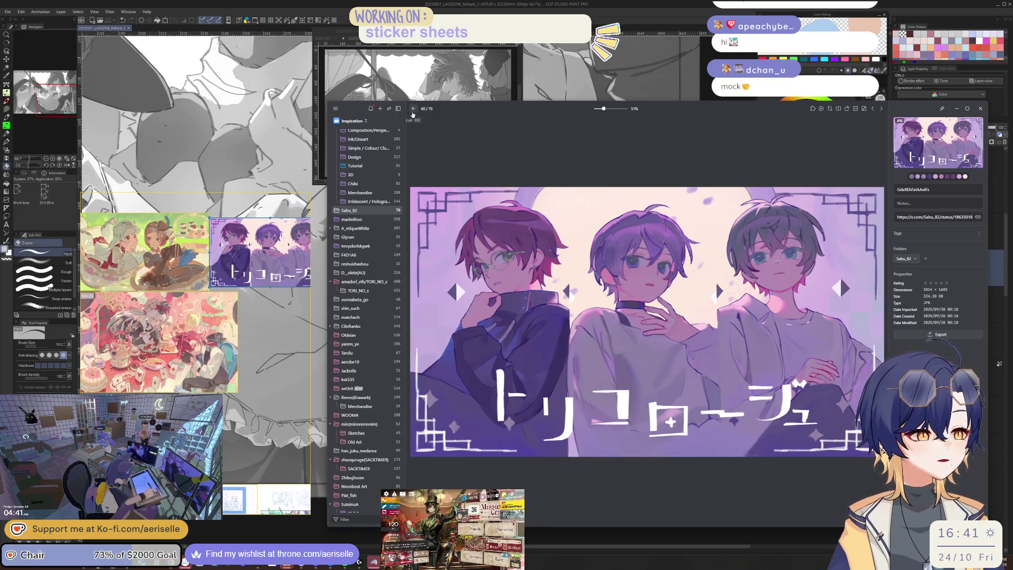
click(414, 108)
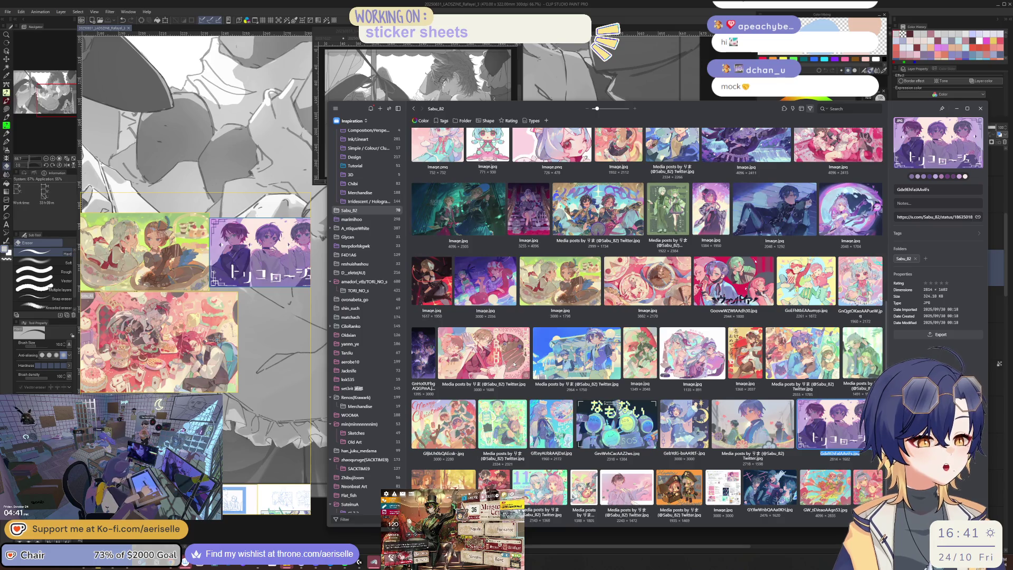
View the dark purple two-boys image full size, panning to the boys, then return to the grid
double_click(427, 370)
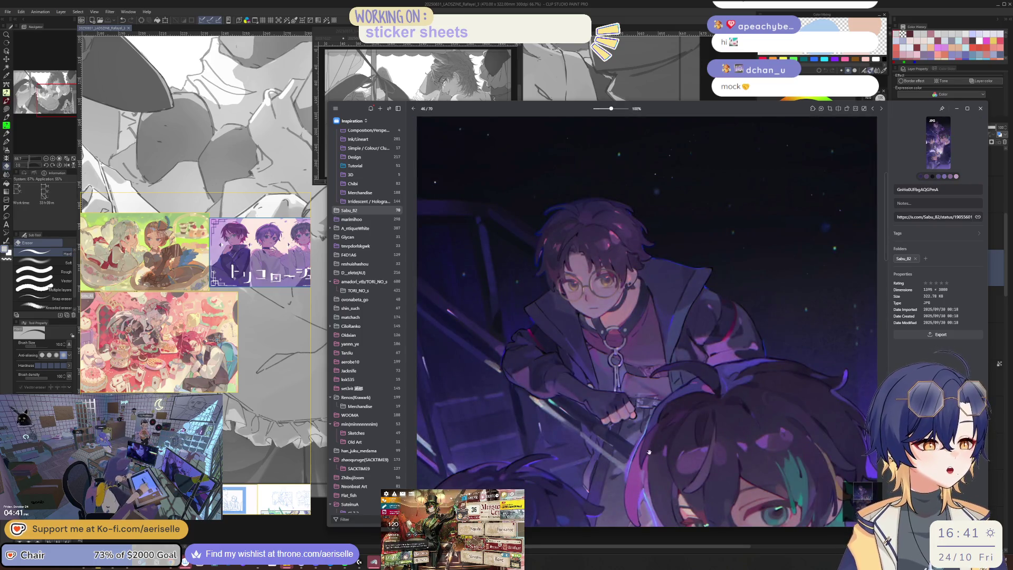
scroll(466, 312, down, 3)
drag(466, 311, 517, 169)
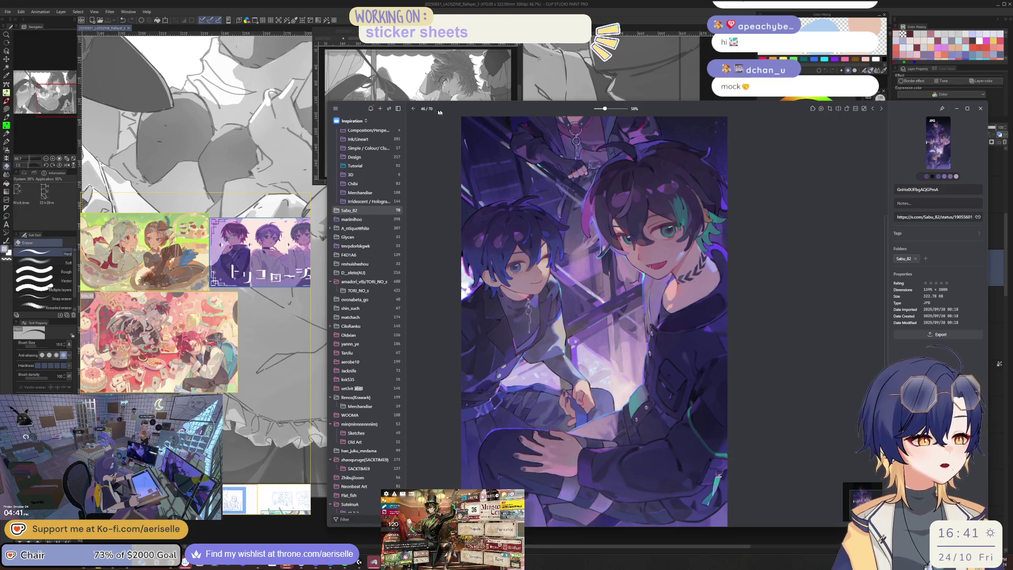
click(413, 108)
scroll(652, 363, down, 1)
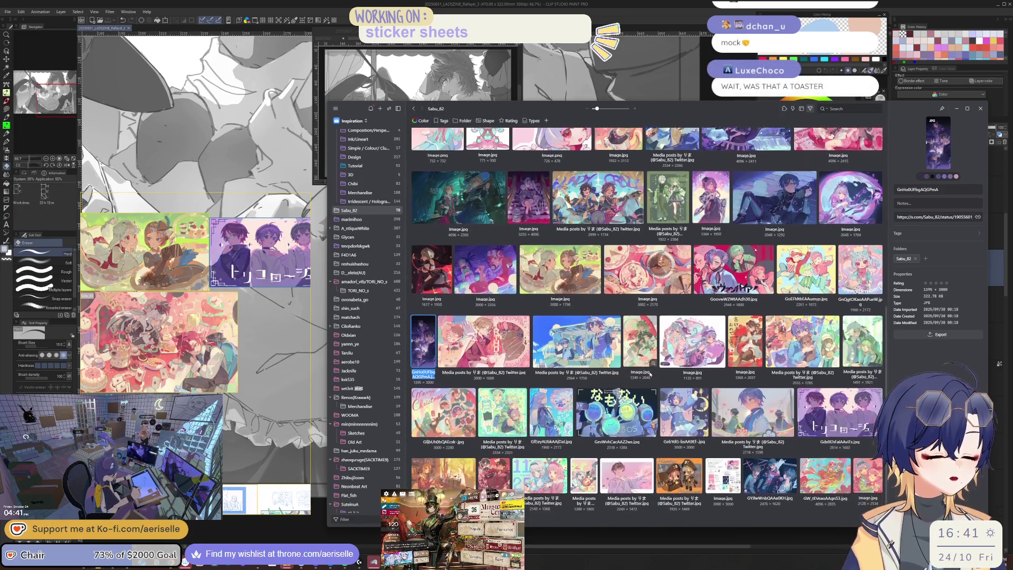
click(369, 228)
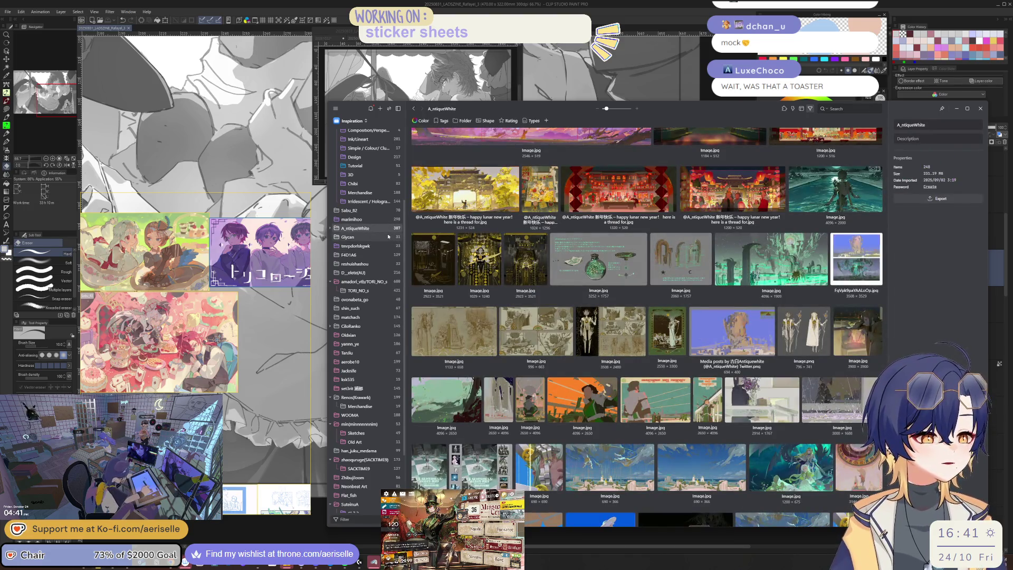
click(383, 239)
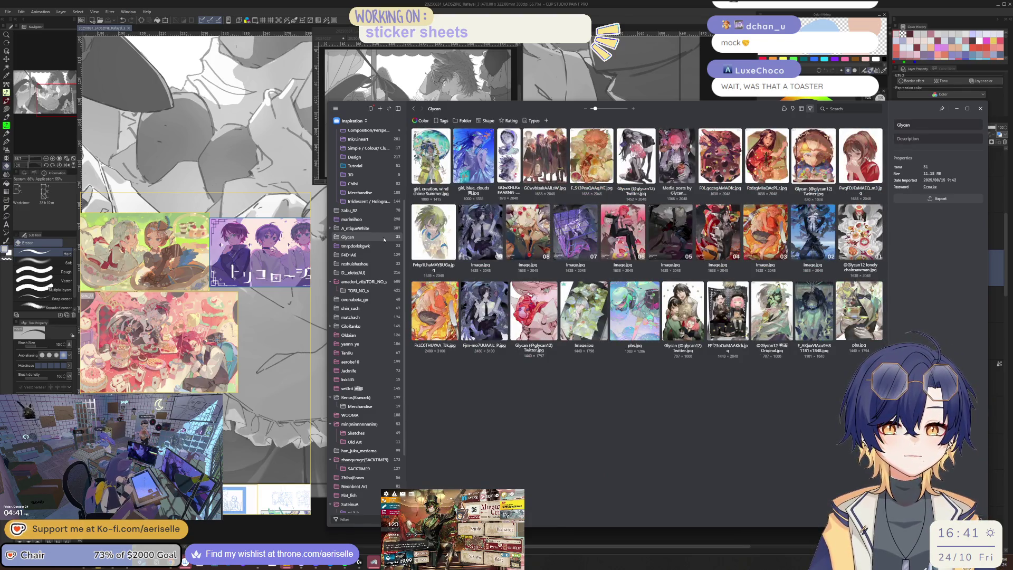
click(358, 210)
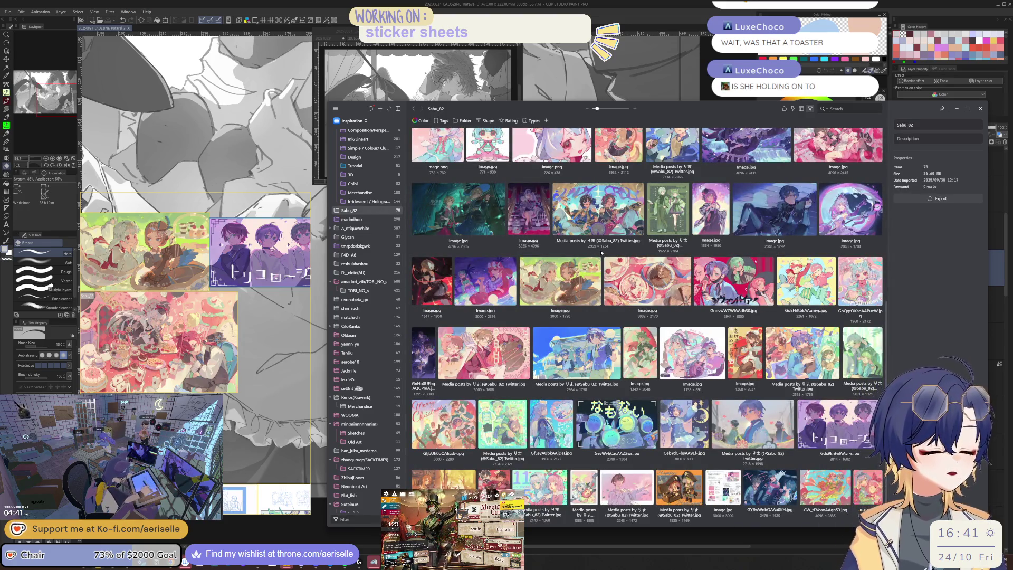
scroll(601, 253, up, 3)
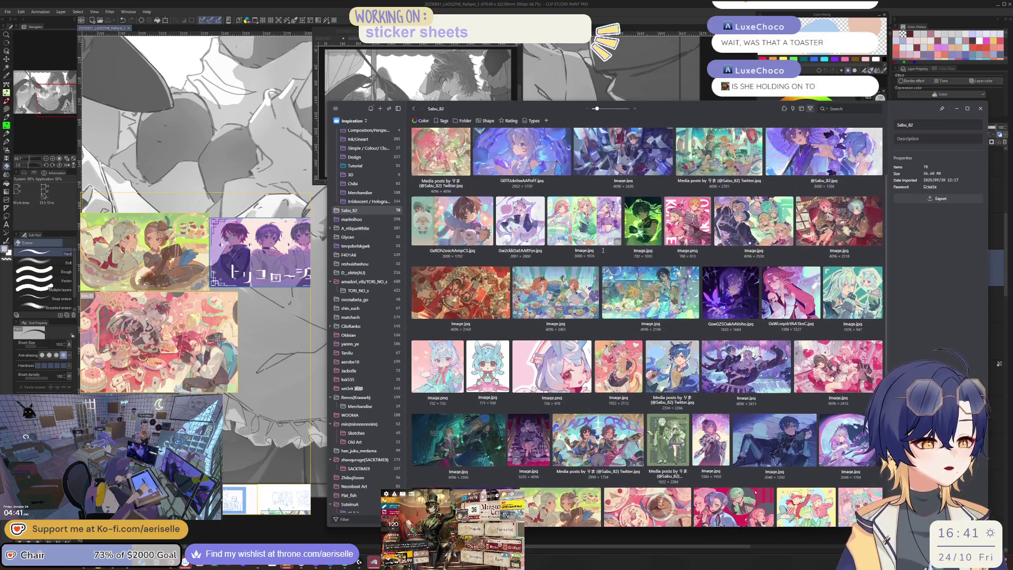
scroll(603, 252, down, 1)
scroll(624, 338, up, 5)
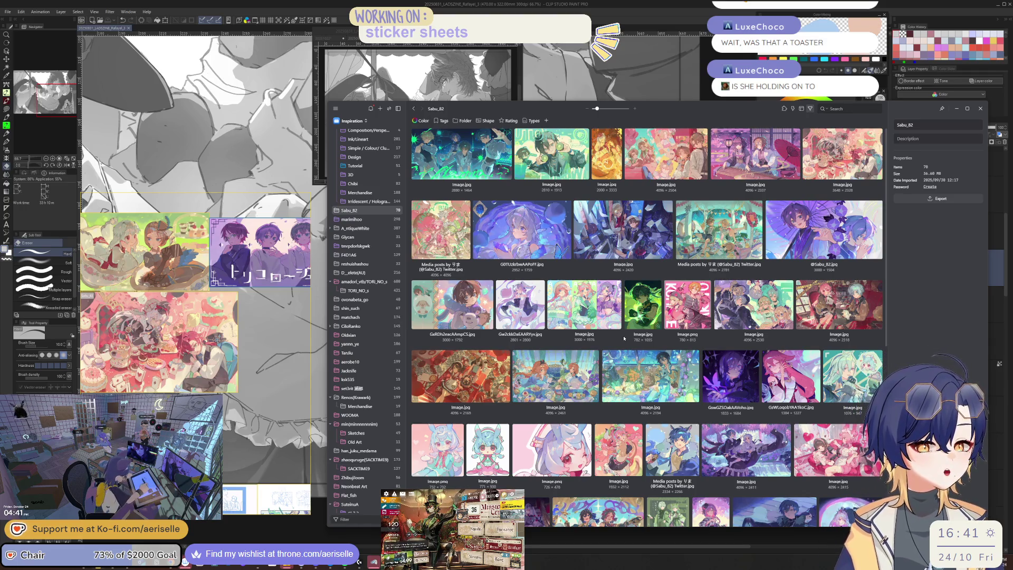
scroll(249, 262, up, 5)
scroll(249, 262, down, 5)
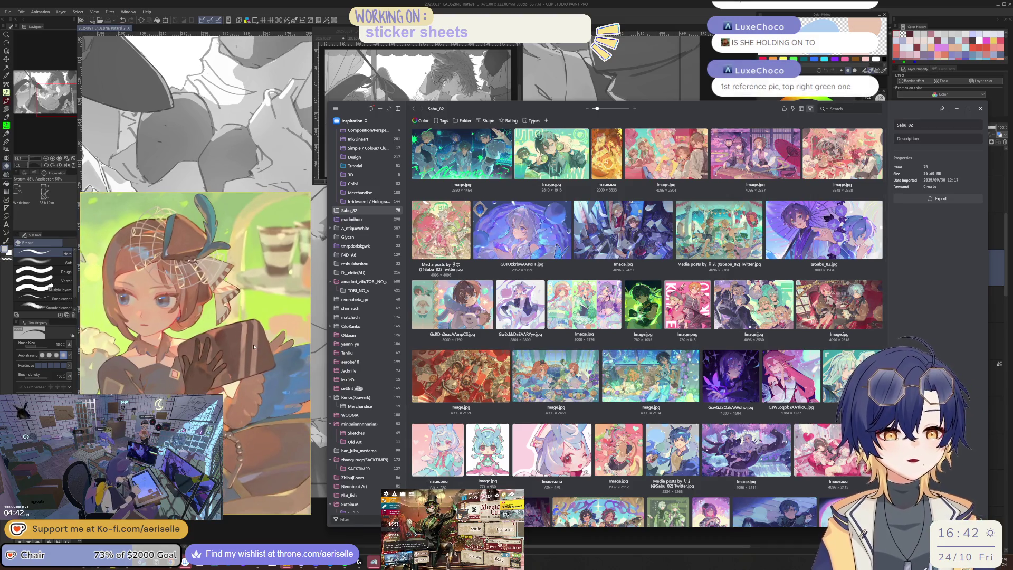
Zoom and pan the tea-party reference to show the white-haired girl
scroll(254, 347, down, 3)
mouse_move(221, 358)
mouse_down()
mouse_move(314, 346)
mouse_move(221, 349)
mouse_move(254, 323)
mouse_up()
scroll(221, 348, up, 5)
scroll(232, 341, down, 4)
scroll(244, 327, up, 1)
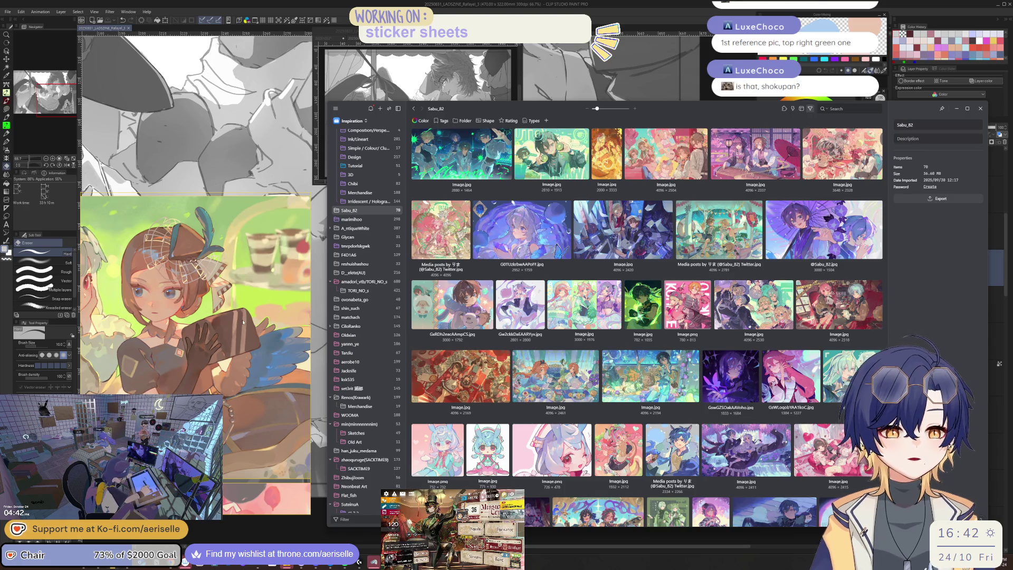
scroll(255, 322, up, 2)
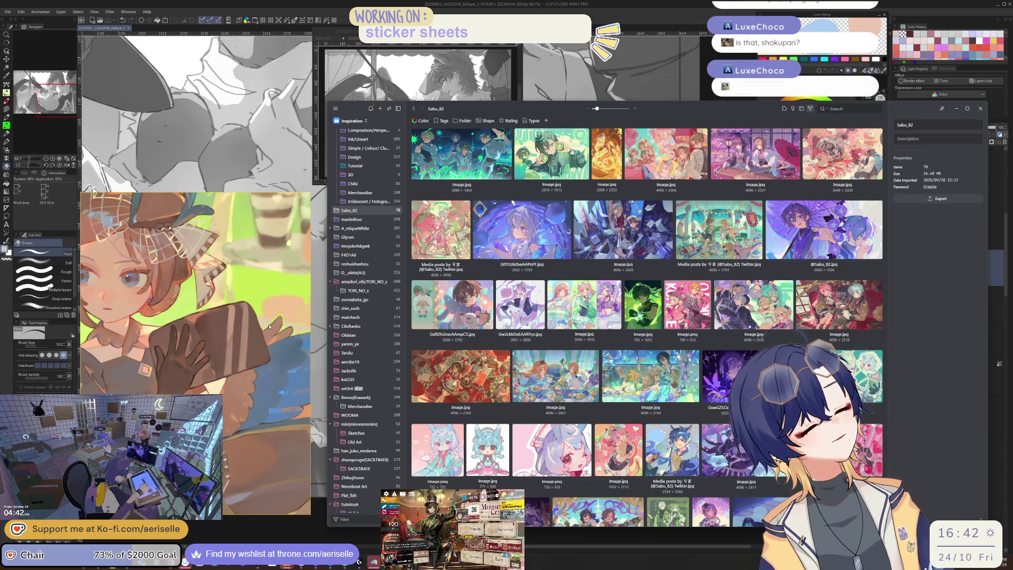
scroll(269, 326, down, 3)
scroll(274, 323, up, 1)
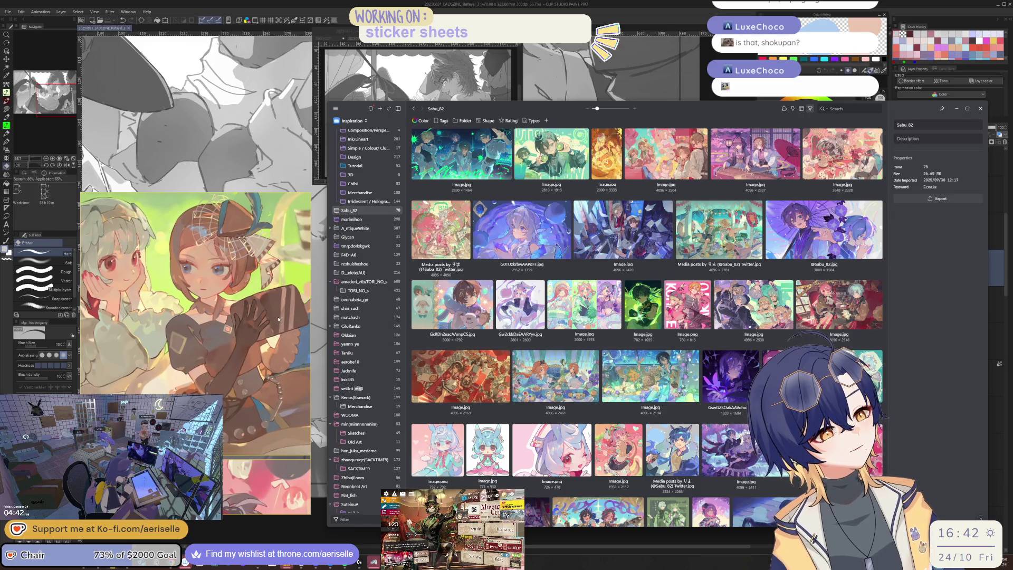
scroll(272, 332, down, 3)
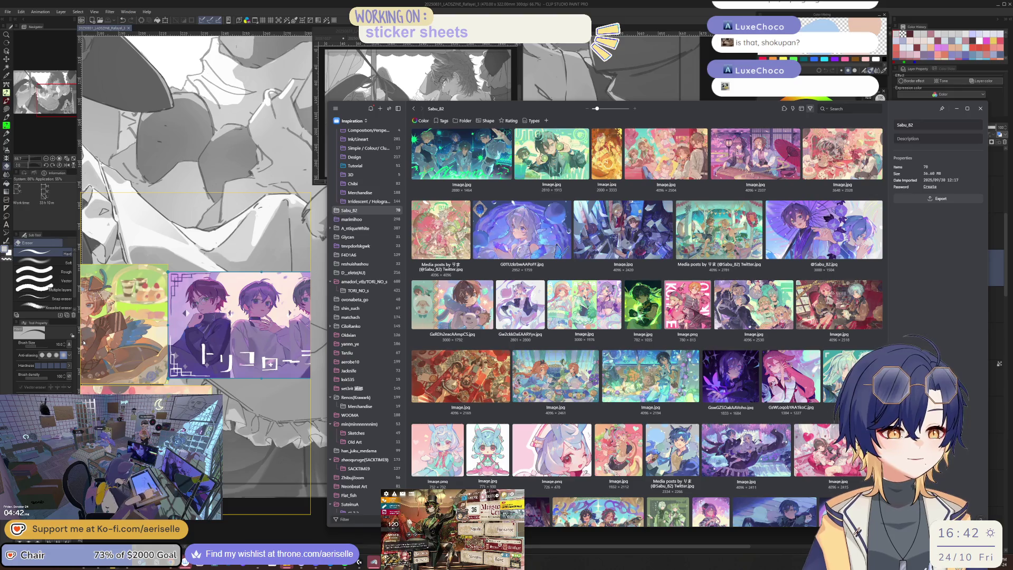
scroll(215, 321, up, 5)
Scroll the Eagle gallery, then hide the Eagle window to reveal the canvas
scroll(217, 323, down, 2)
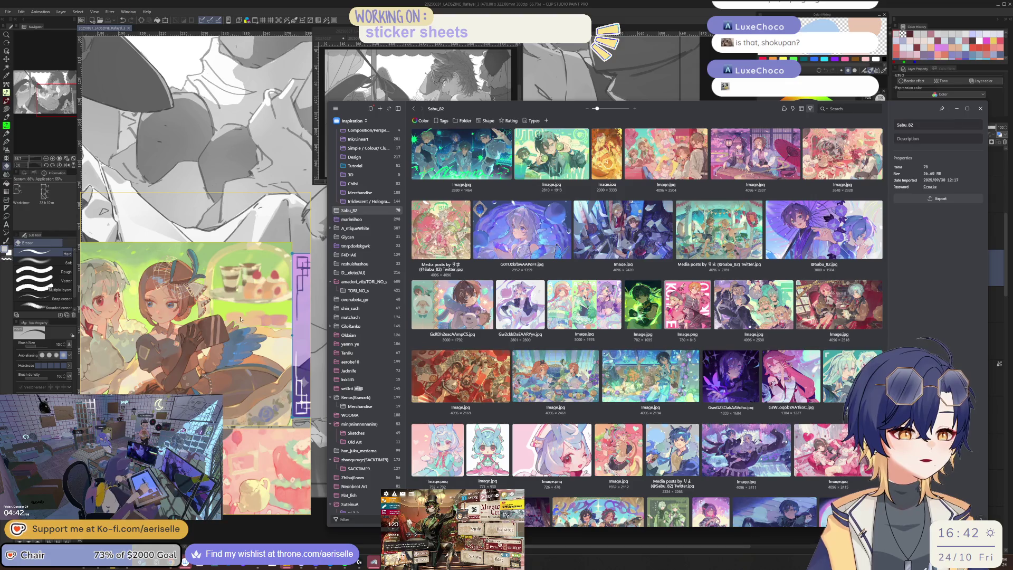
scroll(469, 304, down, 2)
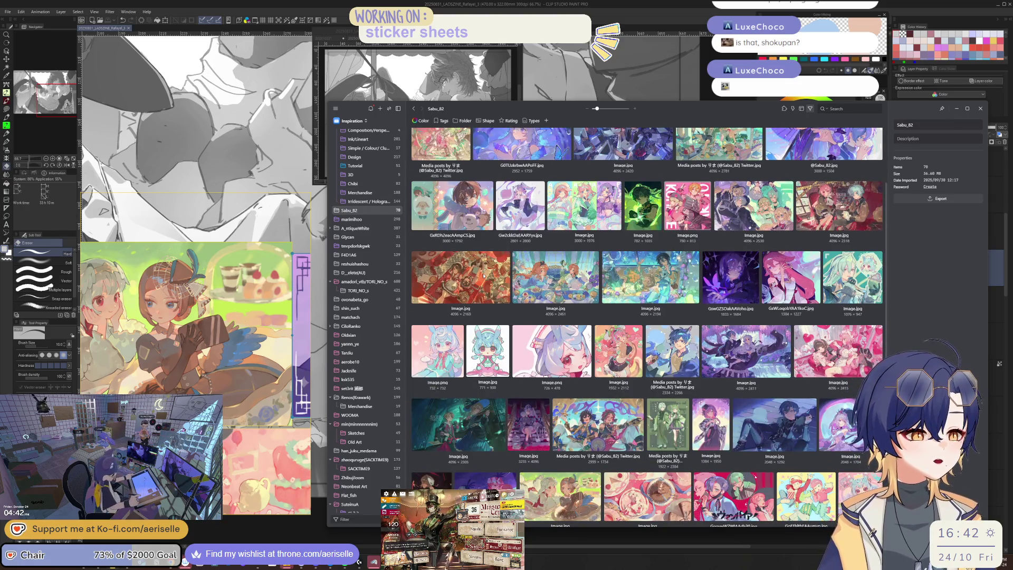
scroll(483, 275, down, 3)
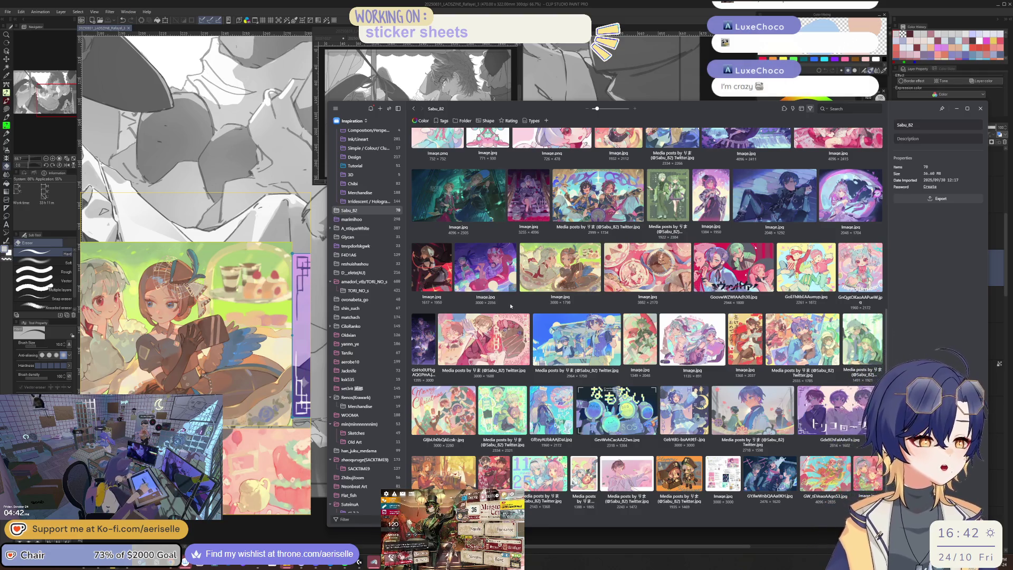
key(alt+Tab)
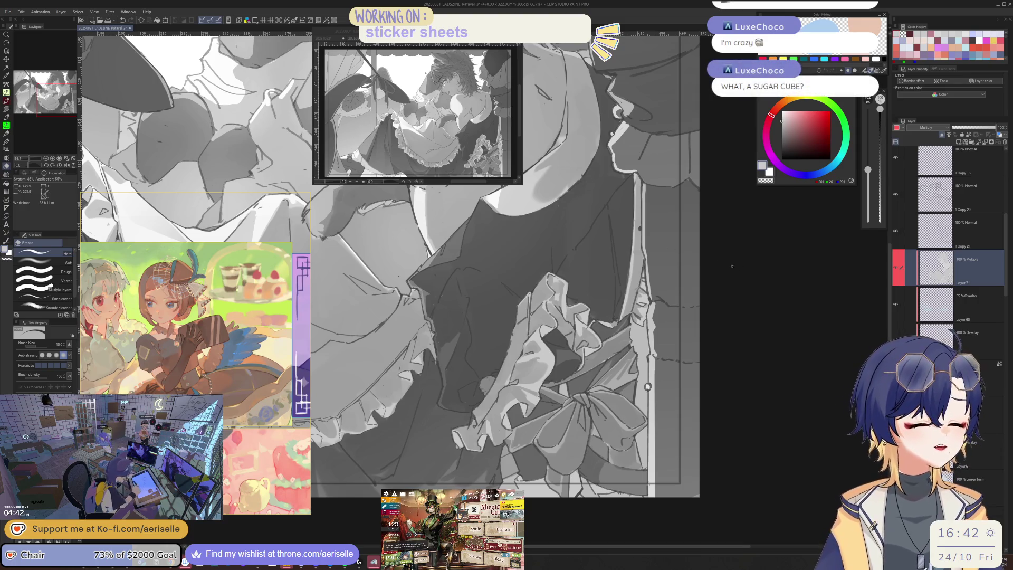
scroll(540, 377, up, 2)
key(p)
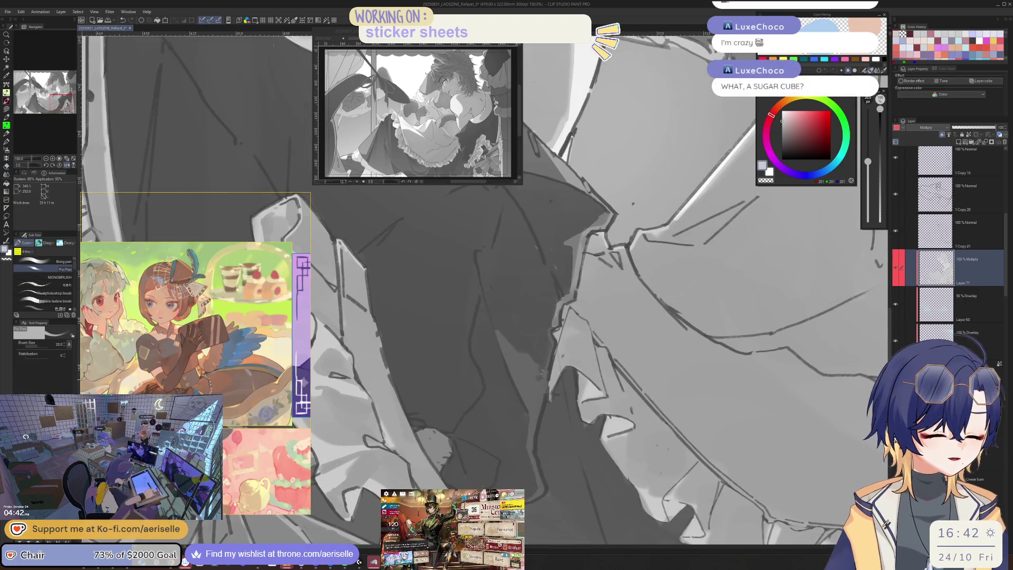
scroll(540, 378, down, 3)
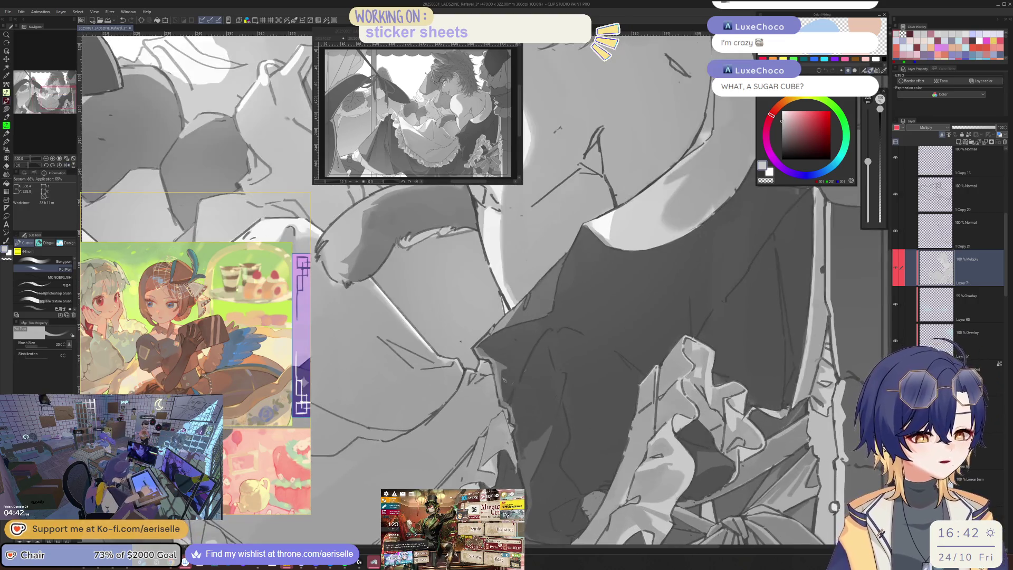
scroll(518, 352, down, 2)
scroll(527, 385, up, 5)
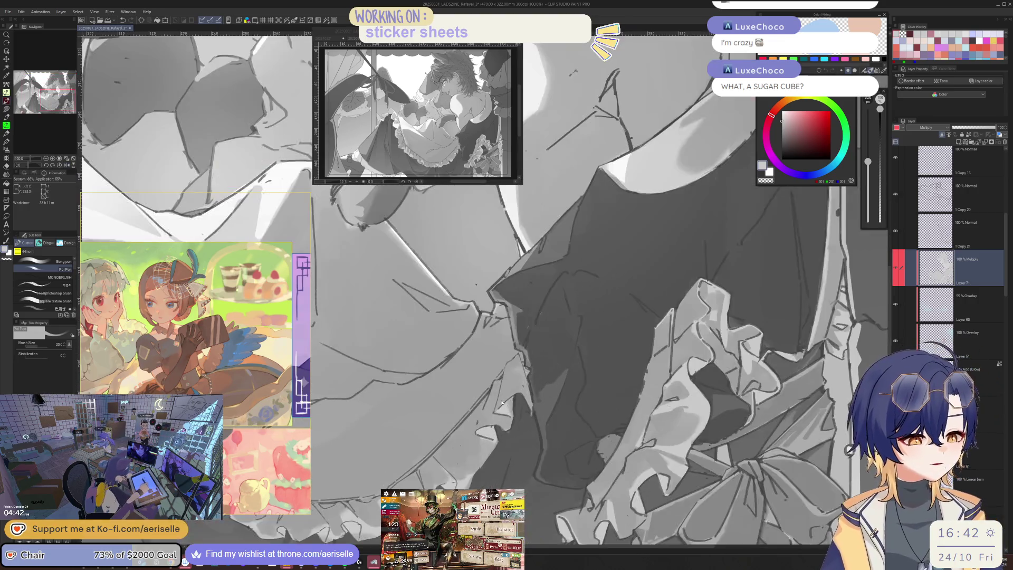
key(e)
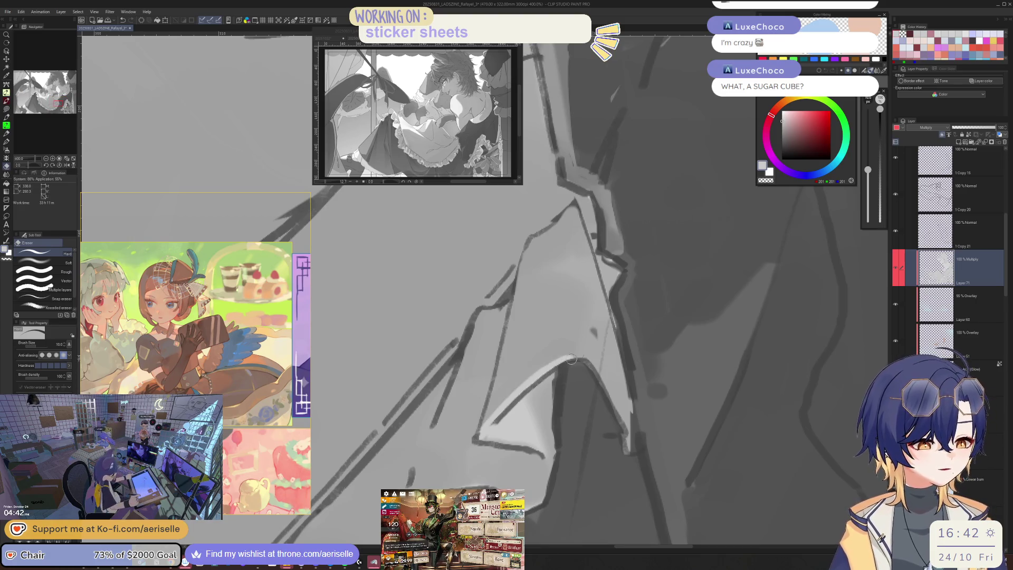
scroll(551, 358, down, 4)
mouse_move(554, 330)
mouse_down()
mouse_move(536, 416)
mouse_move(543, 411)
mouse_up()
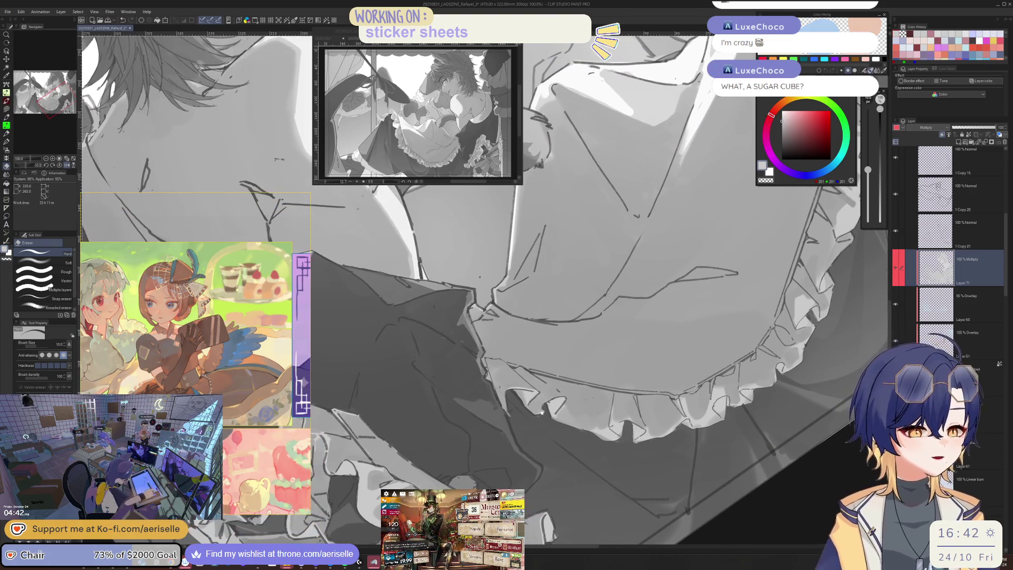
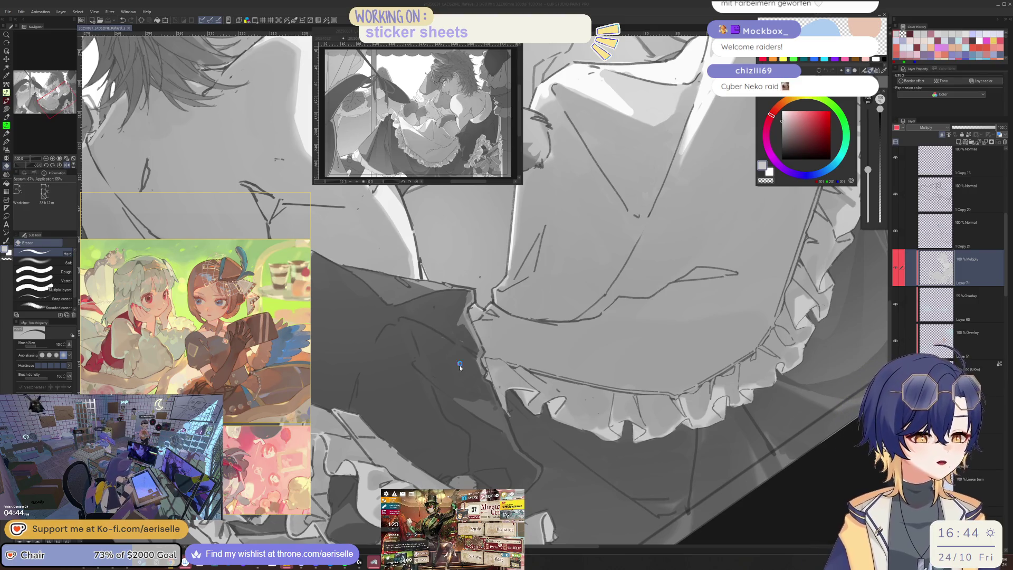
Unmirror the canvas, reset its rotation and zoom out to fit the whole illustration
key(h)
key(minus)
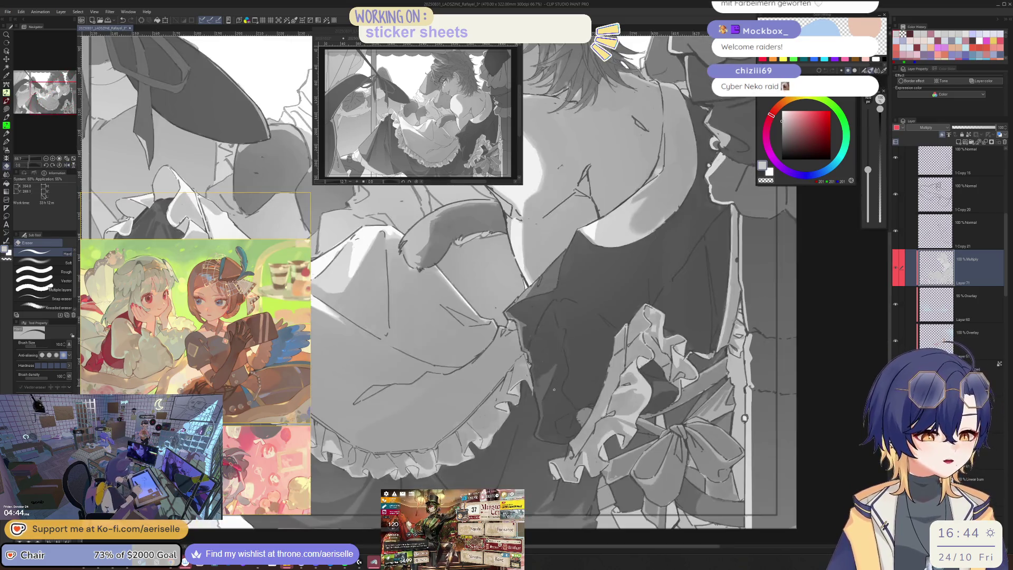
scroll(556, 425, up, 5)
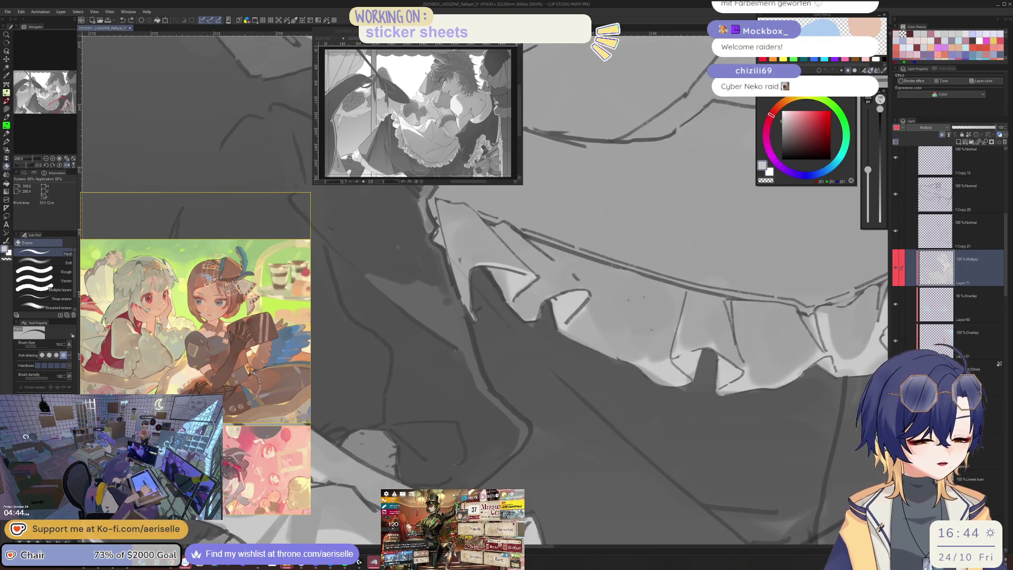
key(ctrl+0)
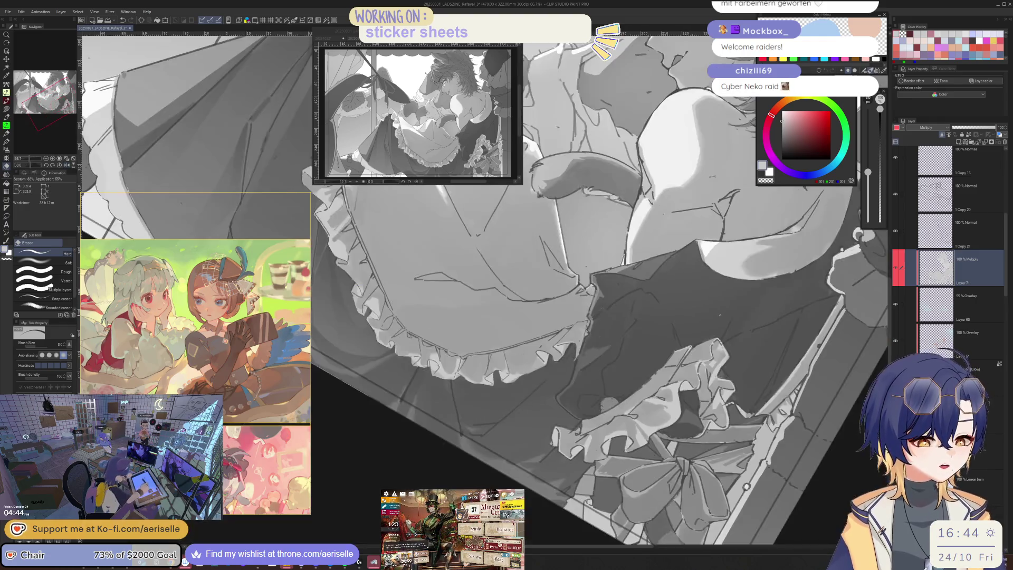
key(ctrl+minus)
key(ctrl+minus)
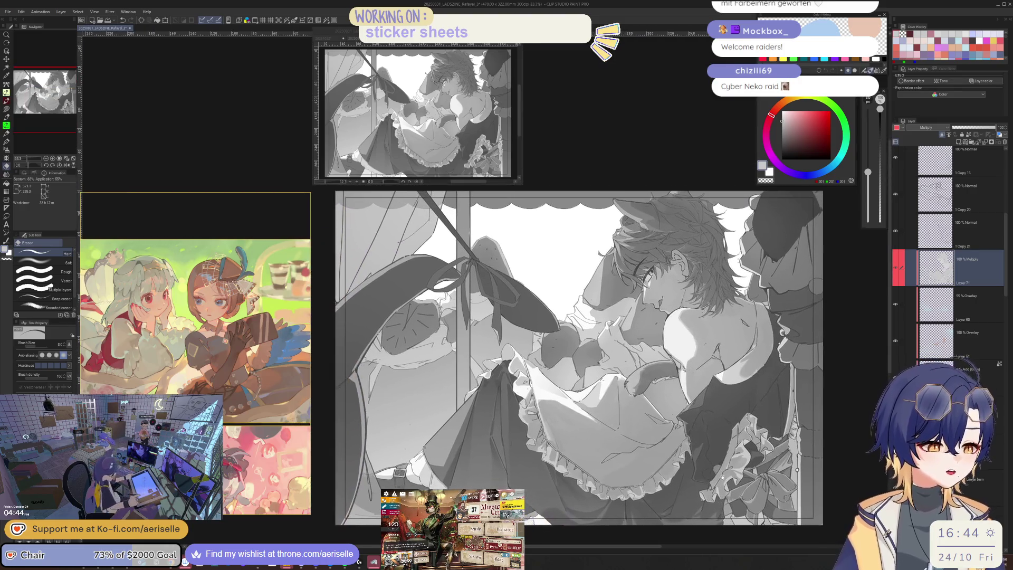
scroll(902, 289, up, 5)
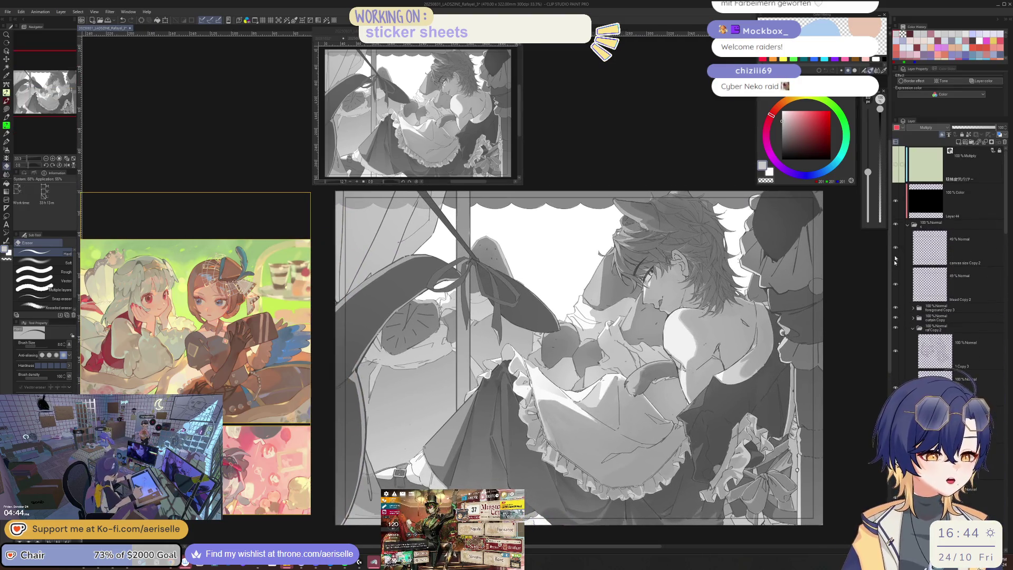
click(895, 200)
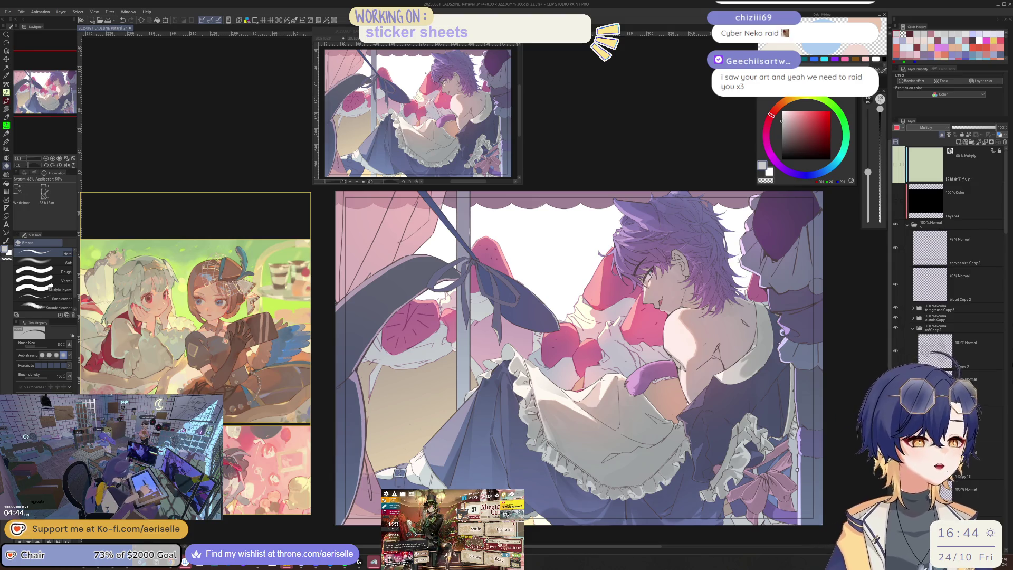
scroll(578, 357, up, 2)
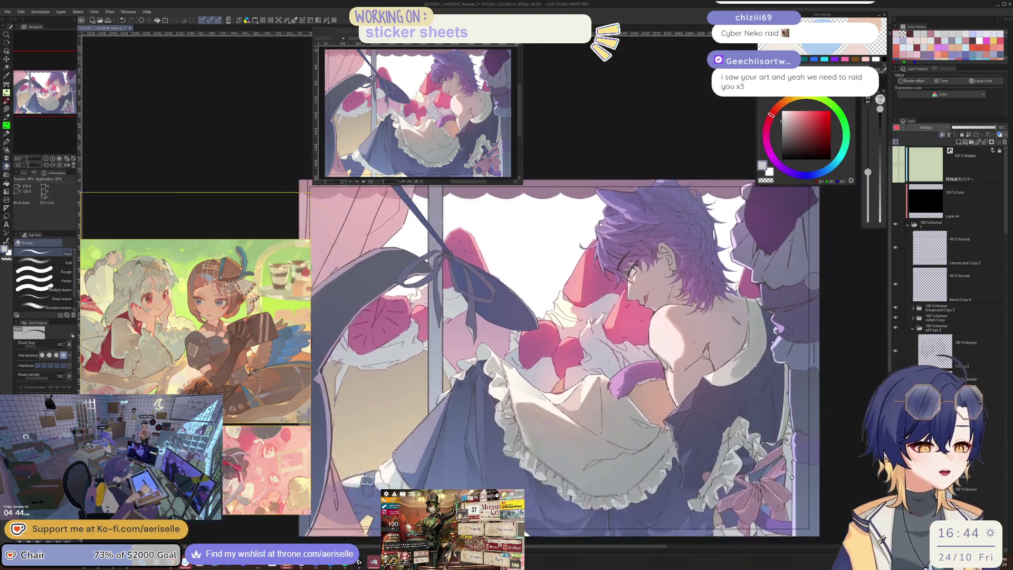
scroll(832, 288, down, 2)
click(895, 201)
scroll(949, 264, down, 4)
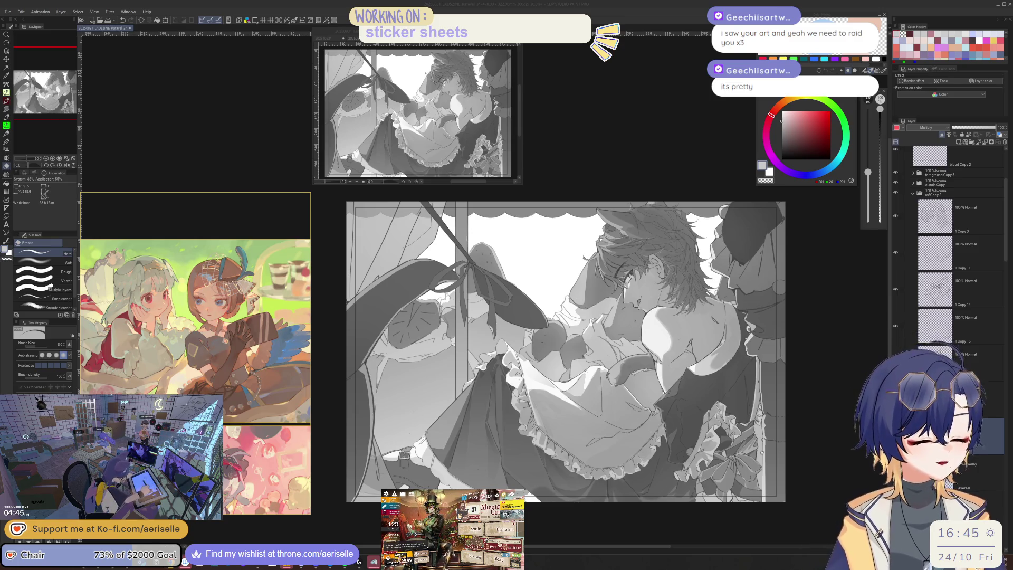
Switch to the Pen sub tool and enlarge the brush to size 40
scroll(245, 443, up, 4)
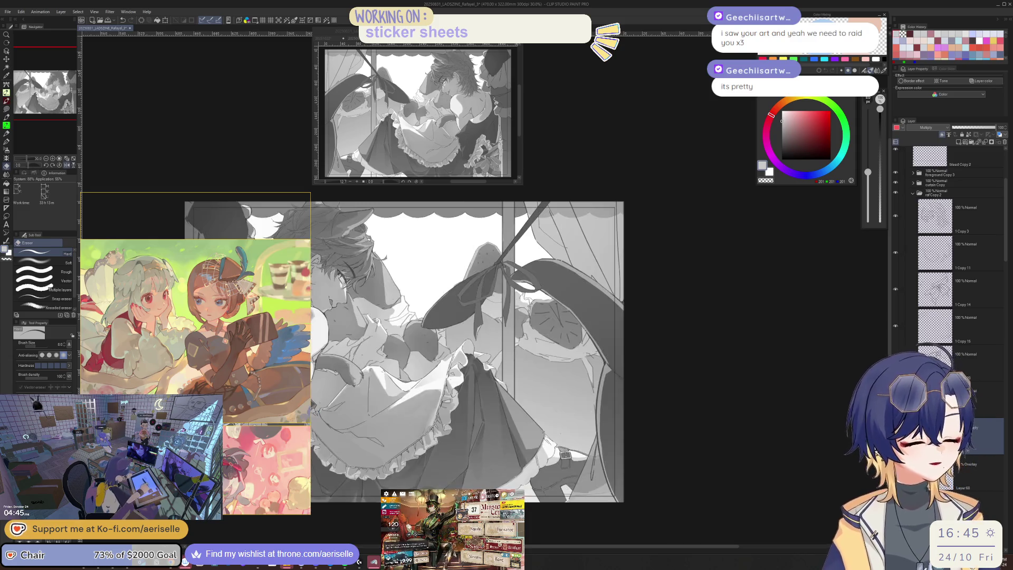
key(p)
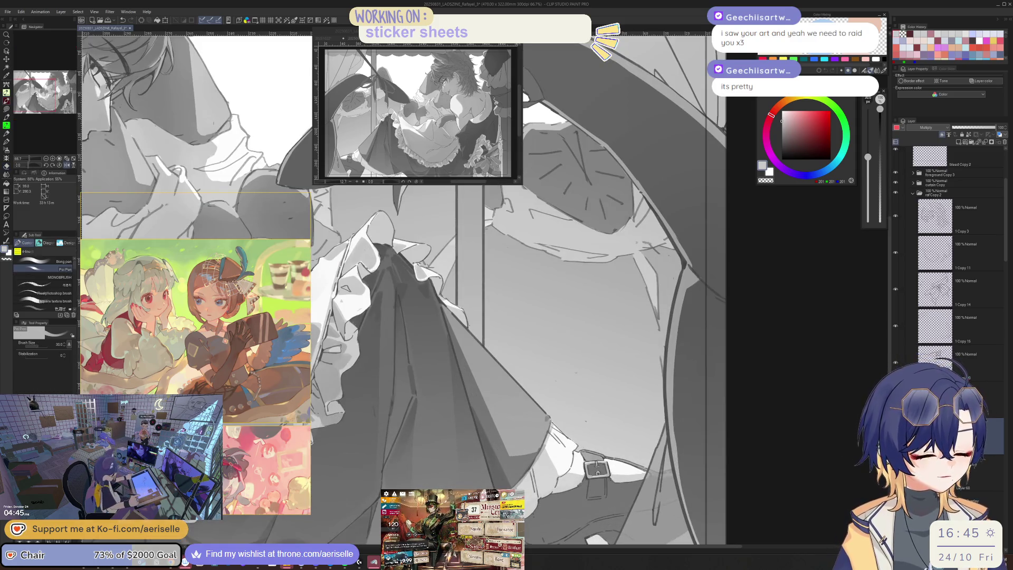
key(bracketright)
key(bracketright)
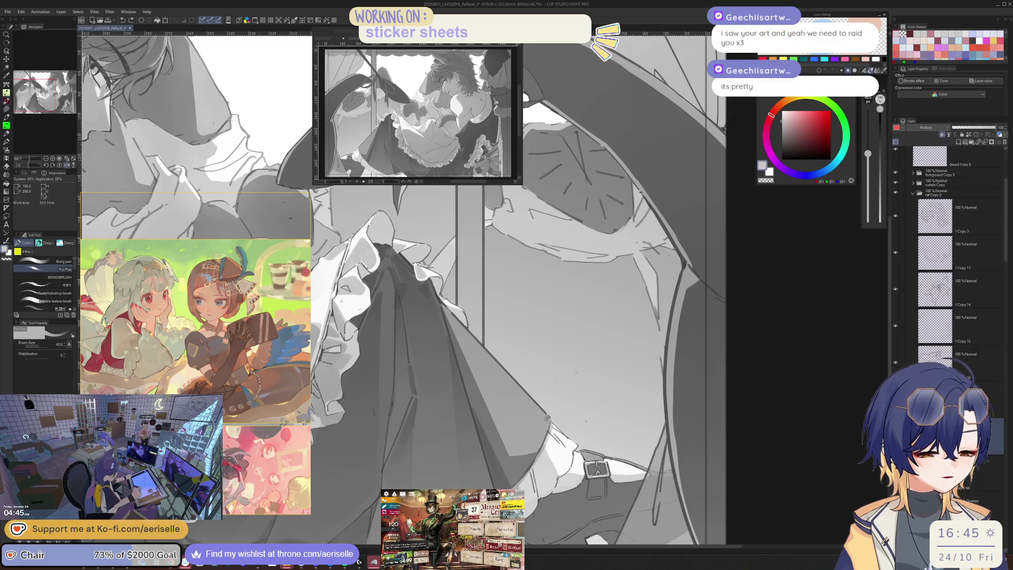
Mirror the view to check the skirt folds, restore it, and pan along the skirt and buckle
key(h)
scroll(451, 478, up, 2)
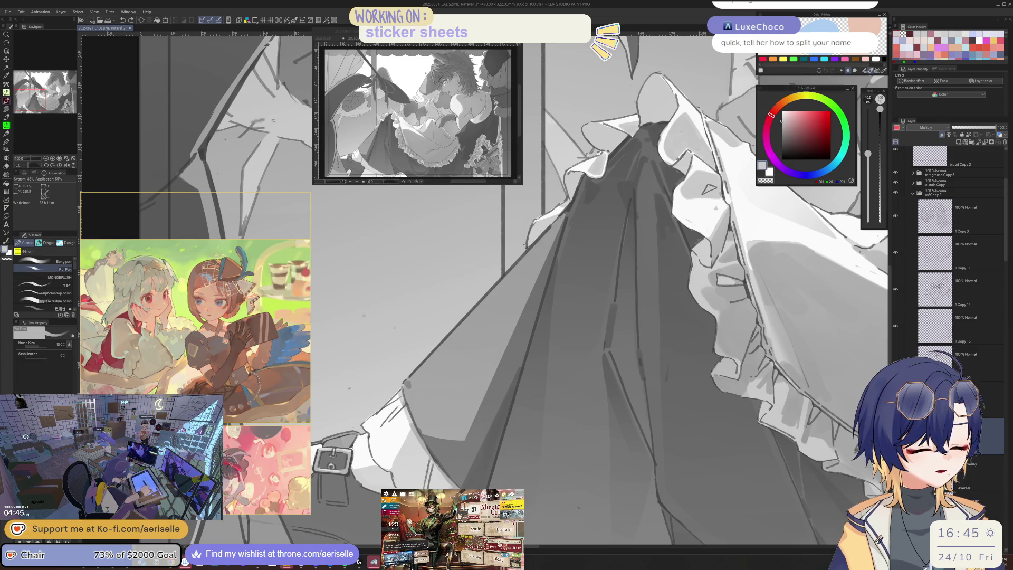
scroll(451, 359, down, 4)
scroll(553, 422, up, 3)
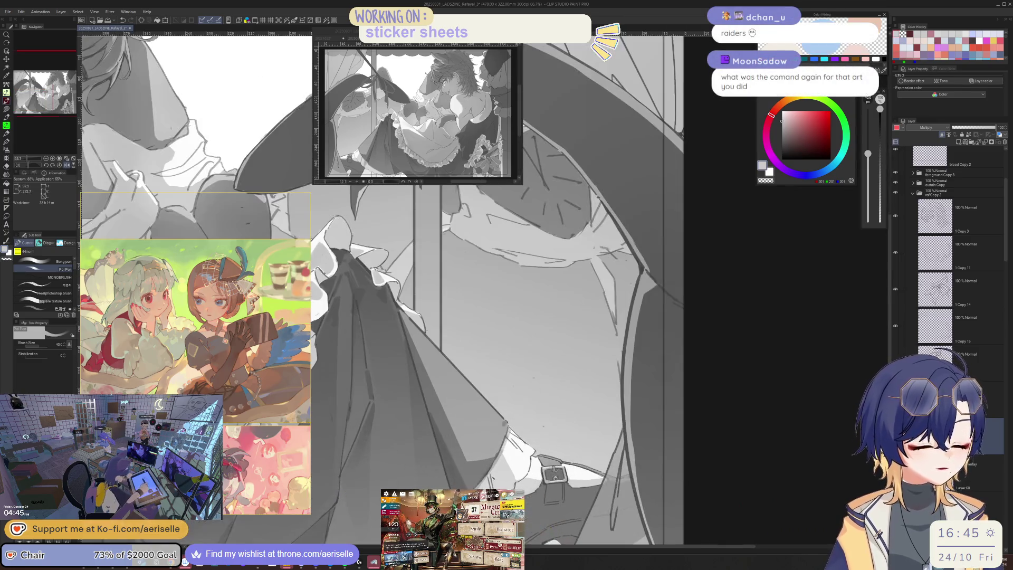
scroll(553, 422, down, 1)
scroll(552, 422, down, 2)
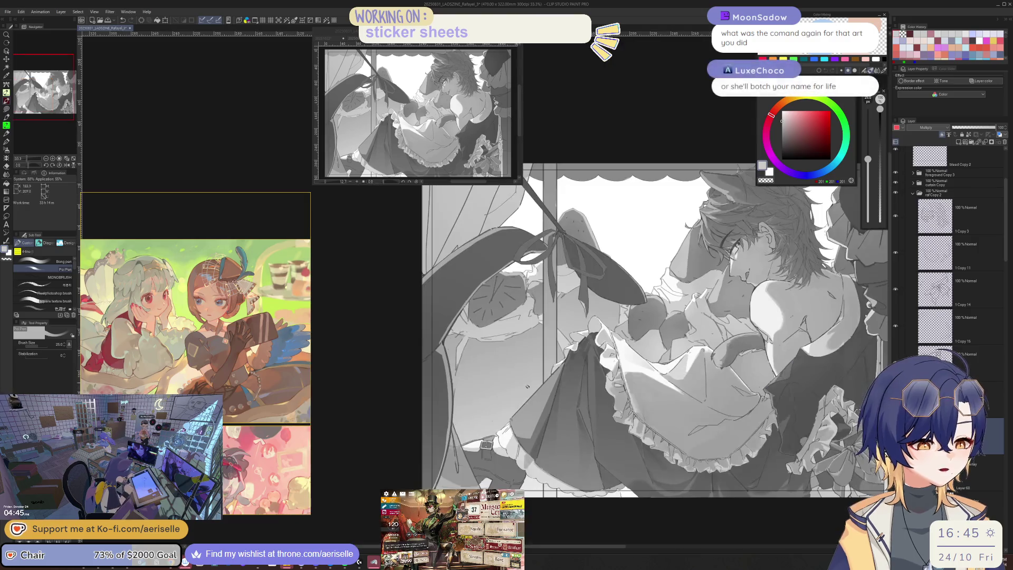
scroll(553, 422, up, 3)
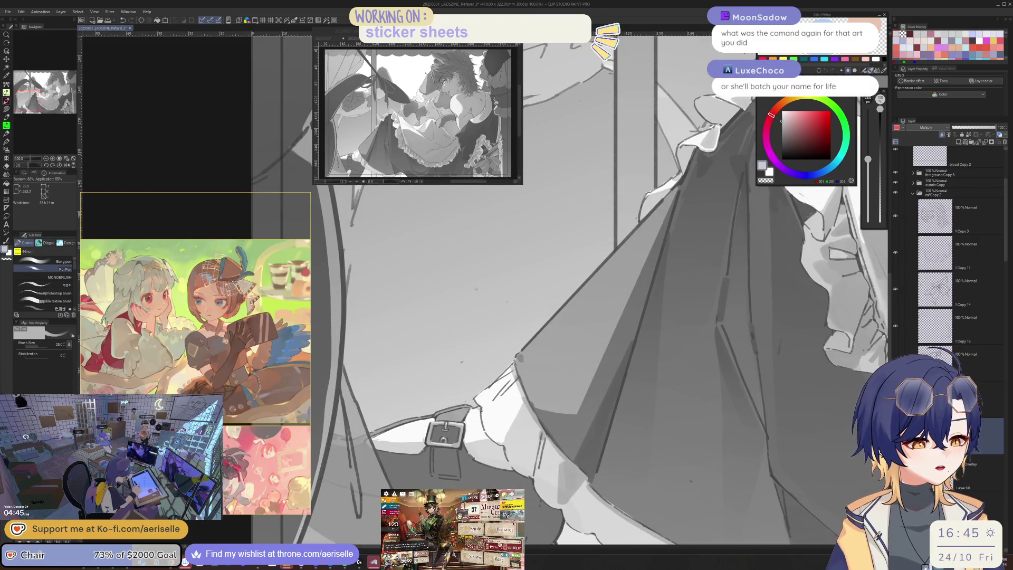
key(h)
drag(520, 425, 570, 419)
drag(492, 460, 516, 455)
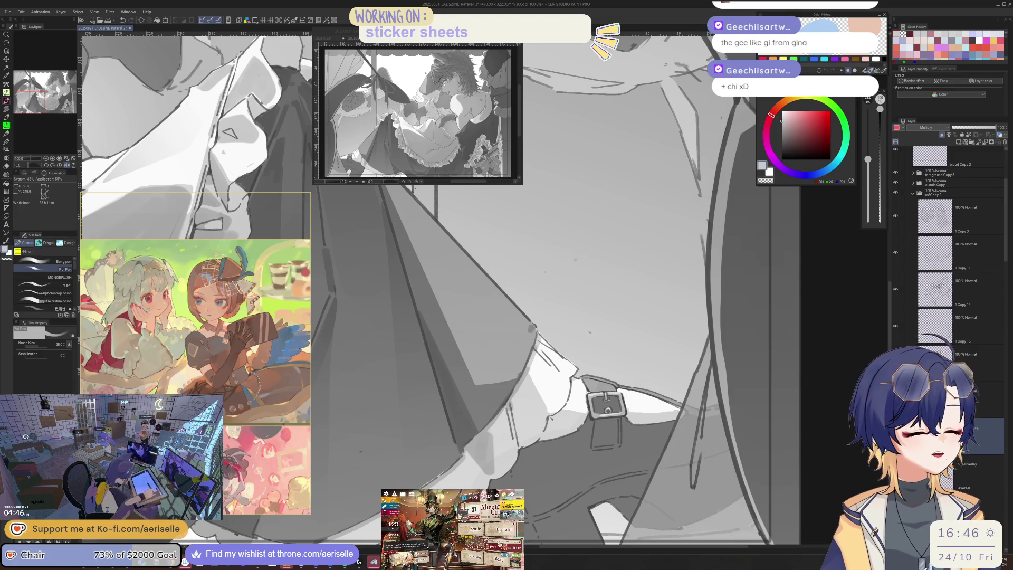
Zoom out to 50% and rotate the view about 30° for painting the skirt ruffles
scroll(548, 431, right, 5)
key(ctrl+minus)
drag(549, 431, 451, 436)
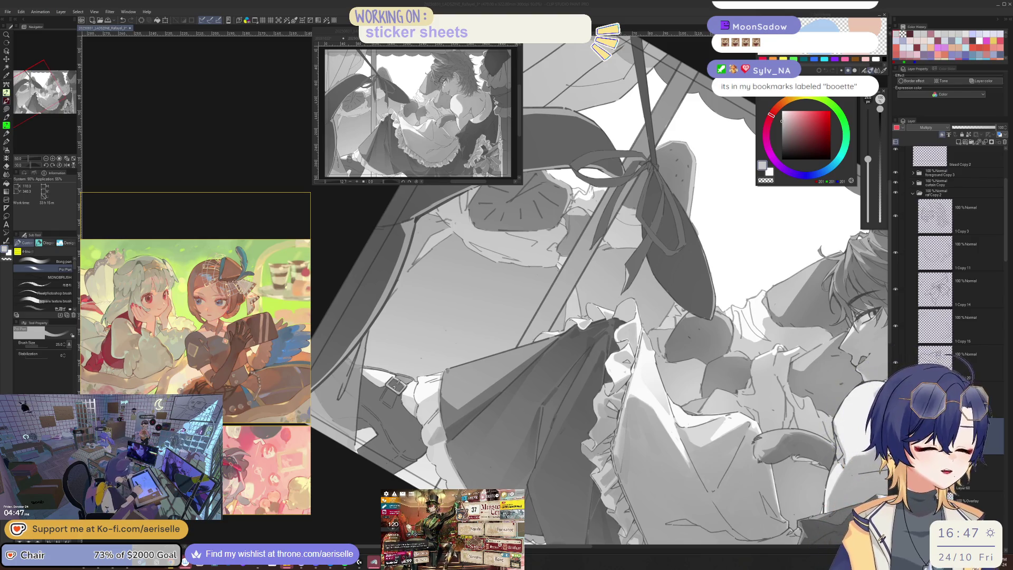
Straighten the view, zoom to the skirt belt and buckle, and check proportions with mirroring
key(minus)
key(minus)
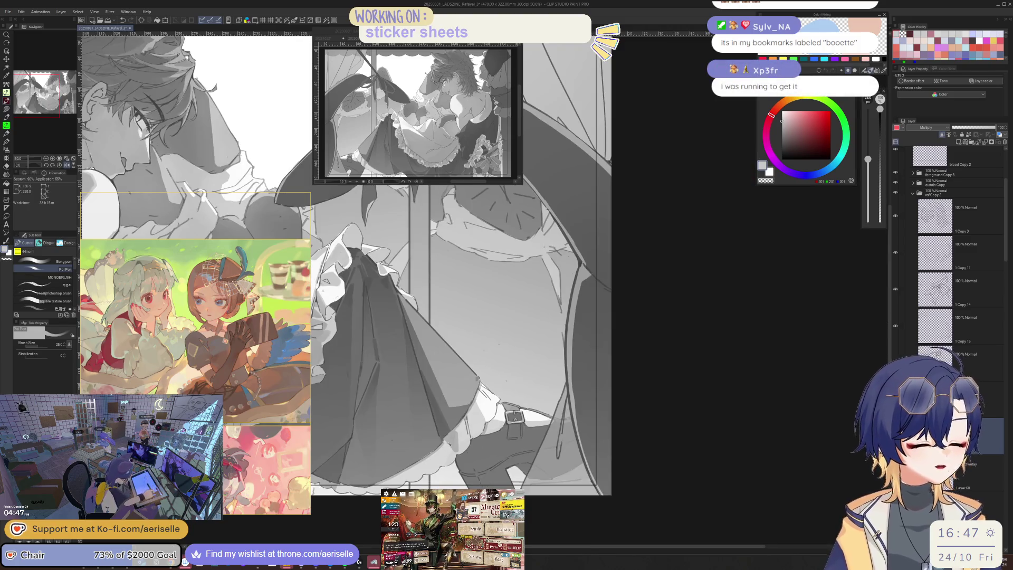
key(ctrl+plus)
key(h)
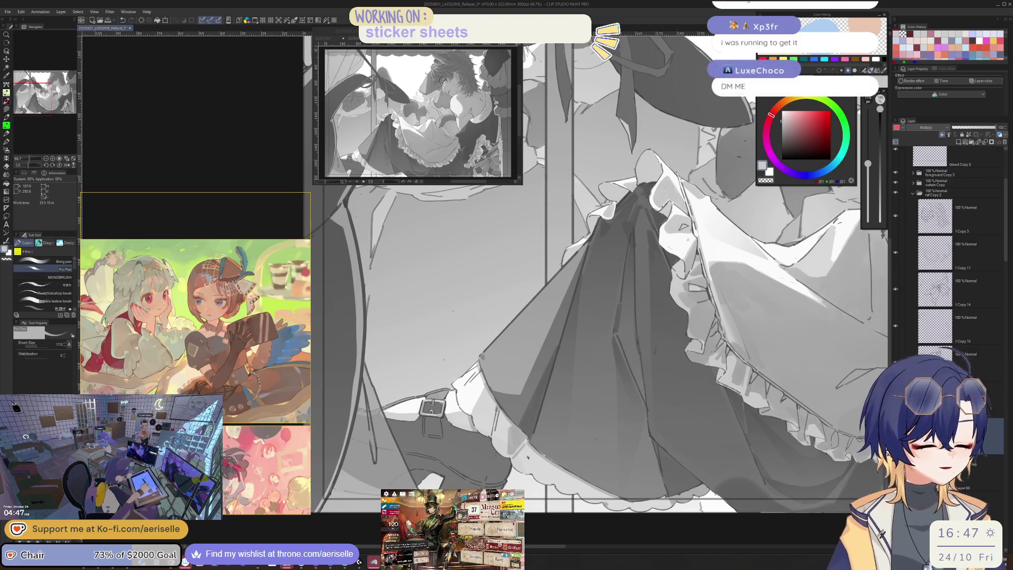
key(h)
key(h)
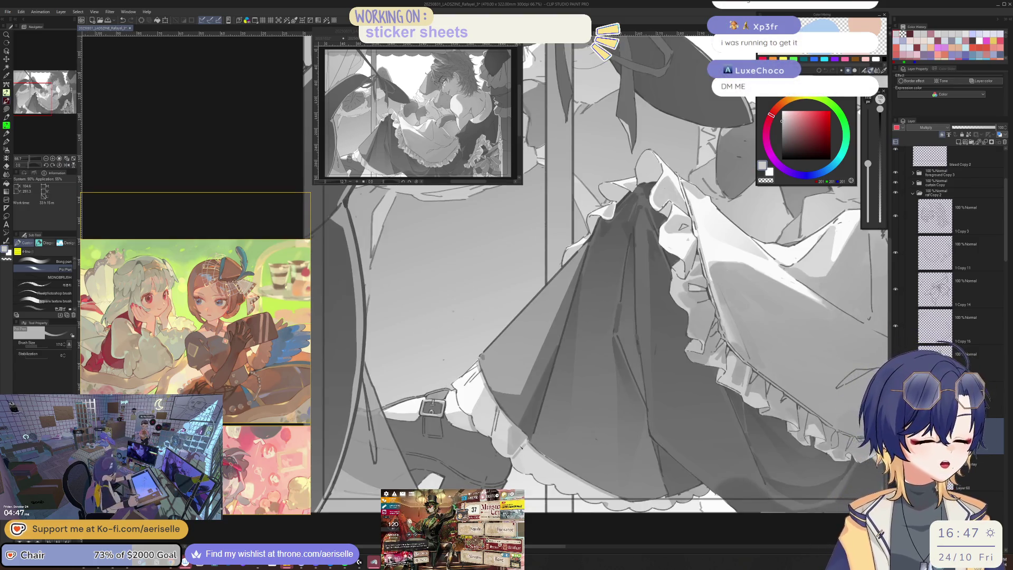
key(ctrl+plus)
key(ctrl+plus)
key(h)
key(ctrl+minus)
key(ctrl+minus)
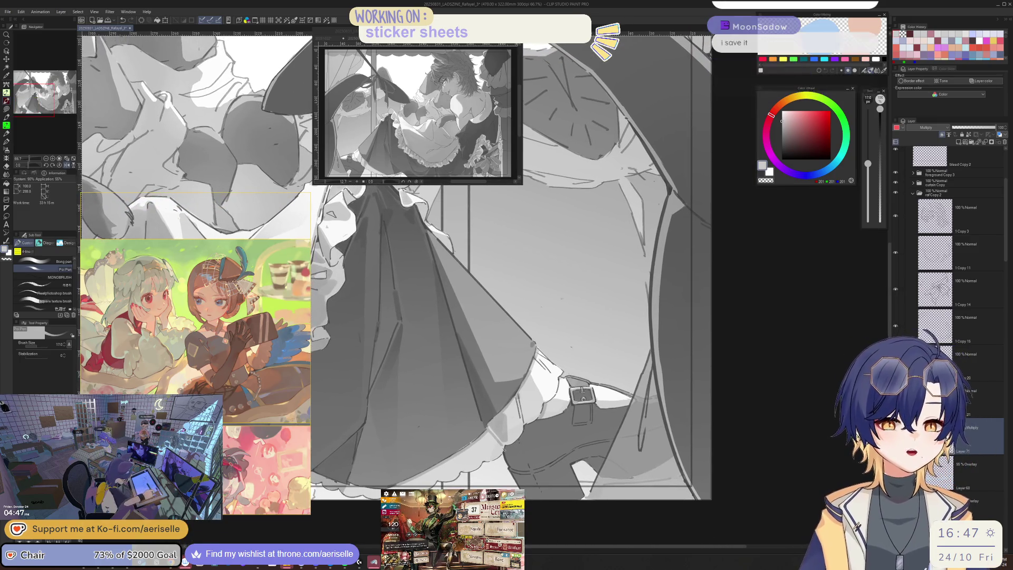
key(ctrl+plus)
key(ctrl+plus)
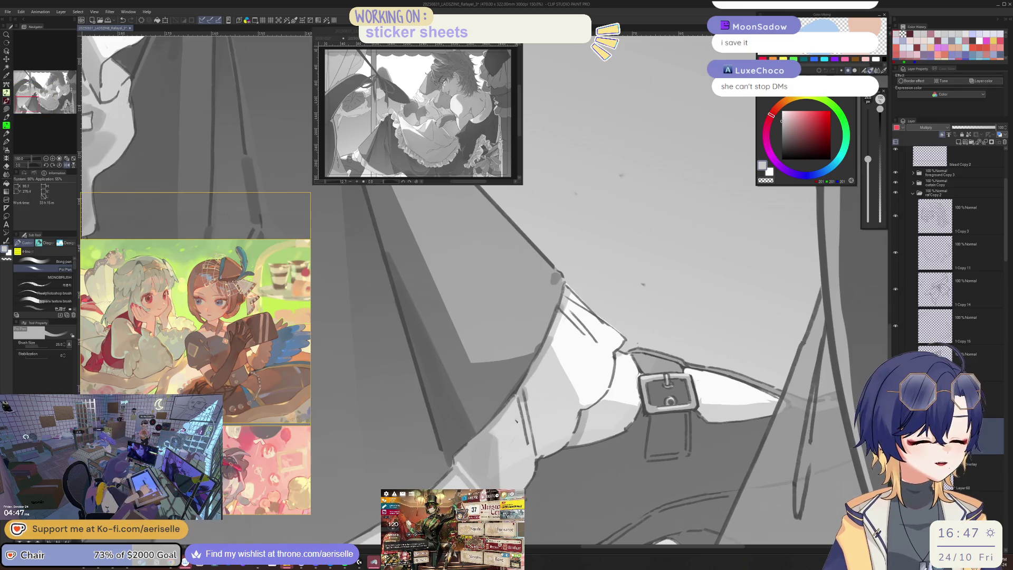
Shrink the brush to 12, then enlarge it to 25 while flipping to compare the skirt shading
key(bracketleft)
key(bracketleft)
key(bracketleft)
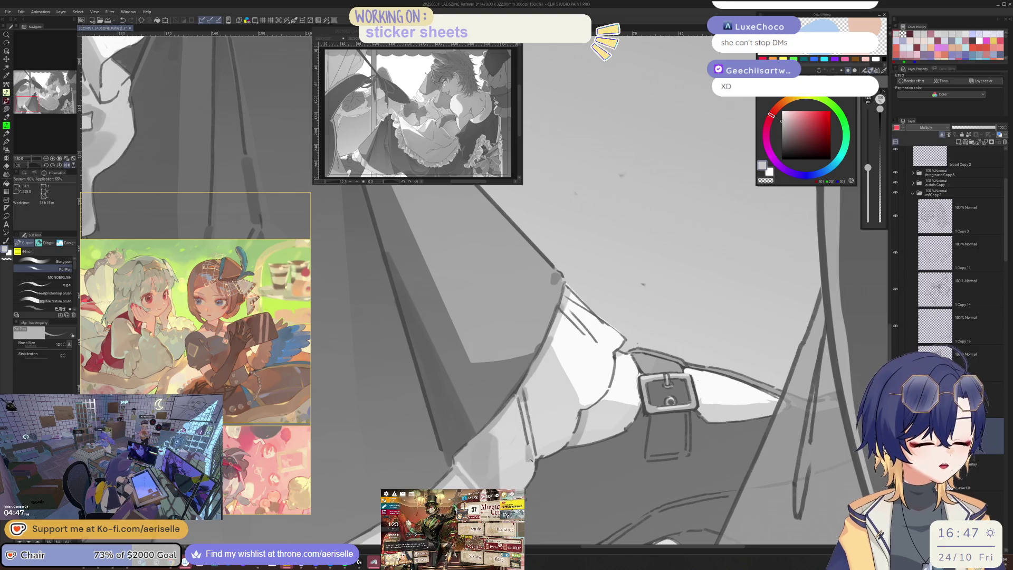
key(h)
key(h)
key(h)
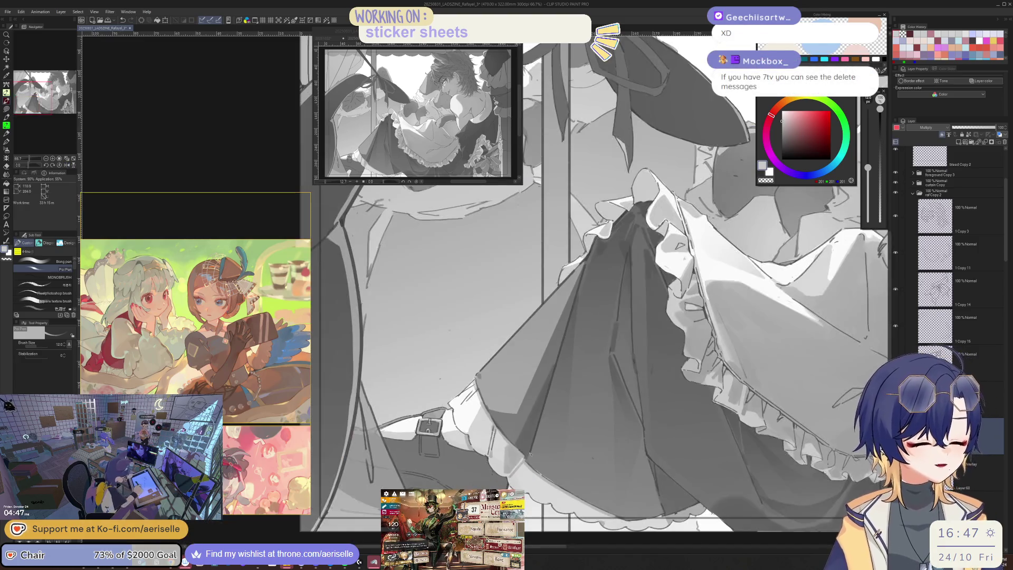
key(h)
scroll(506, 319, down, 3)
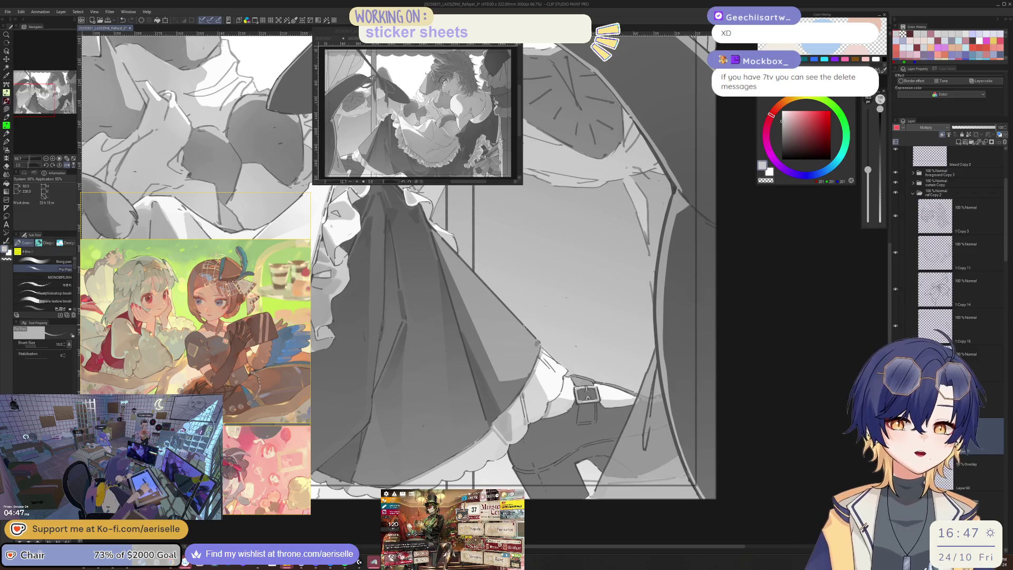
key(h)
key(bracketright)
key(bracketright)
key(bracketright)
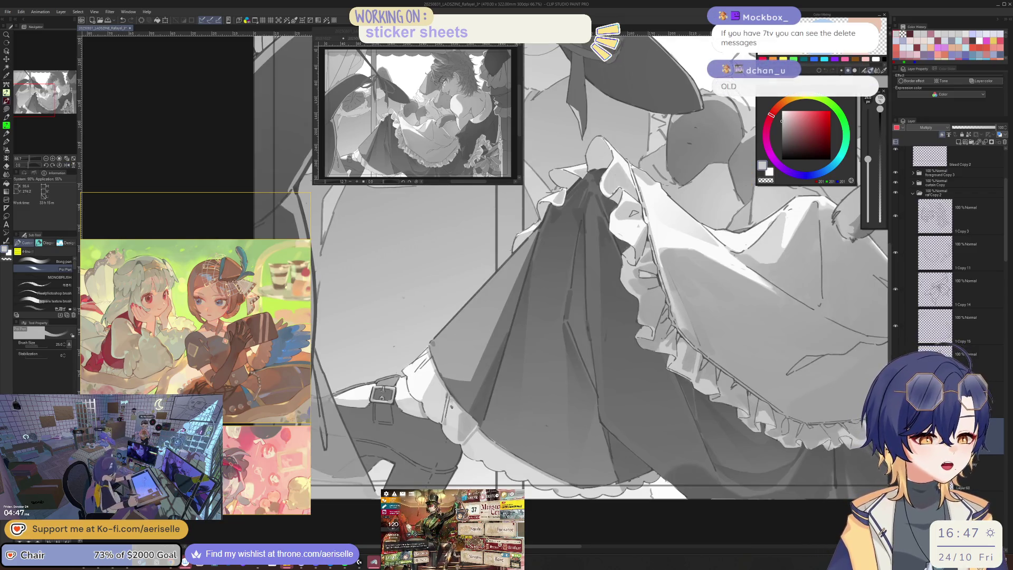
key(h)
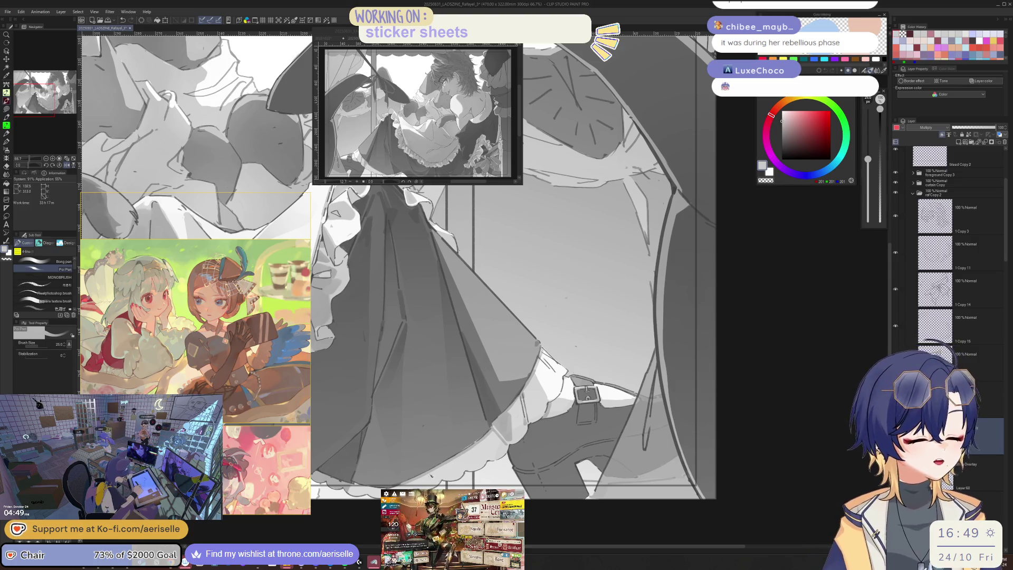
Fine-tune the pen brush size while mirroring the canvas to check the skirt shading
scroll(415, 482, up, 4)
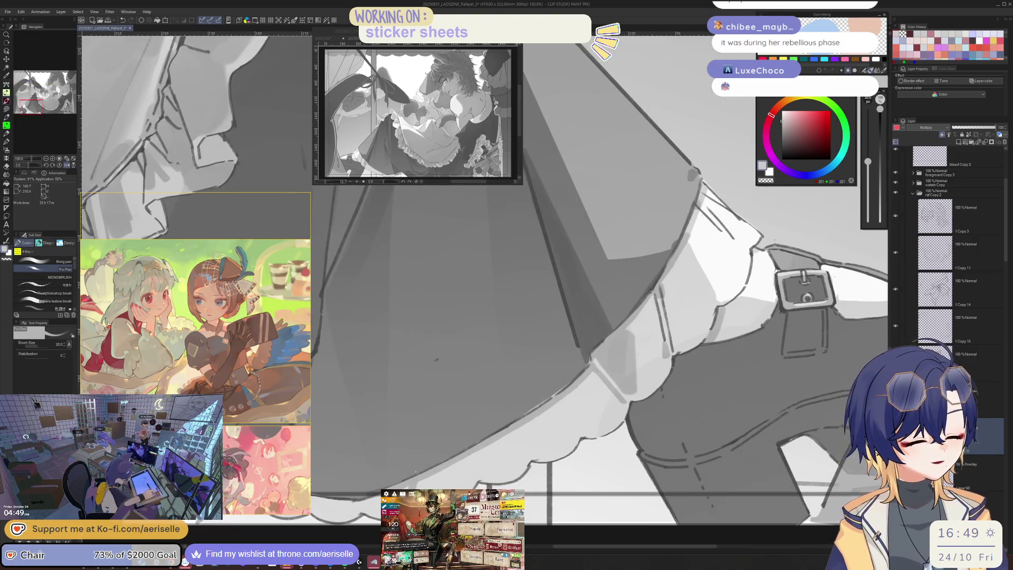
key(bracketleft)
key(bracketleft)
key(bracketleft)
key(bracketright)
key(bracketright)
key(bracketright)
key(h)
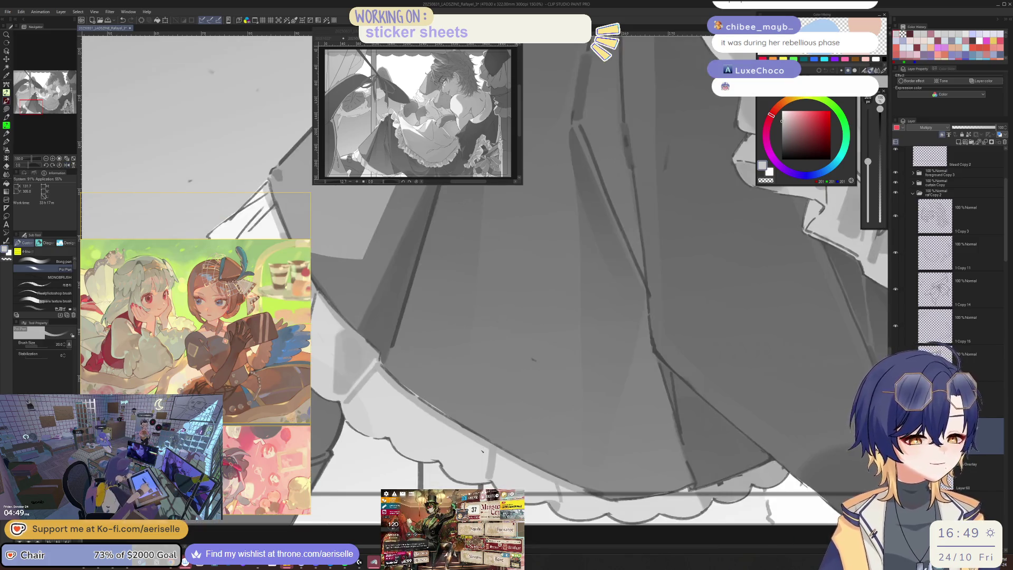
key(bracketleft)
key(bracketleft)
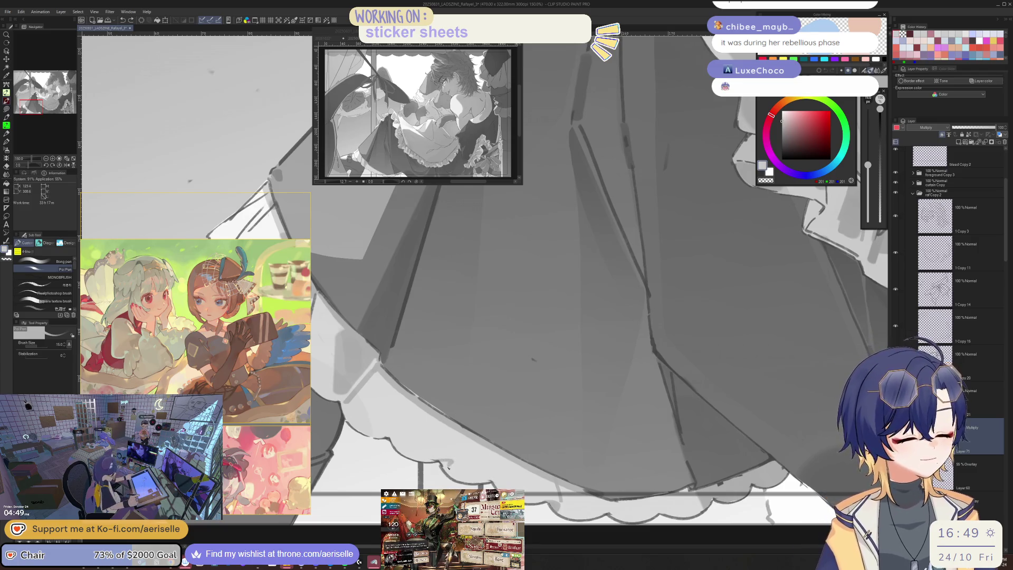
key(h)
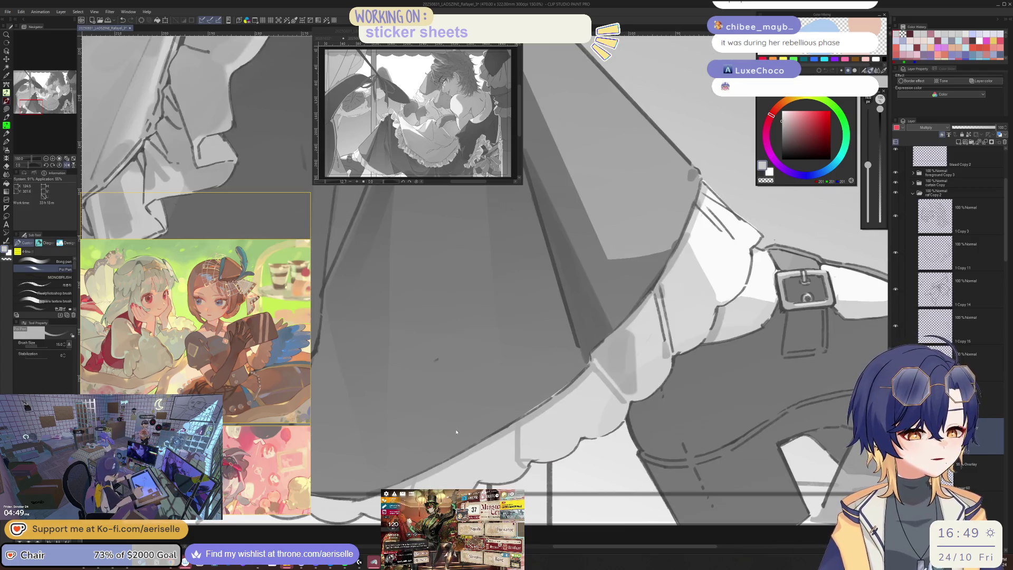
key(bracketleft)
key(bracketleft)
key(bracketleft)
key(bracketright)
key(bracketright)
key(bracketright)
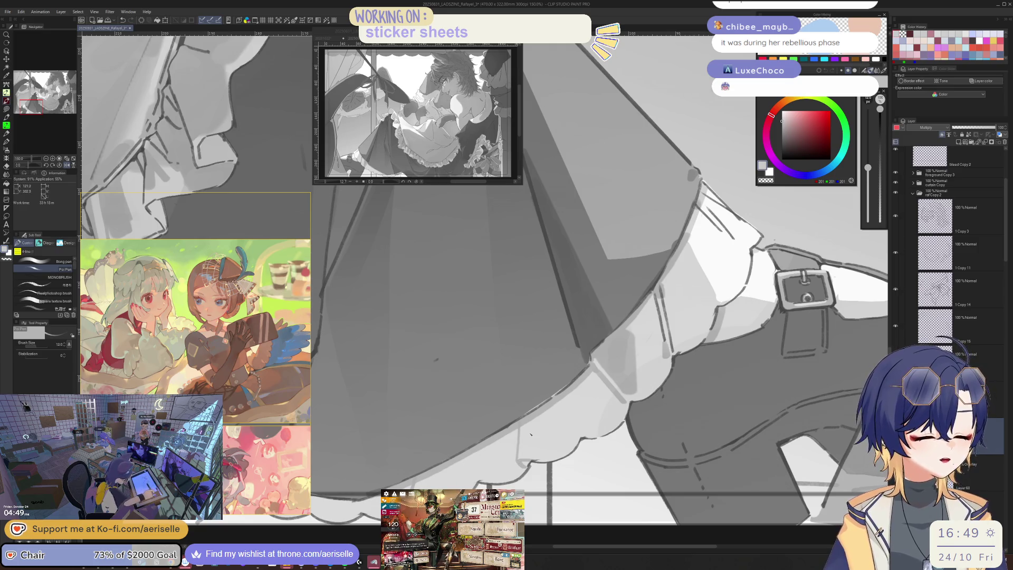
key(h)
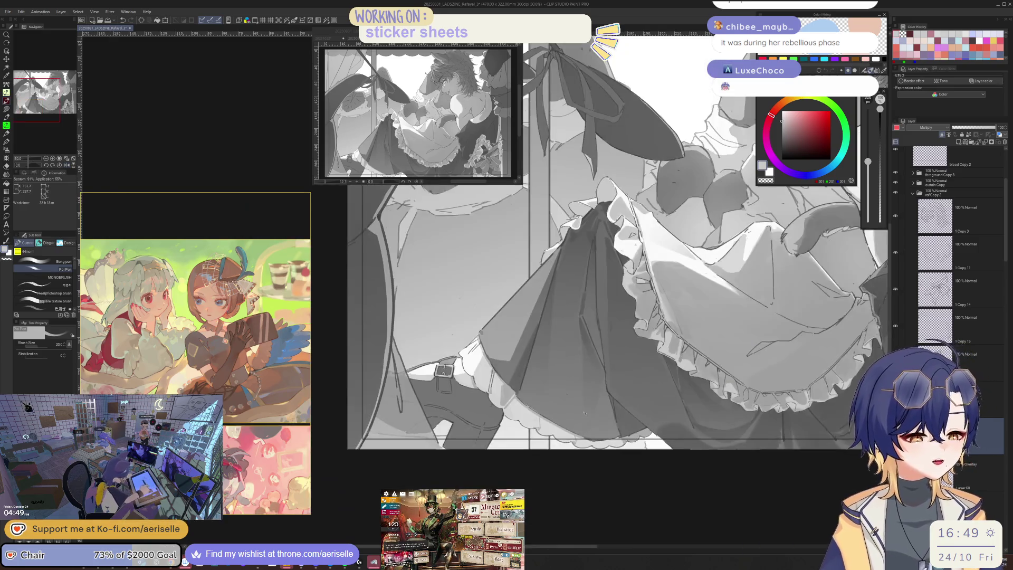
key(bracketright)
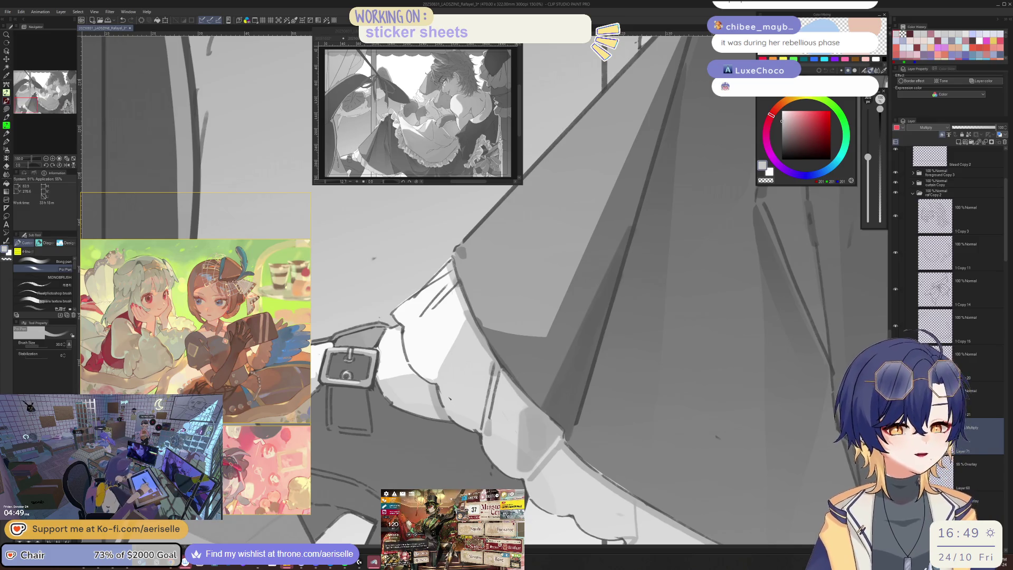
Tilt the canvas and hatch short dark shading strokes into the skirt folds
key(asciicircum)
key(asciicircum)
key(asciicircum)
scroll(398, 424, up, 3)
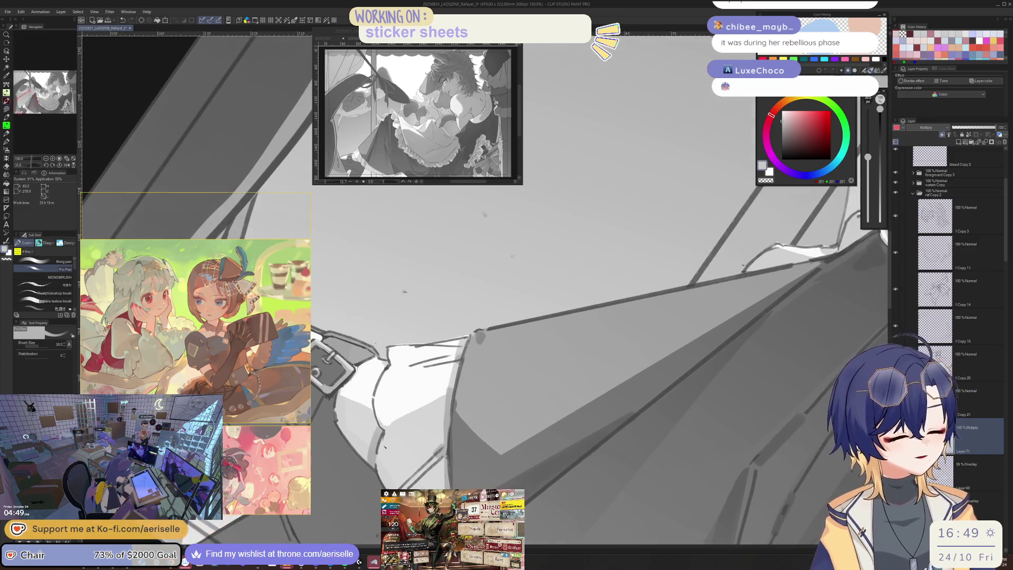
key(bracketleft)
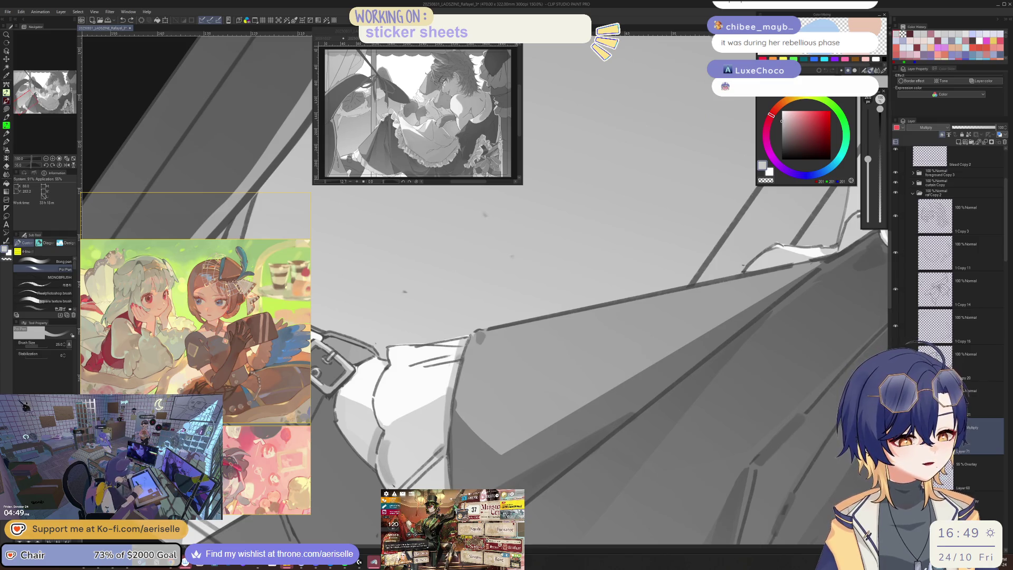
key(minus)
key(minus)
key(minus)
mouse_move(559, 435)
mouse_down()
mouse_move(533, 458)
mouse_move(543, 487)
mouse_up()
drag(548, 448, 536, 480)
drag(538, 458, 531, 477)
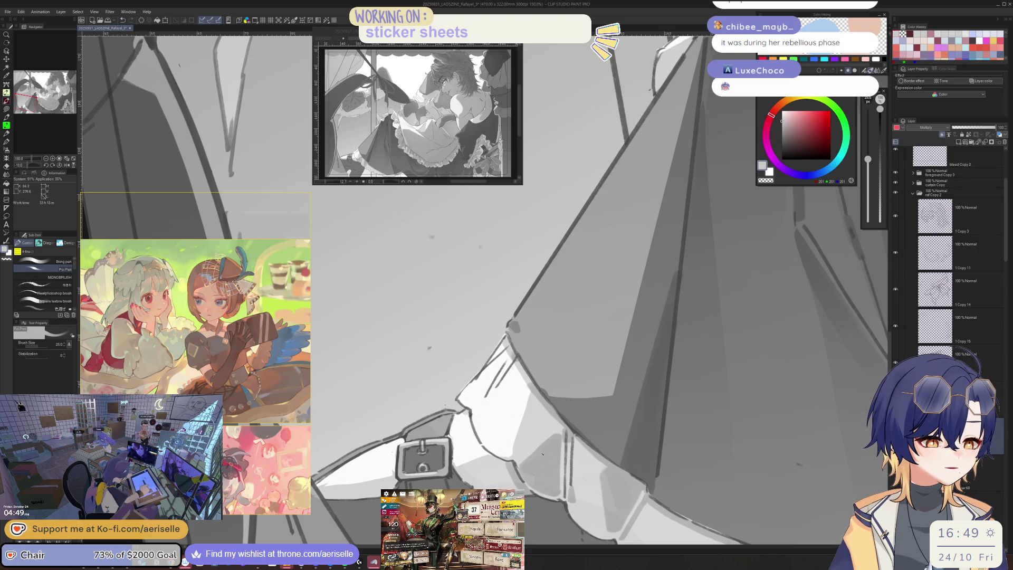
Zoom out to review the whole illustration and save it with Ctrl+S
key(ctrl+minus)
key(ctrl+minus)
key(ctrl+minus)
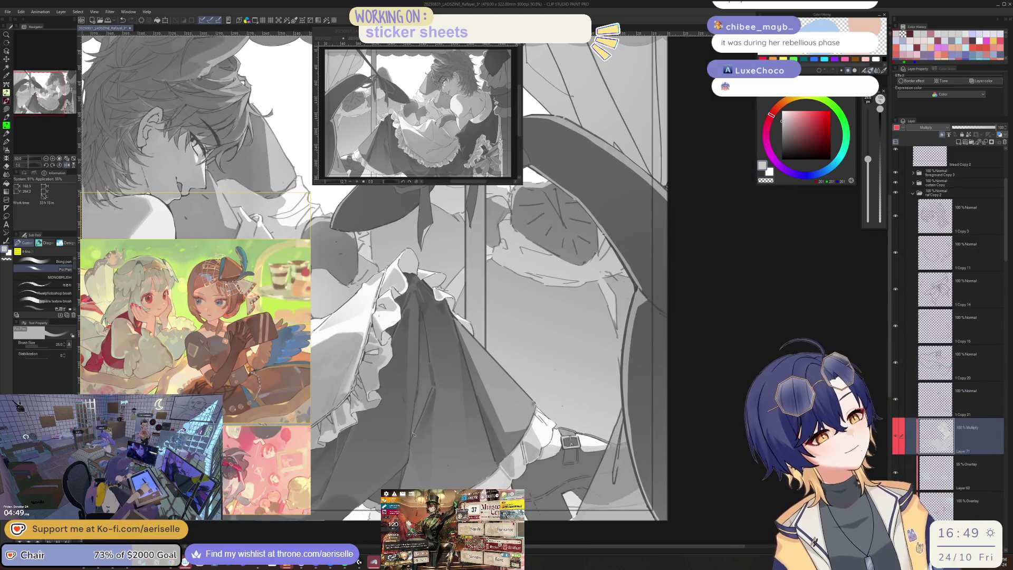
key(g)
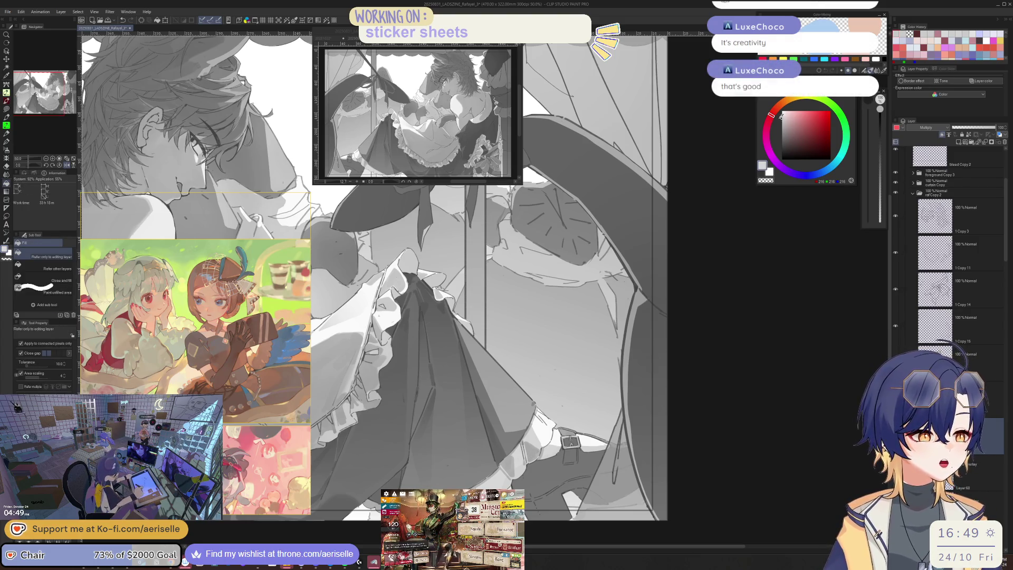
key(ctrl+minus)
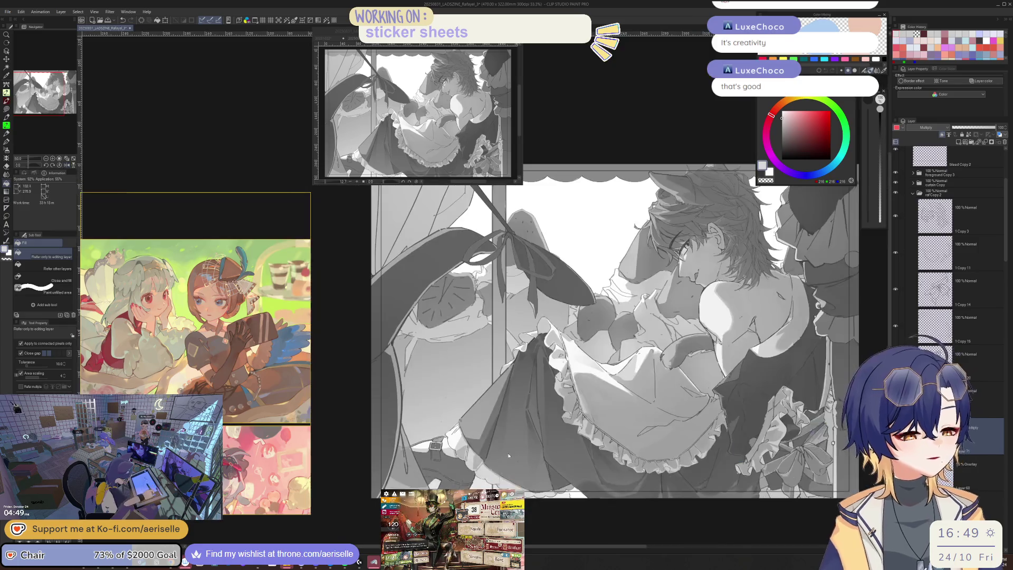
scroll(487, 471, up, 3)
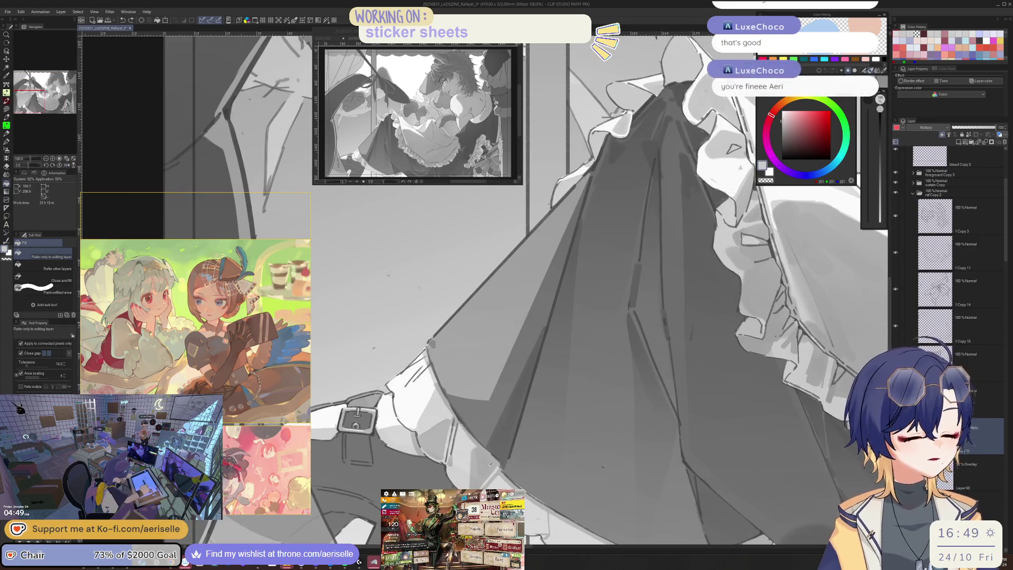
key(ctrl+s)
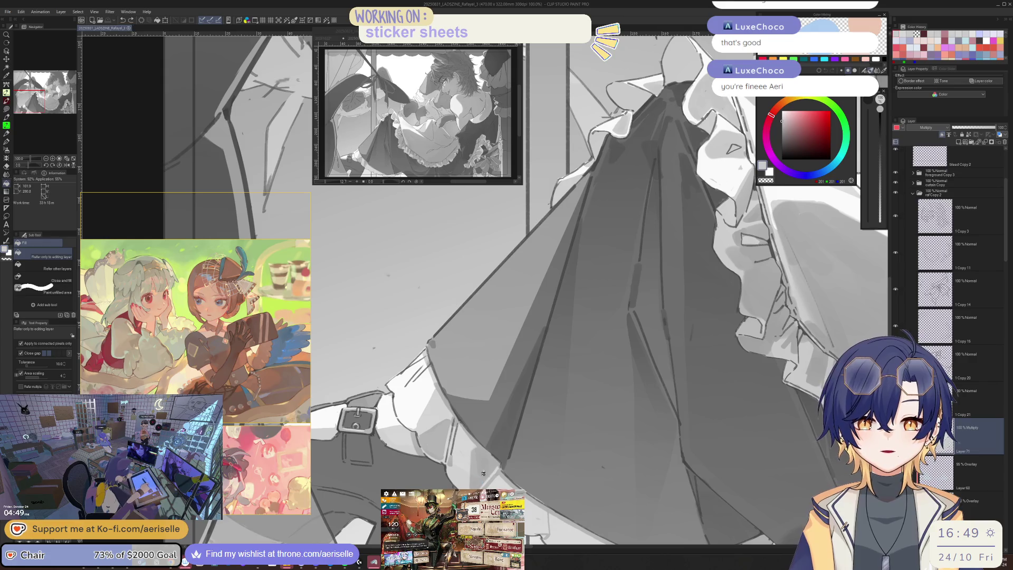
Return to the pen, adjust brush size and zoom between the full figure and skirt frills
key(h)
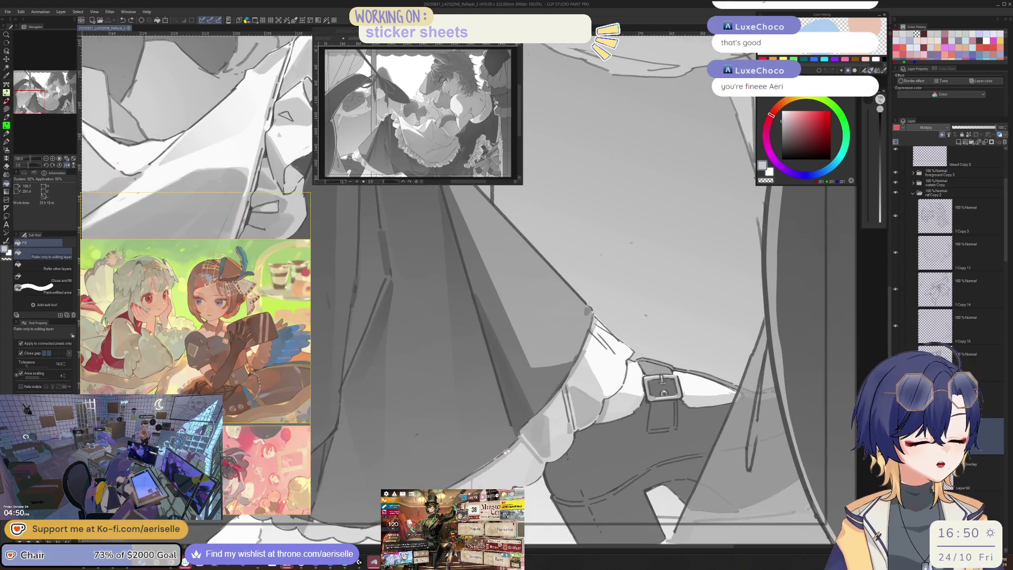
key(p)
key(bracketleft)
key(bracketleft)
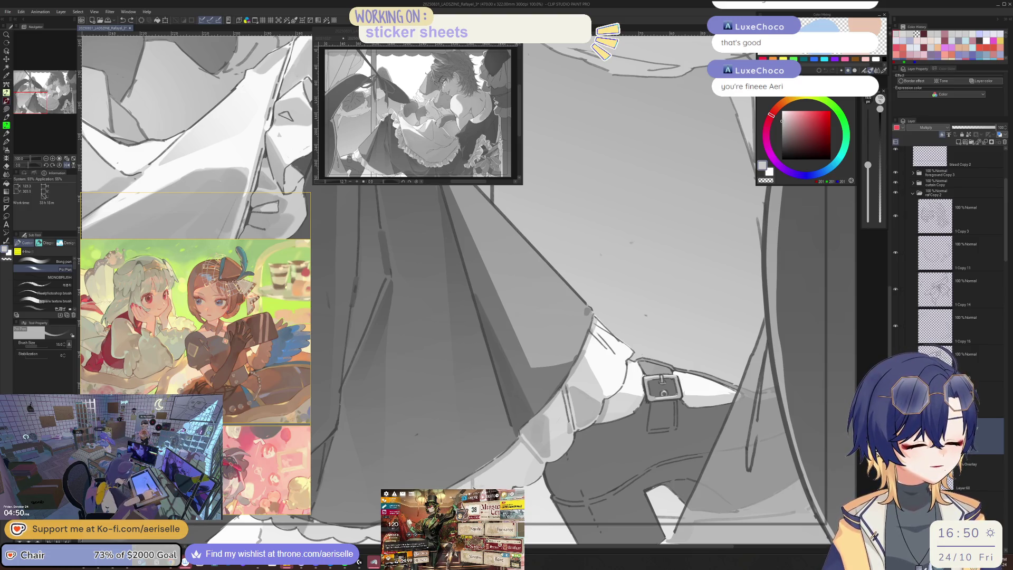
key(ctrl+minus)
key(ctrl+minus)
key(ctrl+minus)
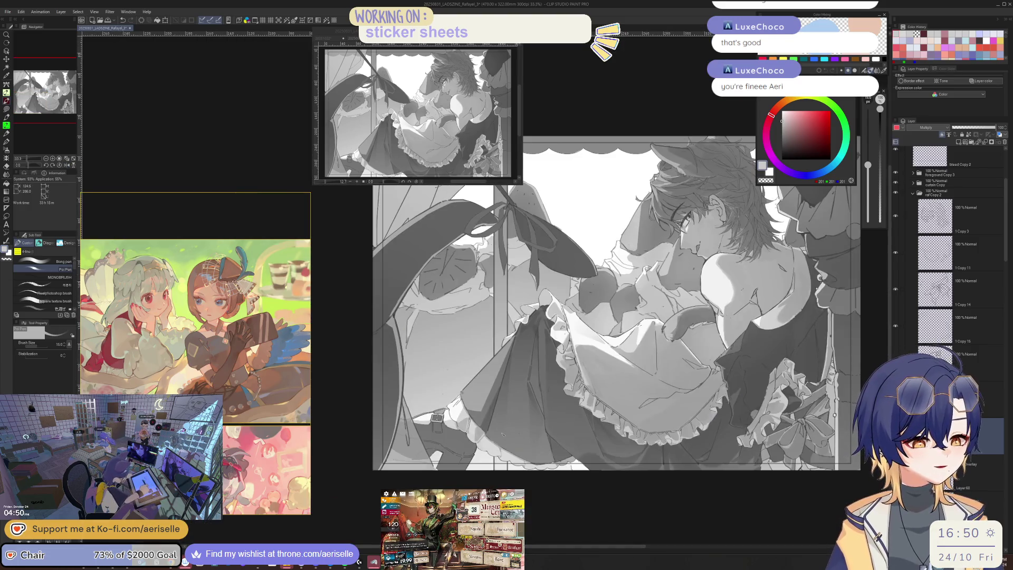
key(ctrl+plus)
key(ctrl+plus)
key(ctrl+plus)
key(bracketright)
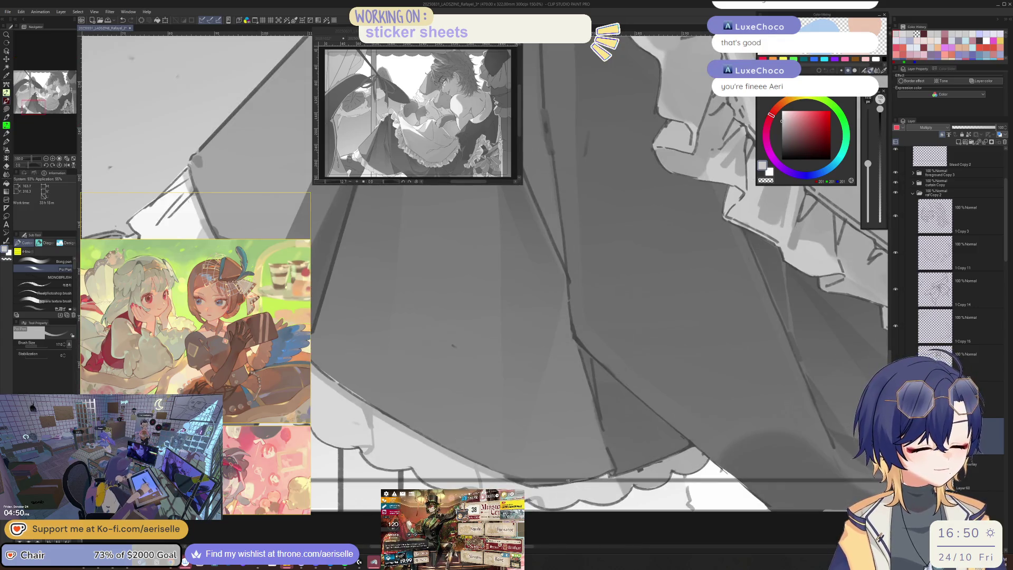
key(ctrl+minus)
key(ctrl+minus)
key(ctrl+minus)
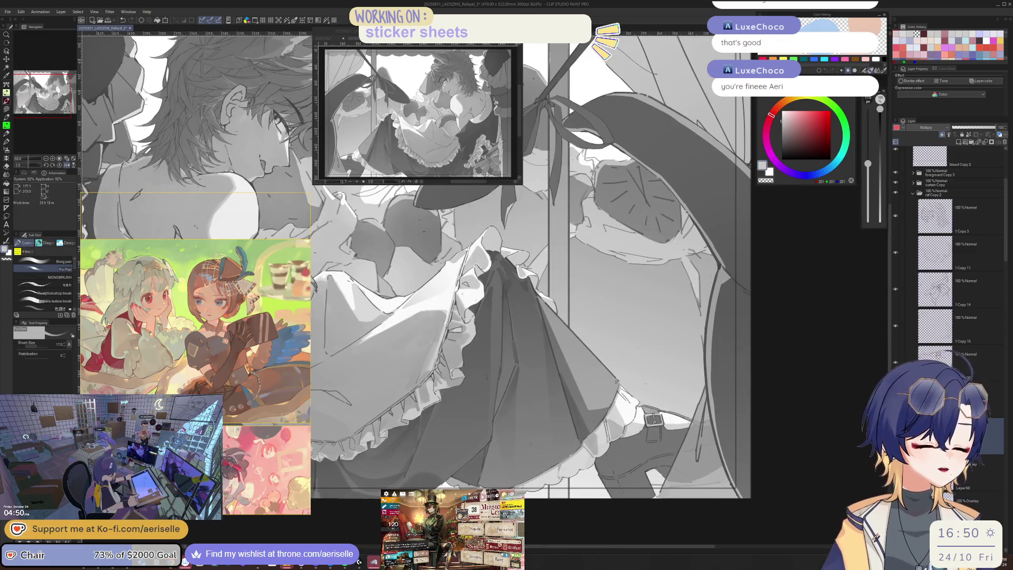
key(ctrl+plus)
key(ctrl+plus)
key(bracketright)
key(ctrl+plus)
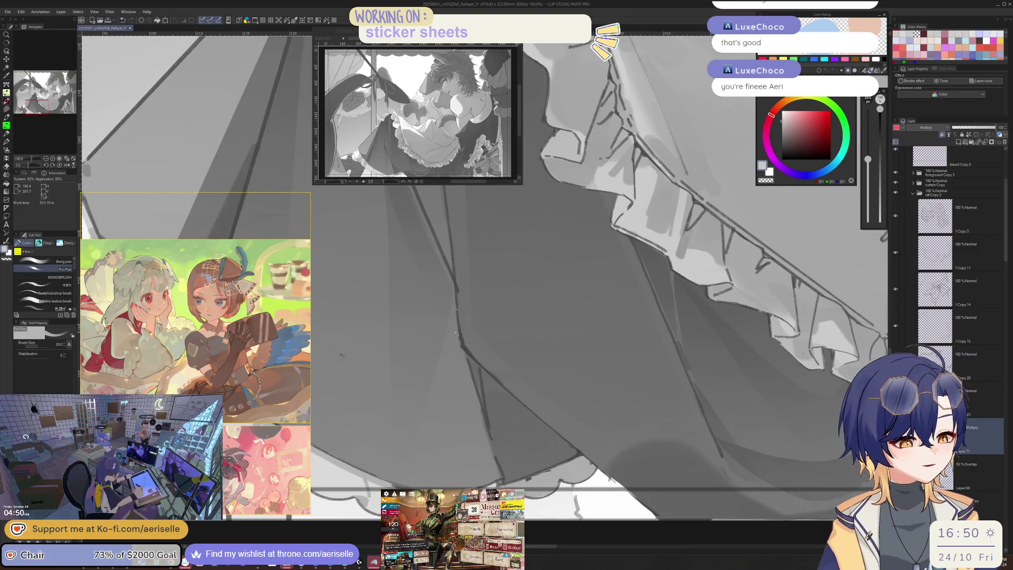
Rotate the canvas 45° and pan along the skirt, touching up with pen and eraser
key(minus)
key(minus)
key(minus)
mouse_move(348, 435)
mouse_down()
mouse_move(401, 438)
mouse_move(458, 496)
mouse_up()
key(h)
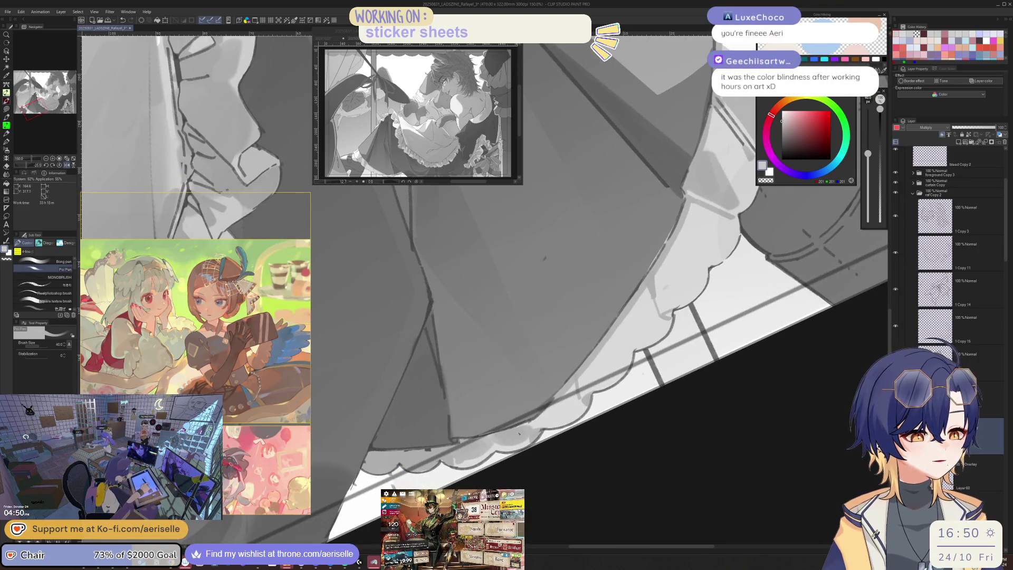
key(e)
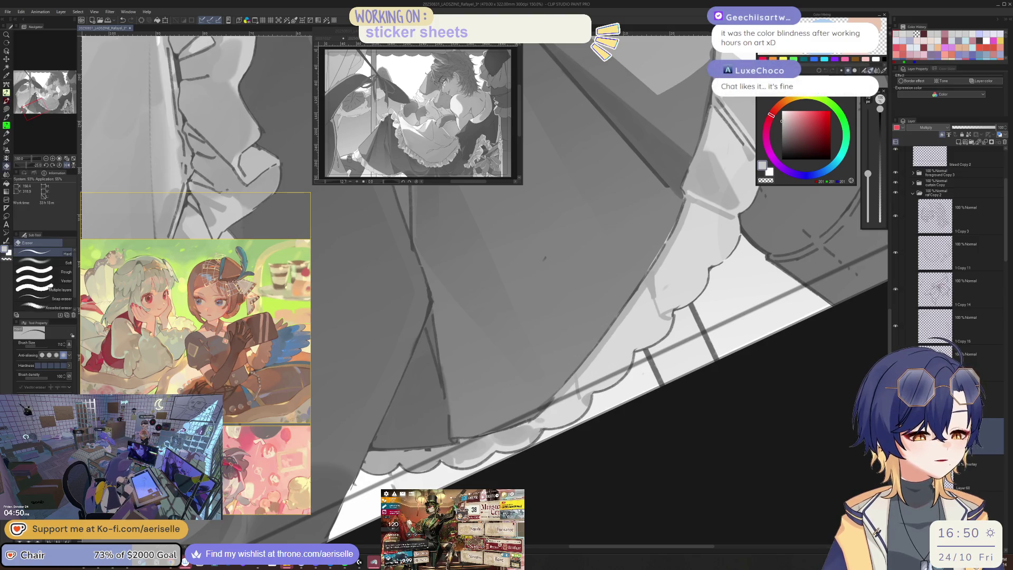
key(p)
drag(534, 425, 540, 411)
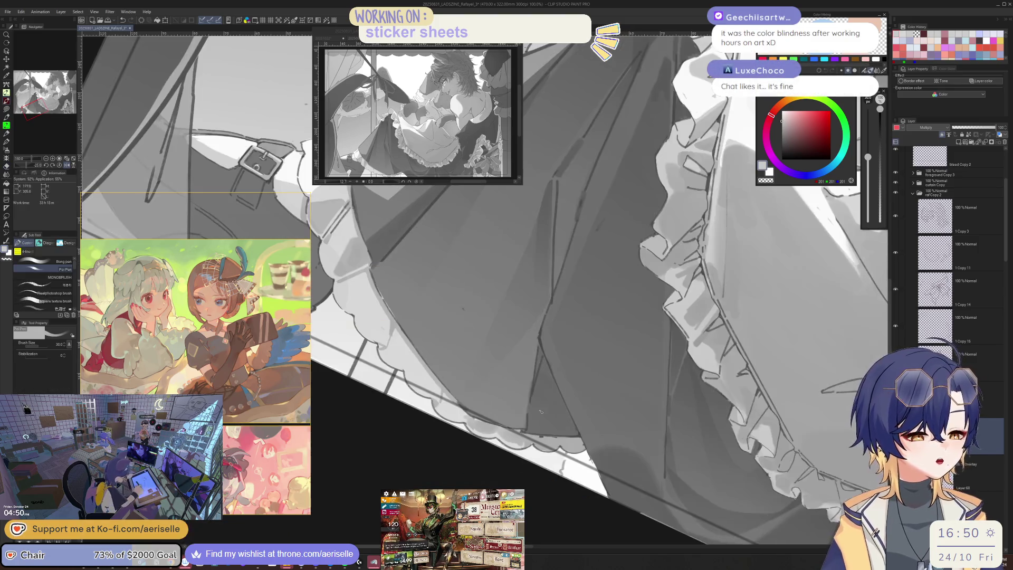
key(bracketright)
key(bracketright)
key(bracketright)
scroll(444, 410, up, 1)
key(bracketleft)
key(bracketleft)
scroll(444, 409, down, 3)
mouse_move(444, 410)
mouse_down()
mouse_move(482, 452)
mouse_move(475, 460)
mouse_up()
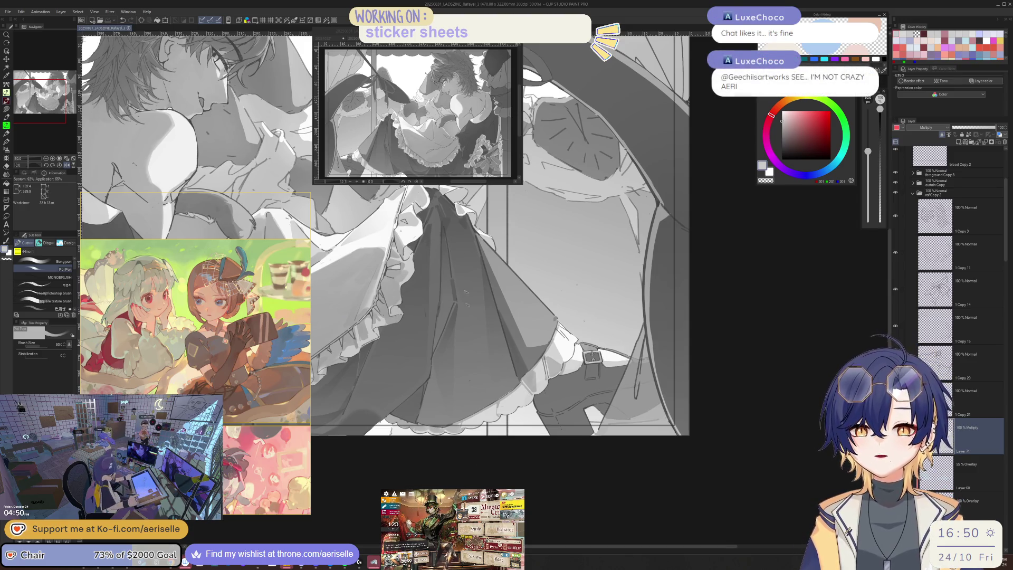
mouse_move(195, 317)
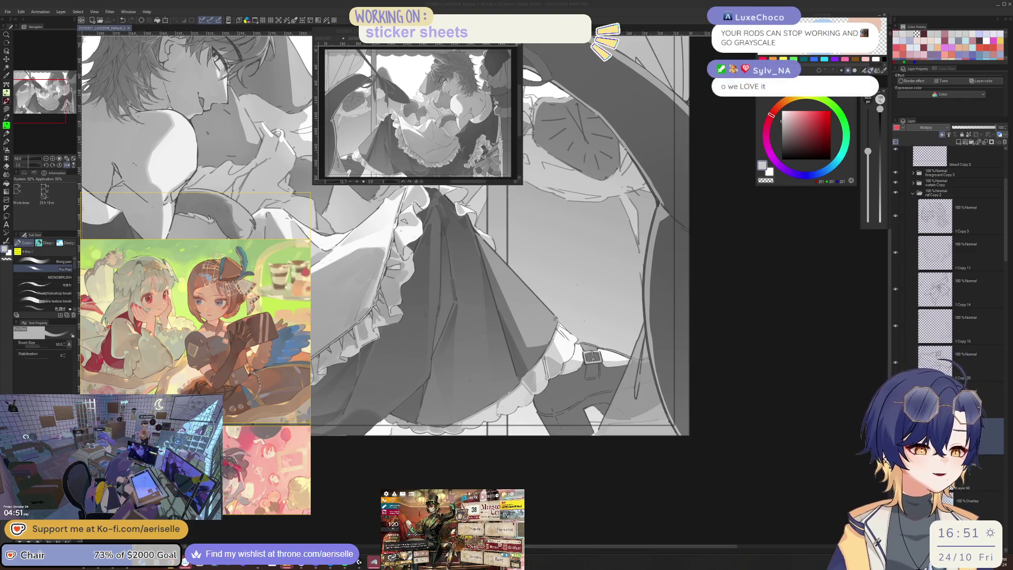
Lasso a skirt fold area, darken it with a gradient, then deselect
drag(422, 395, 427, 401)
mouse_move(474, 370)
mouse_down()
mouse_move(427, 421)
mouse_move(391, 430)
mouse_up()
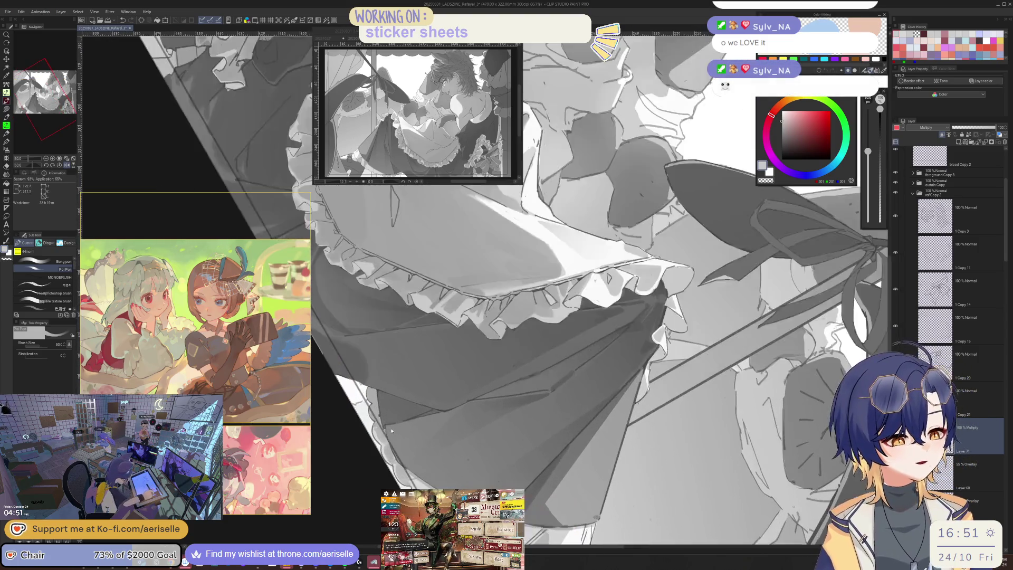
scroll(391, 430, up, 3)
key(m)
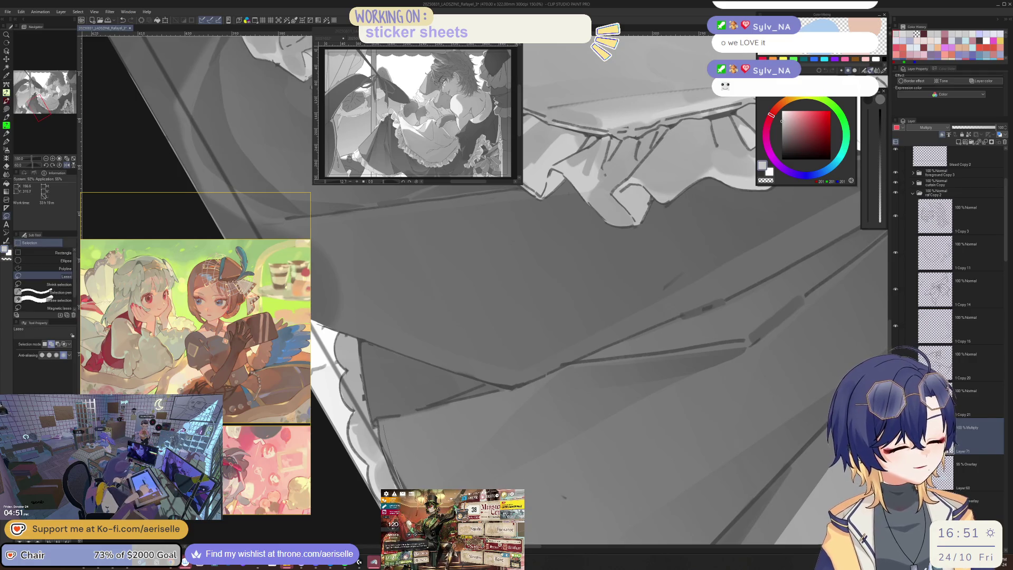
drag(526, 395, 534, 384)
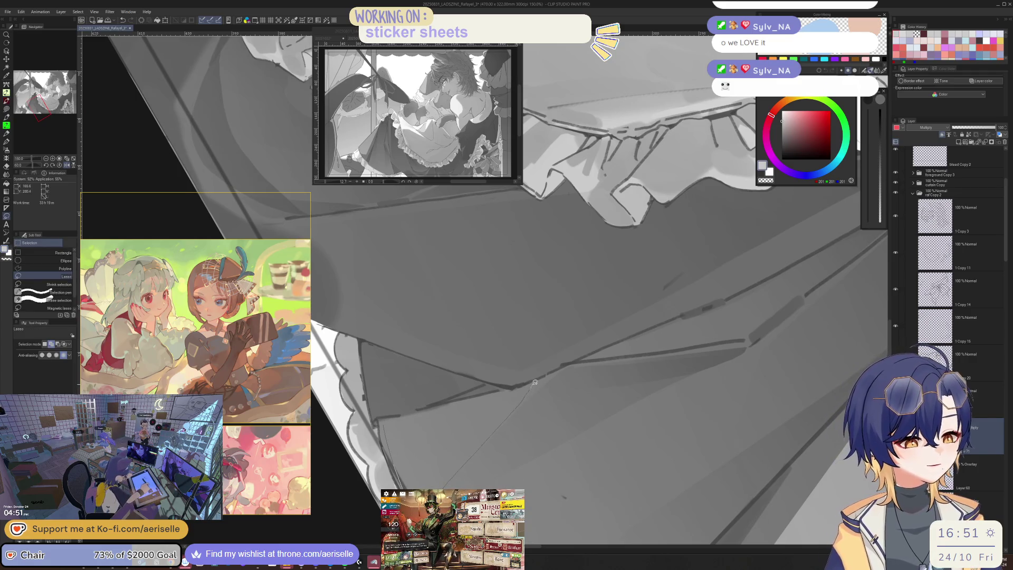
scroll(534, 384, down, 3)
drag(603, 391, 527, 370)
key(g)
key(ctrl+d)
Touch up the darkened fold with the pen and eraser
scroll(621, 356, down, 3)
scroll(622, 357, up, 2)
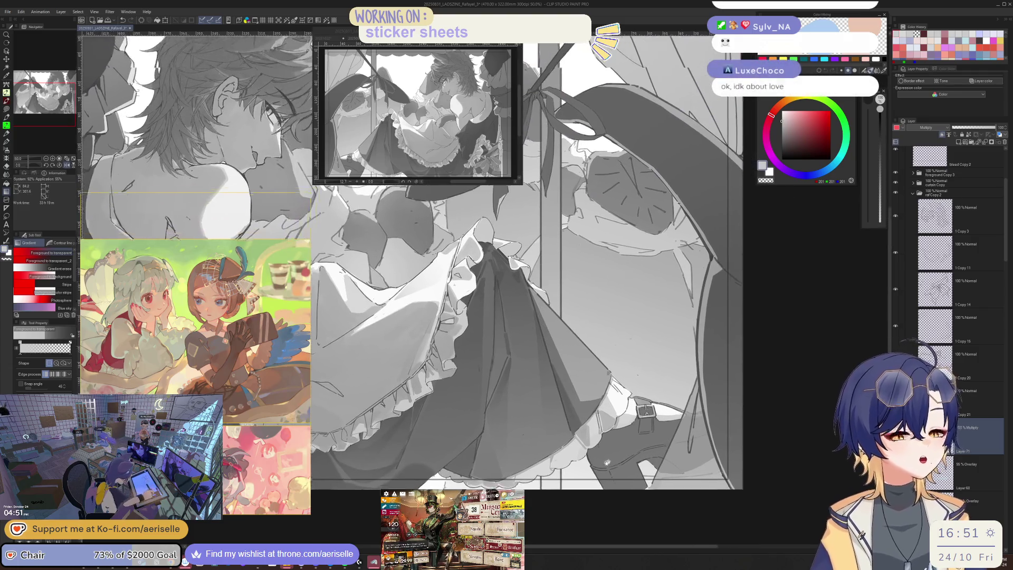
scroll(584, 400, up, 4)
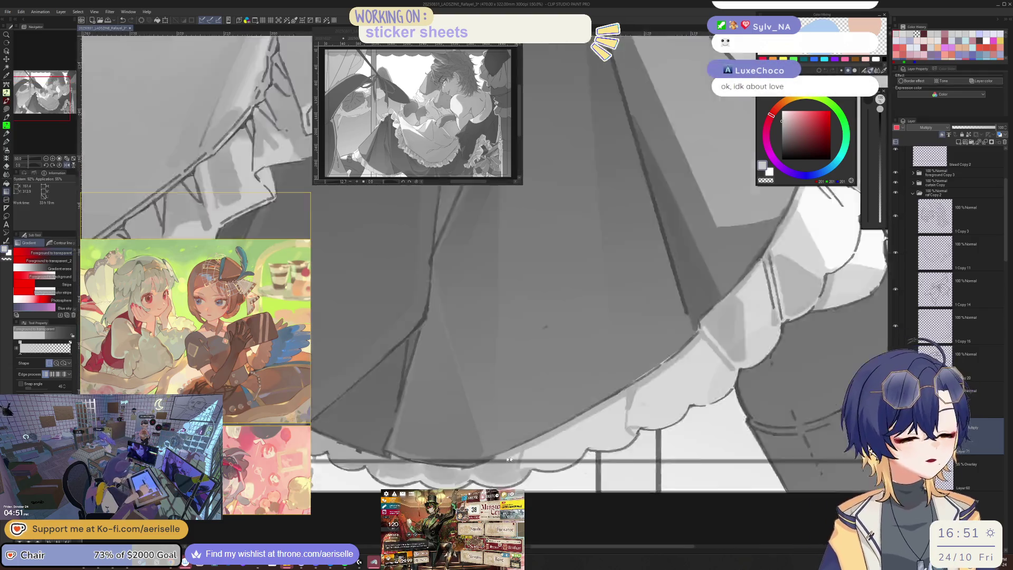
key(p)
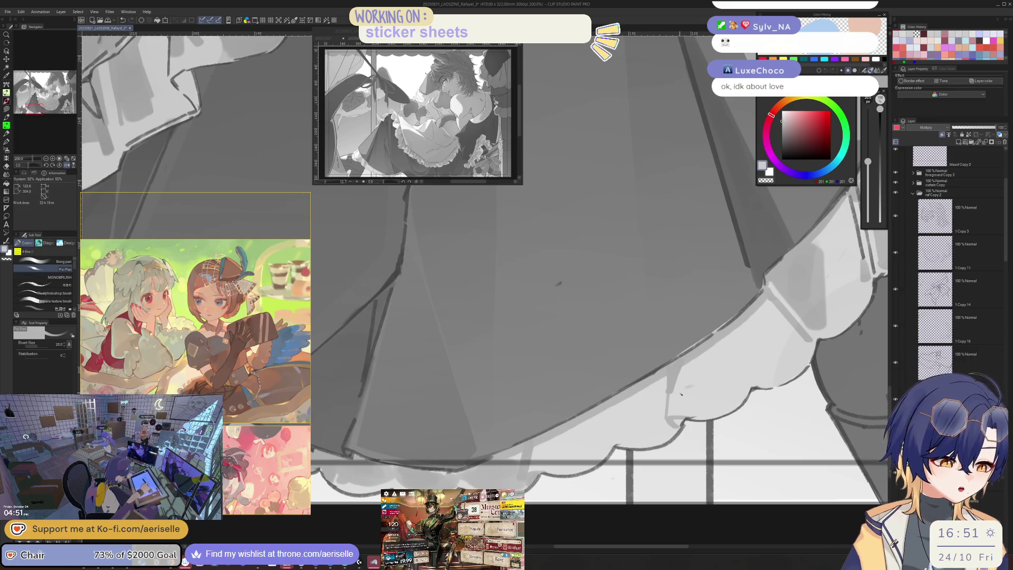
key(e)
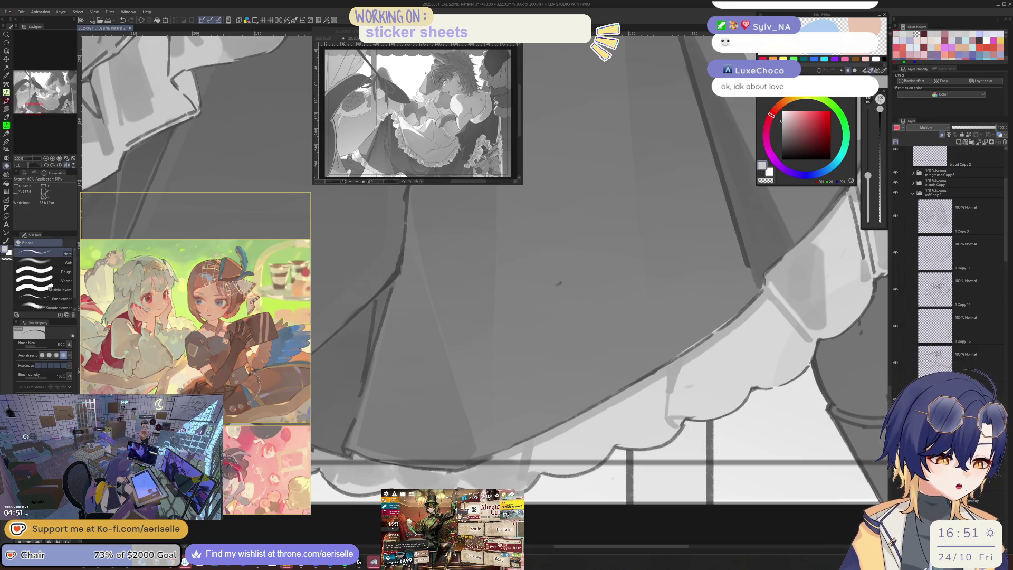
scroll(766, 361, down, 2)
key(p)
Lasso another fold near the skirt hem, darken it with a gradient, then deselect
key(m)
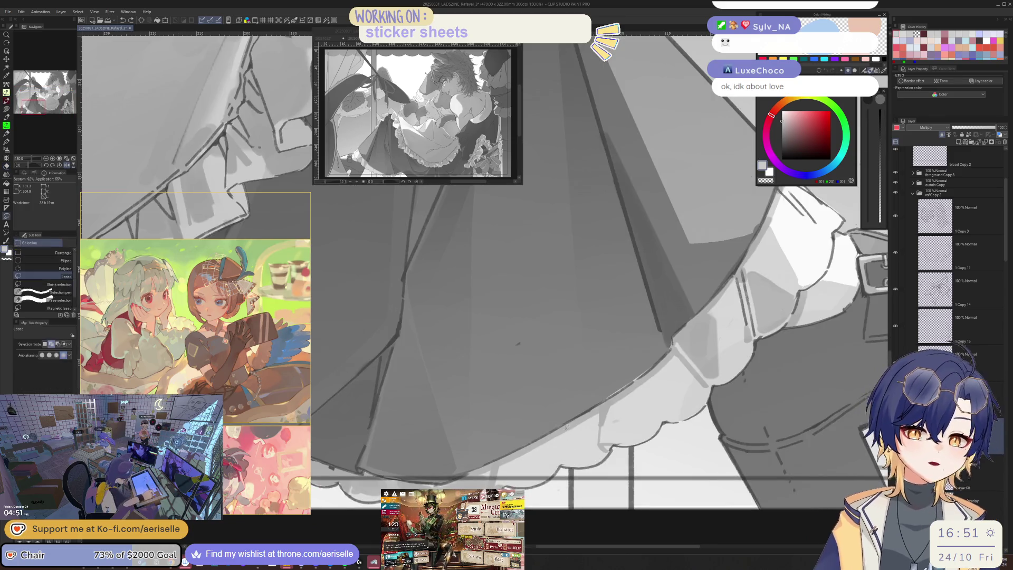
mouse_move(580, 463)
mouse_down()
mouse_move(578, 417)
mouse_move(574, 462)
mouse_move(575, 452)
mouse_up()
key(g)
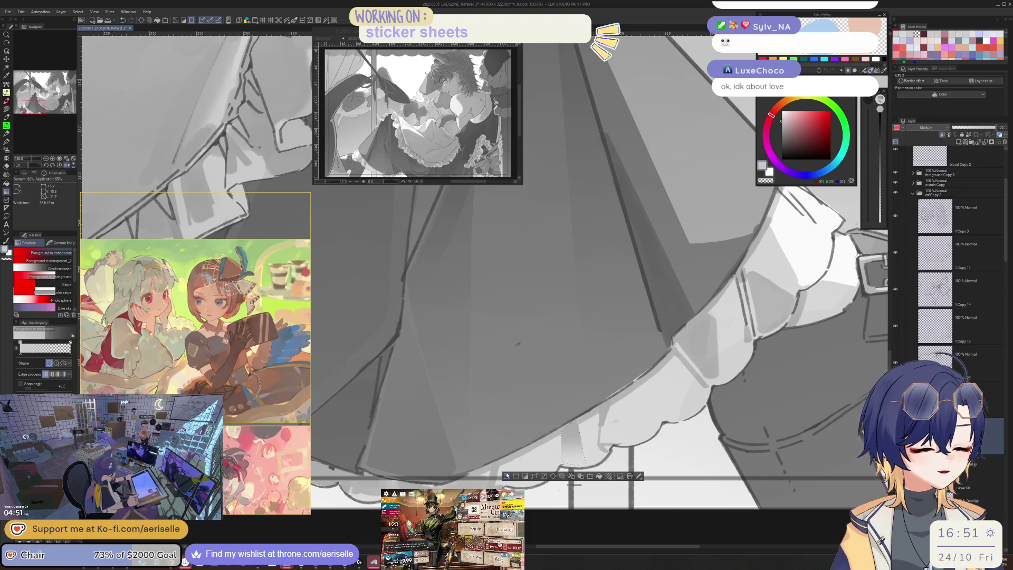
key(ctrl+minus)
key(ctrl+minus)
key(ctrl+minus)
key(ctrl+d)
Refine the skirt and buckle shading with the pen at adjusted brush sizes, then view the whole illustration
key(ctrl+plus)
key(ctrl+plus)
key(p)
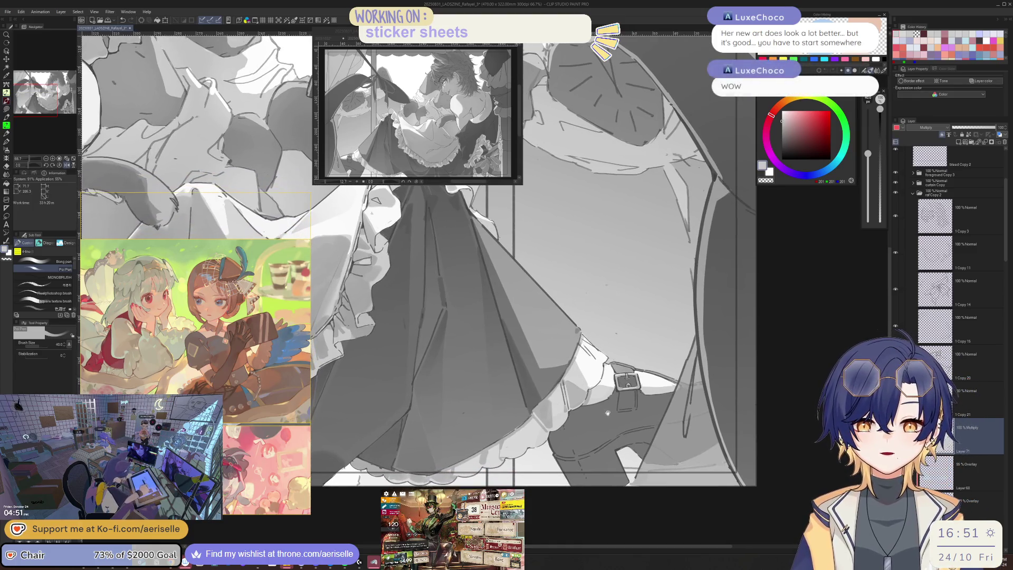
key(ctrl+plus)
key(ctrl+plus)
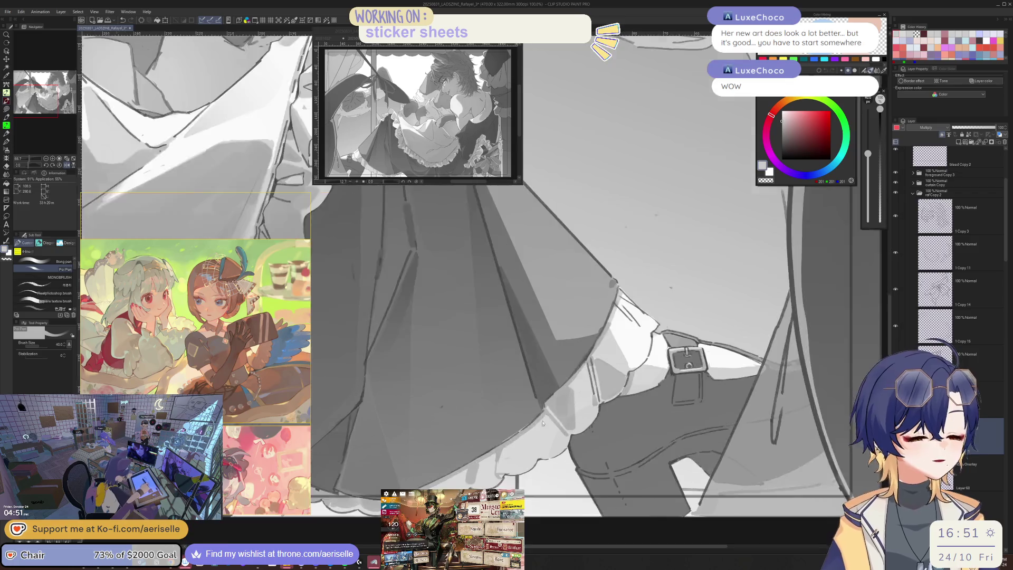
key(bracketleft)
key(bracketleft)
key(bracketleft)
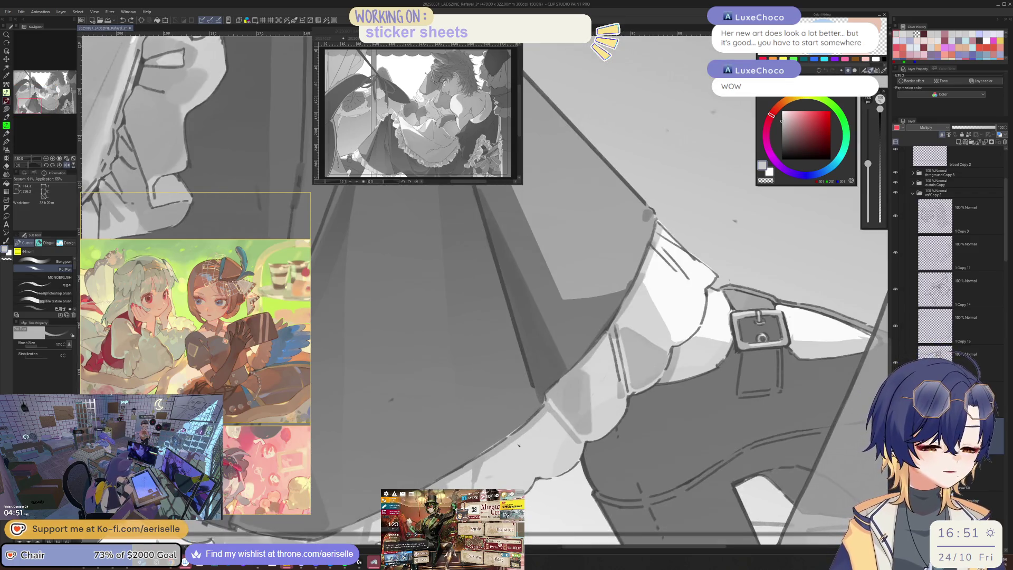
key(bracketright)
key(bracketright)
key(bracketright)
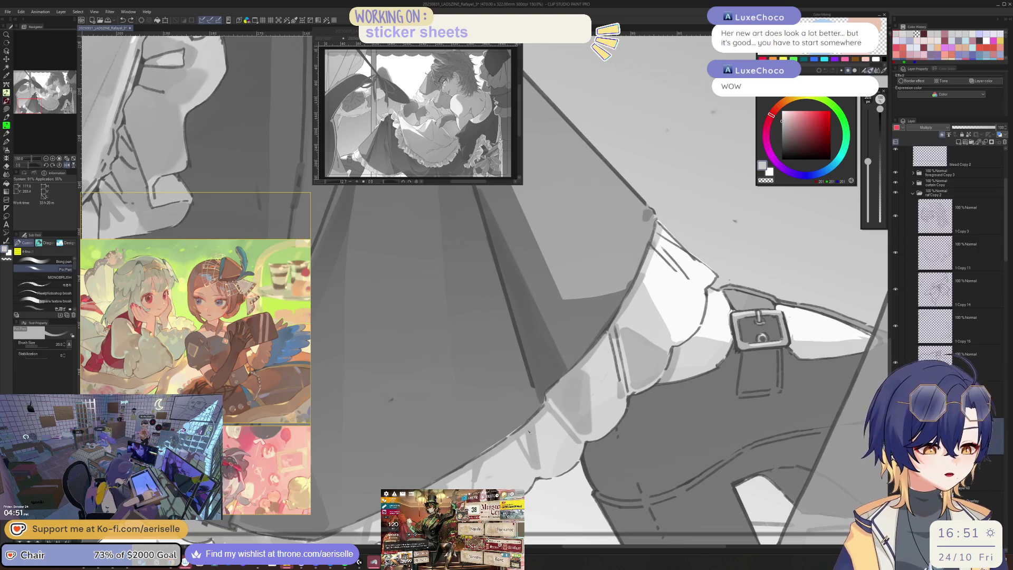
key(ctrl+minus)
key(ctrl+minus)
key(ctrl+minus)
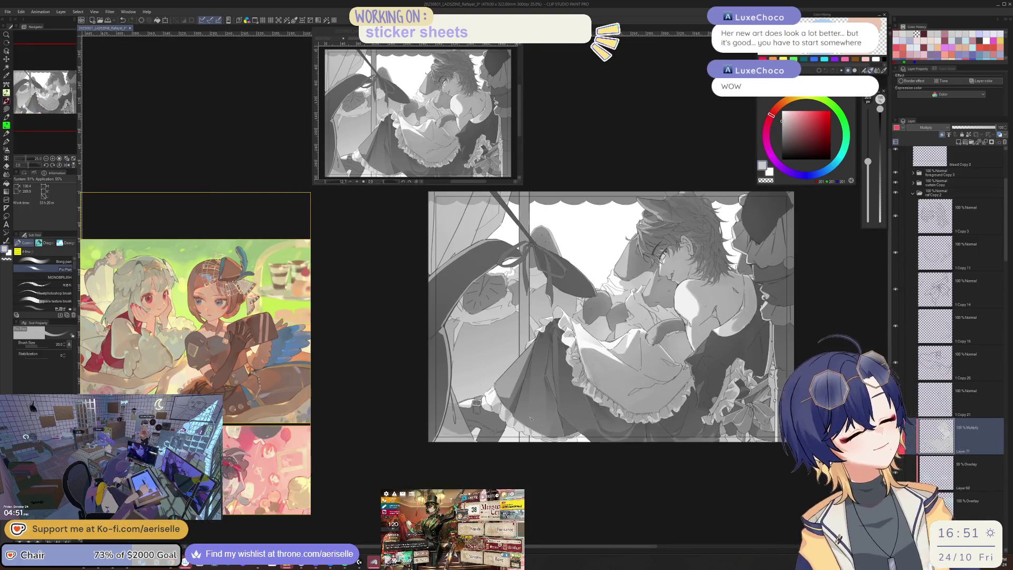
Add a short dark mark near the belt strap
scroll(530, 418, up, 4)
key(h)
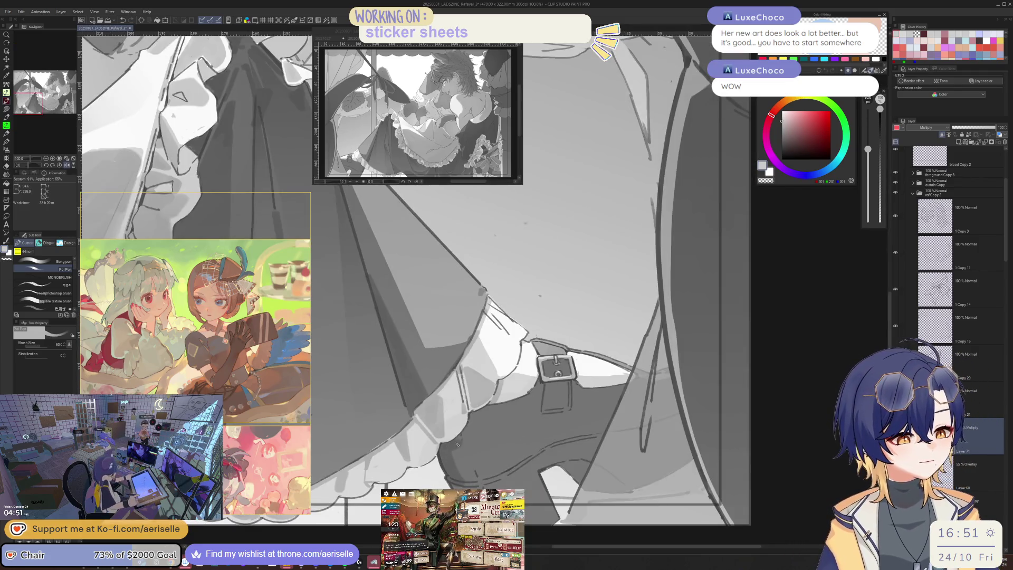
key(bracketleft)
key(bracketleft)
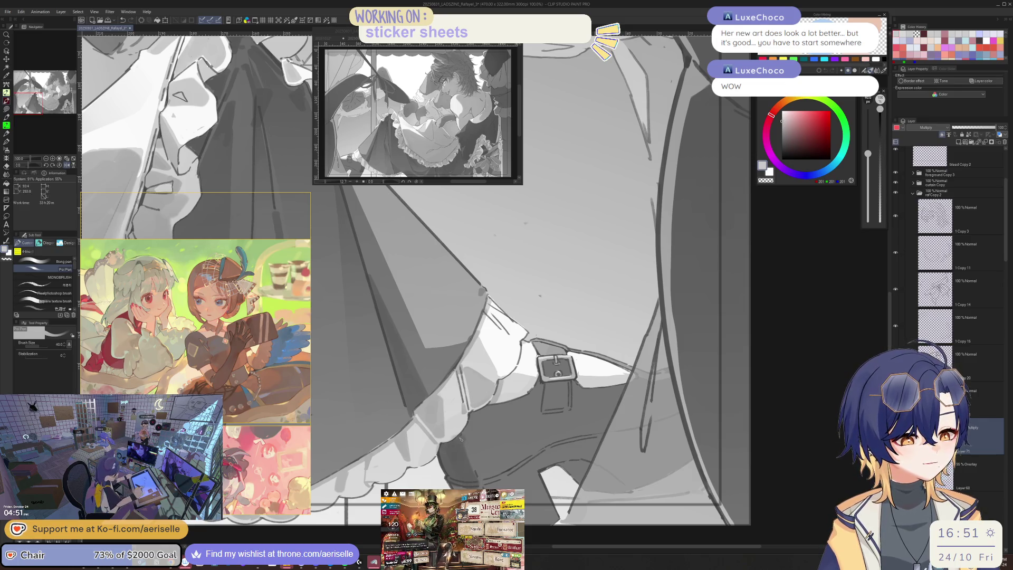
key(bracketright)
key(bracketright)
key(bracketright)
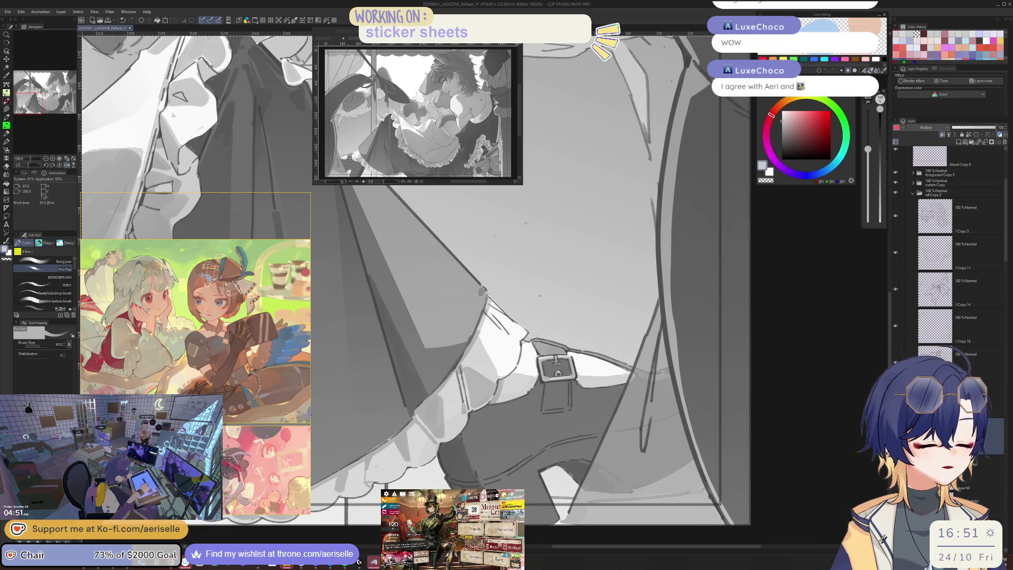
key(minus)
key(minus)
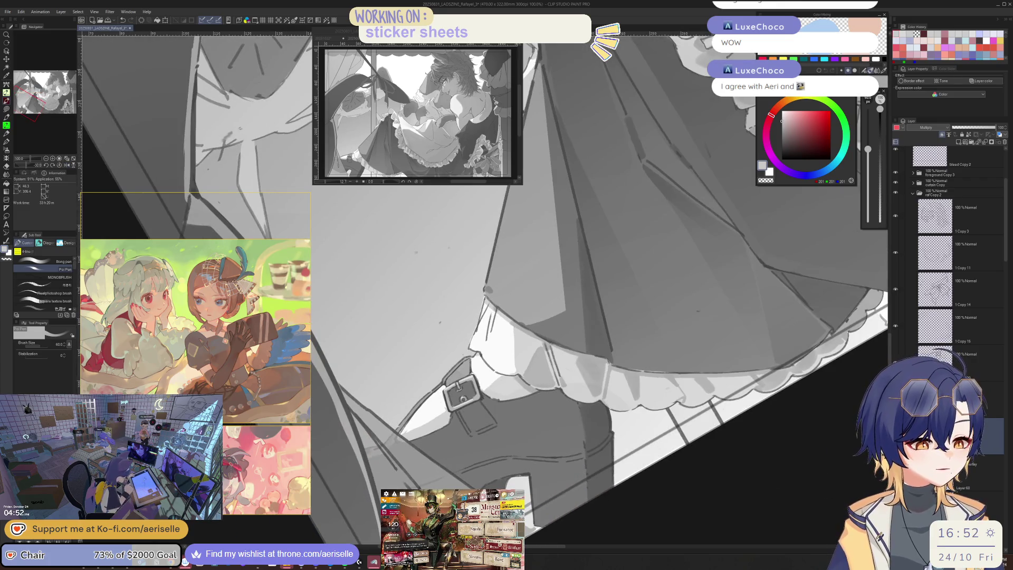
scroll(570, 426, up, 2)
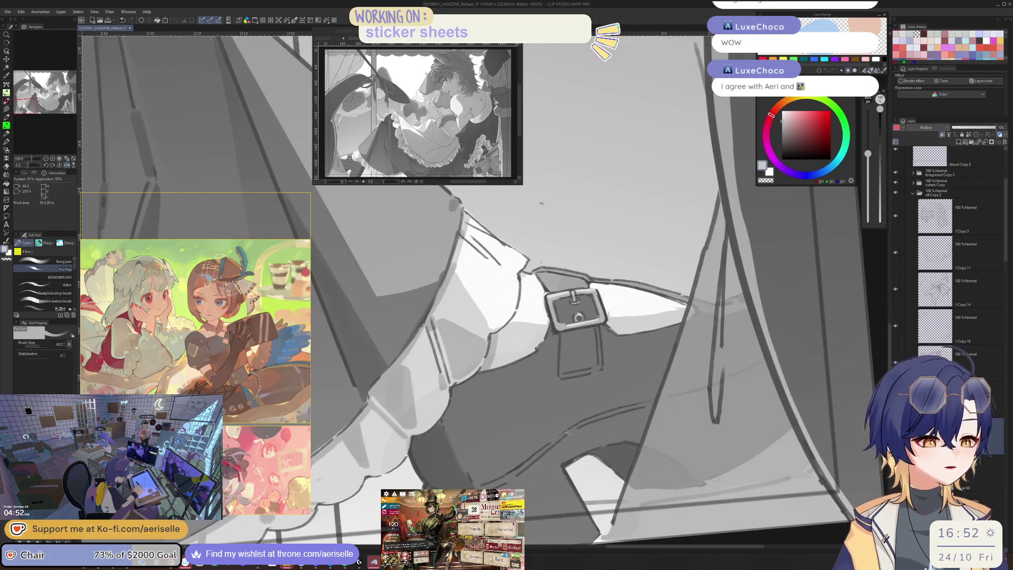
drag(570, 426, 565, 434)
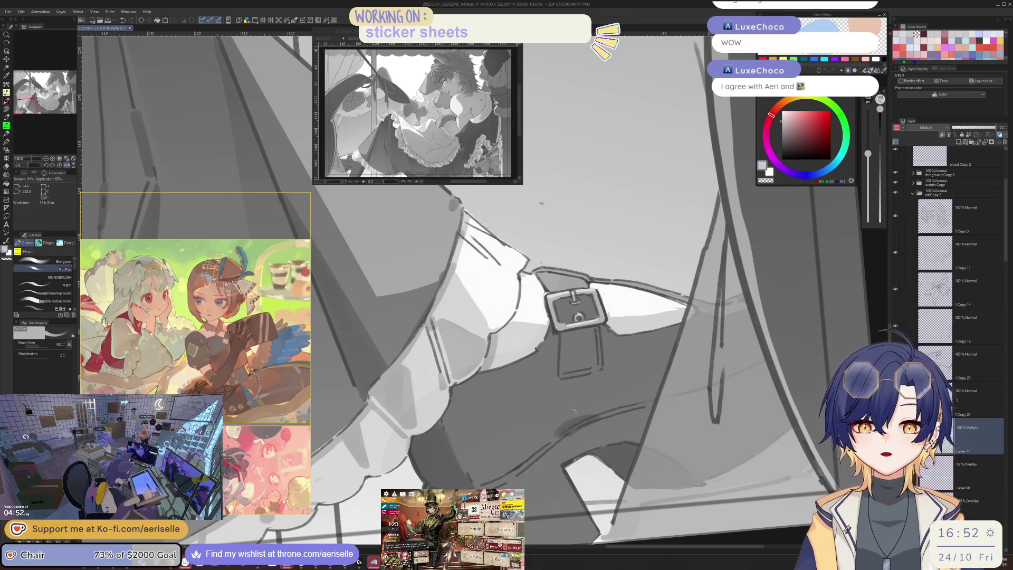
Draw a dark line along the belt strap's left edge with the pen
key(asciicircum)
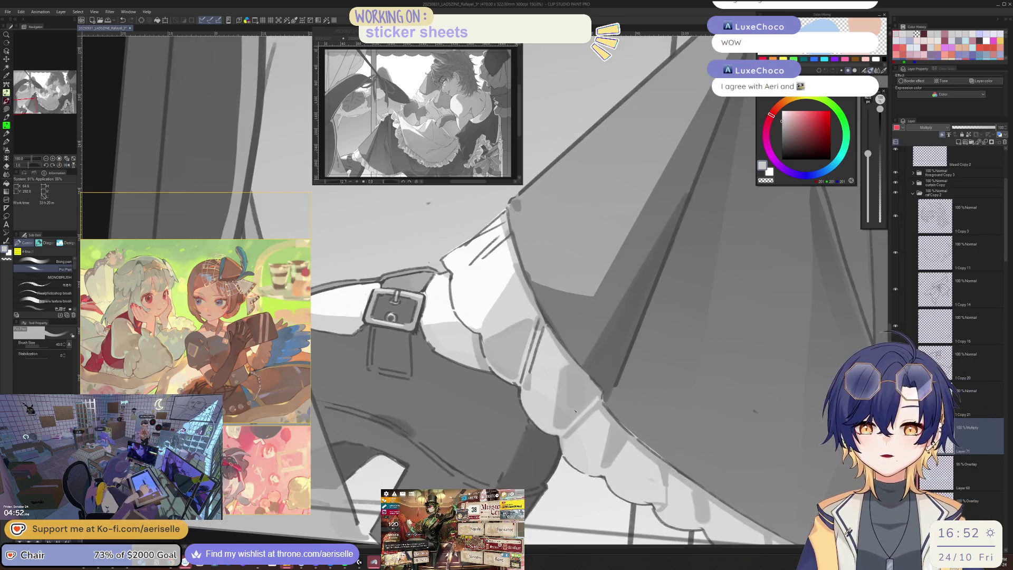
key(minus)
key(minus)
key(minus)
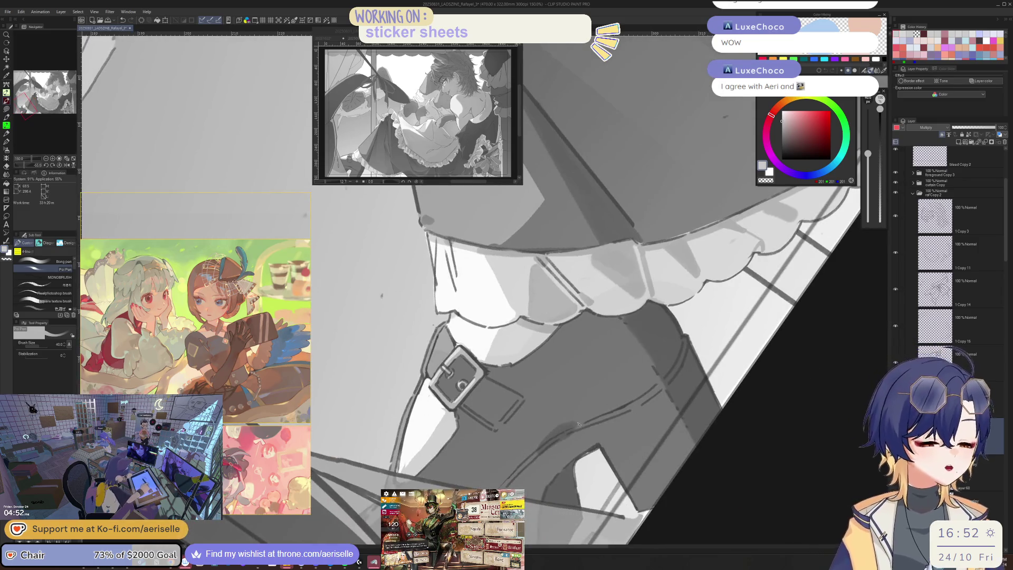
key(bracketleft)
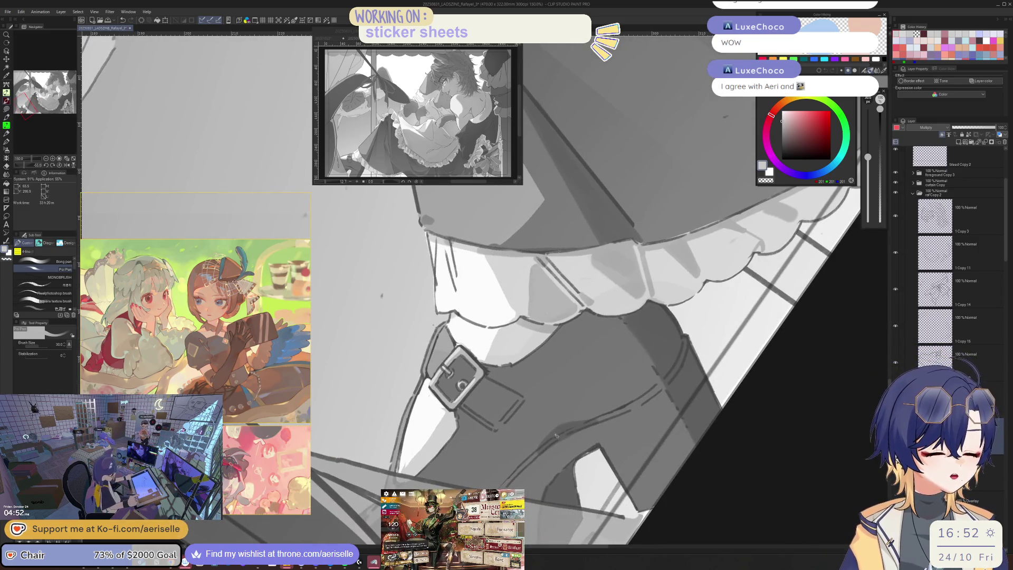
key(e)
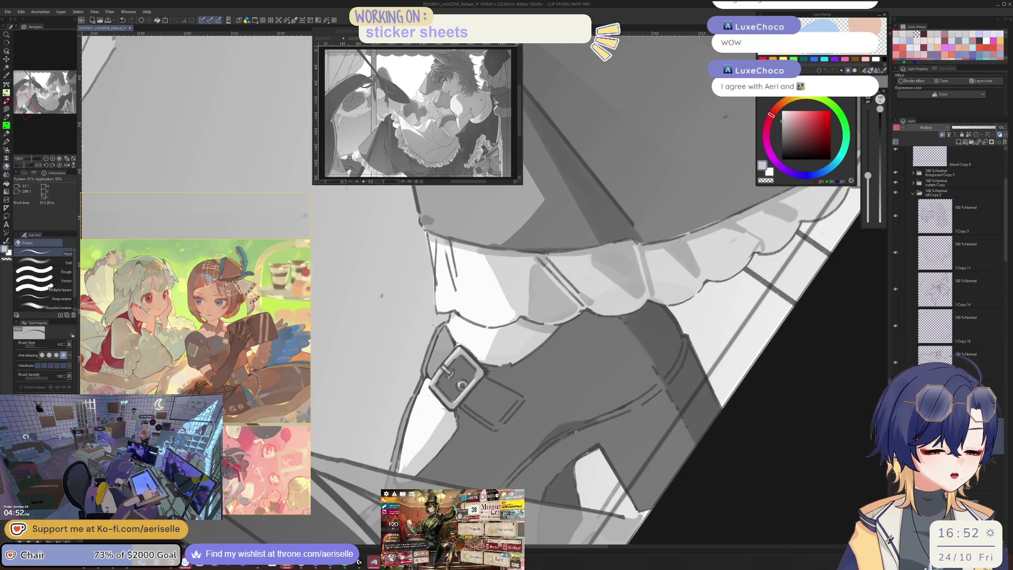
key(asciicircum)
key(asciicircum)
key(asciicircum)
key(minus)
key(minus)
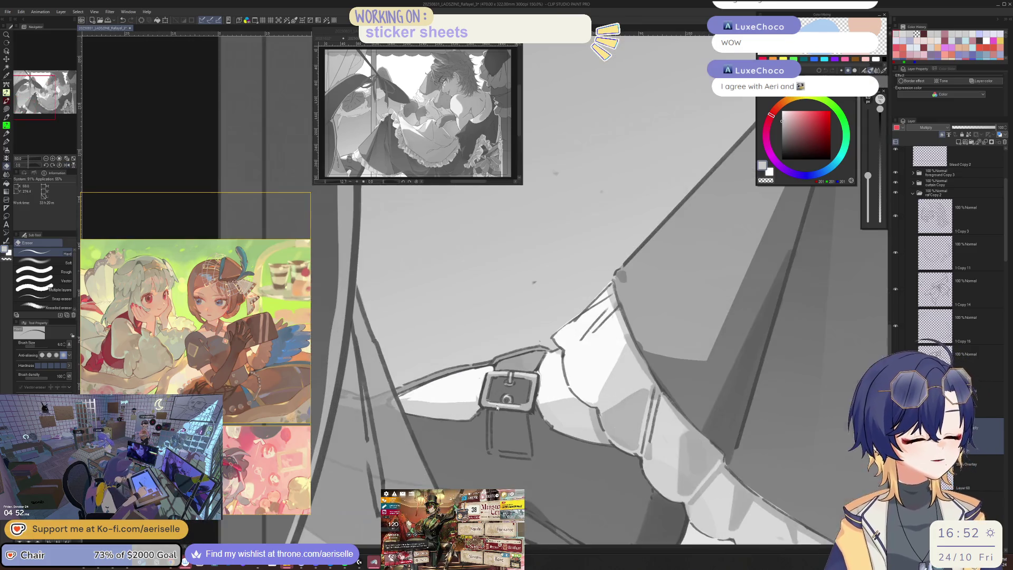
key(p)
drag(486, 410, 480, 445)
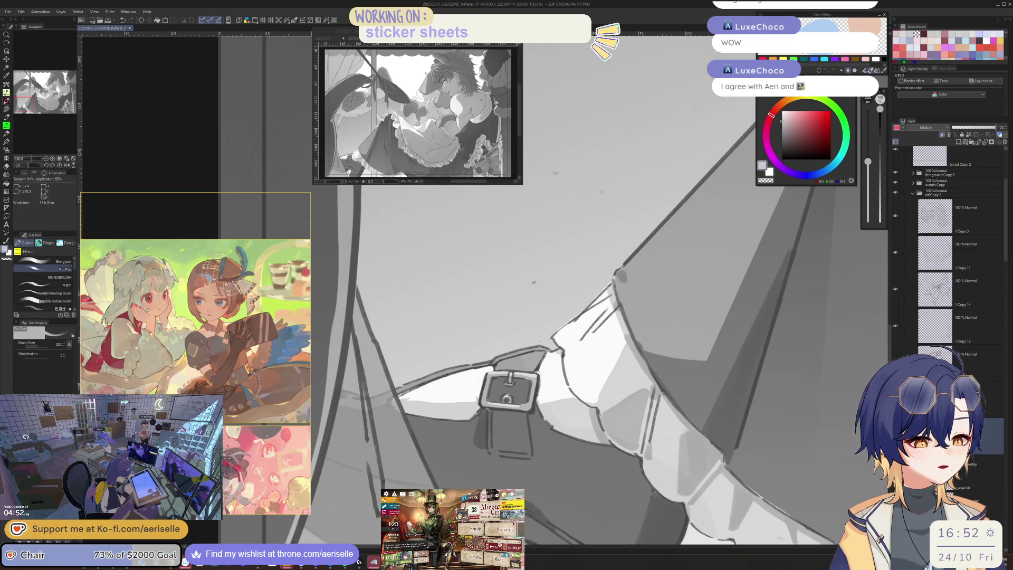
key(e)
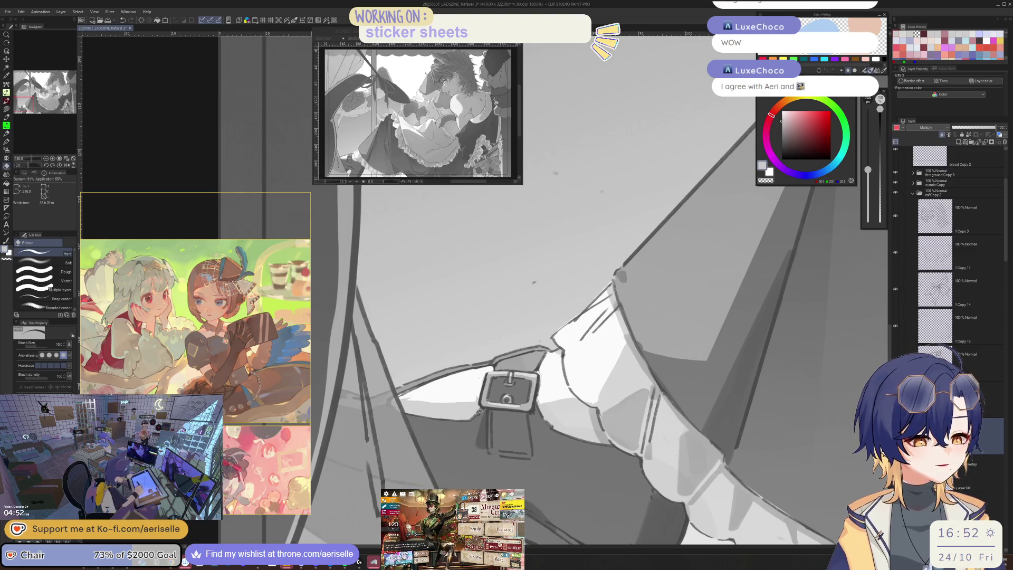
scroll(488, 452, up, 2)
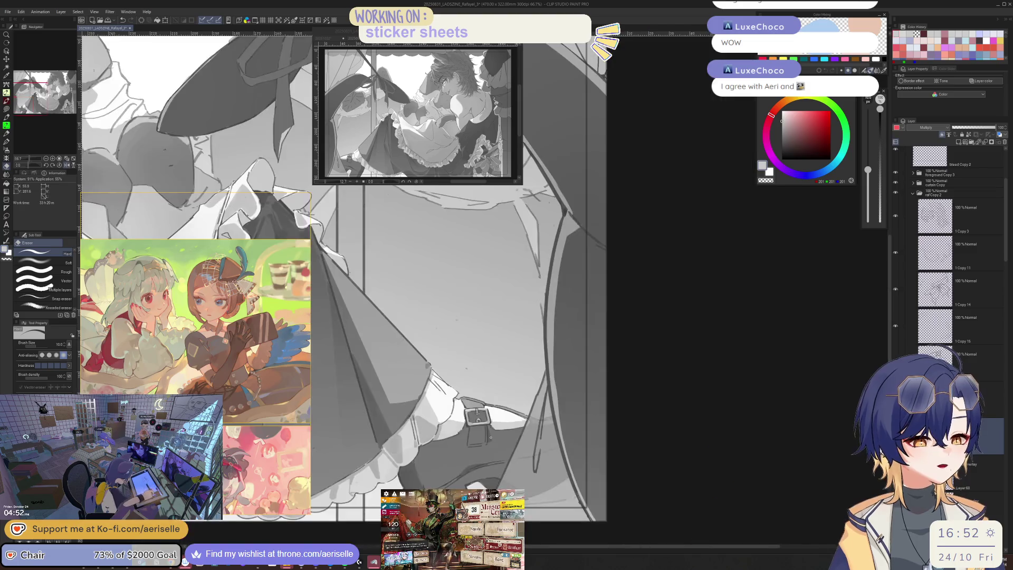
key(p)
Lasso the belt strap below the buckle, fill it with a gradient, and deselect
key(m)
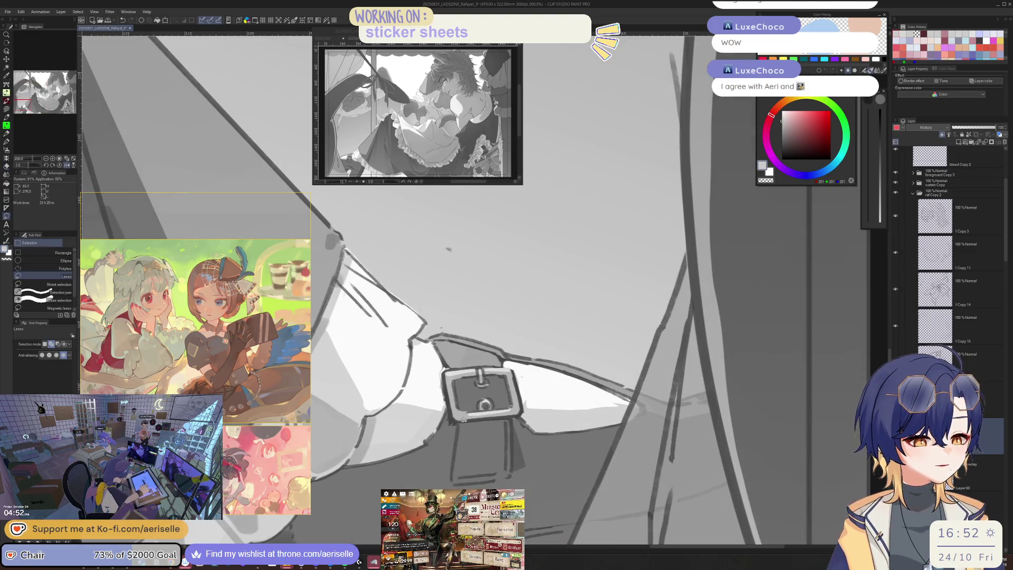
mouse_move(489, 474)
mouse_down()
mouse_move(508, 428)
mouse_move(501, 420)
mouse_up()
key(g)
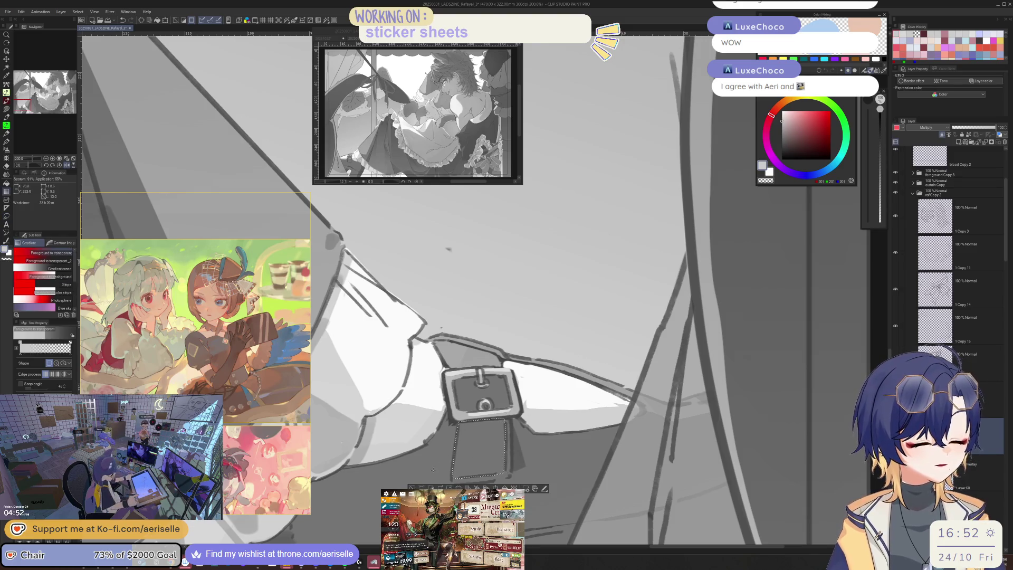
drag(477, 472, 477, 428)
key(ctrl+d)
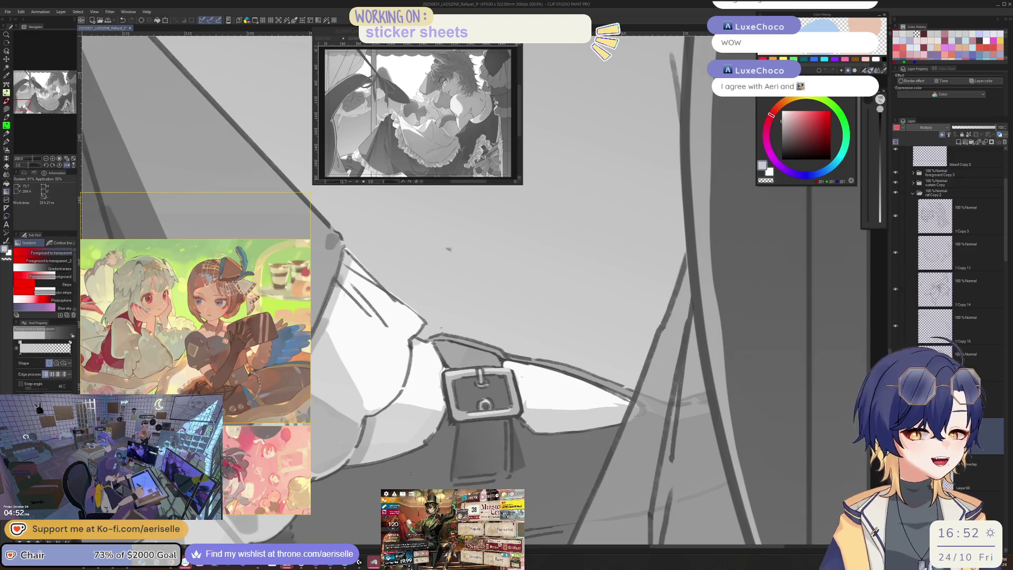
drag(411, 473, 571, 335)
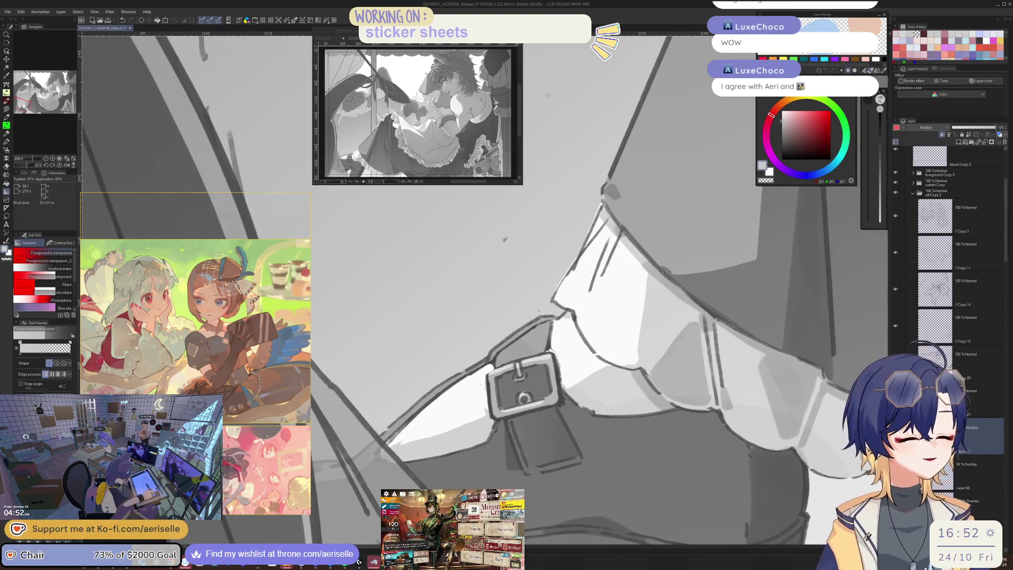
key(ctrl+shift+d)
key(ctrl+d)
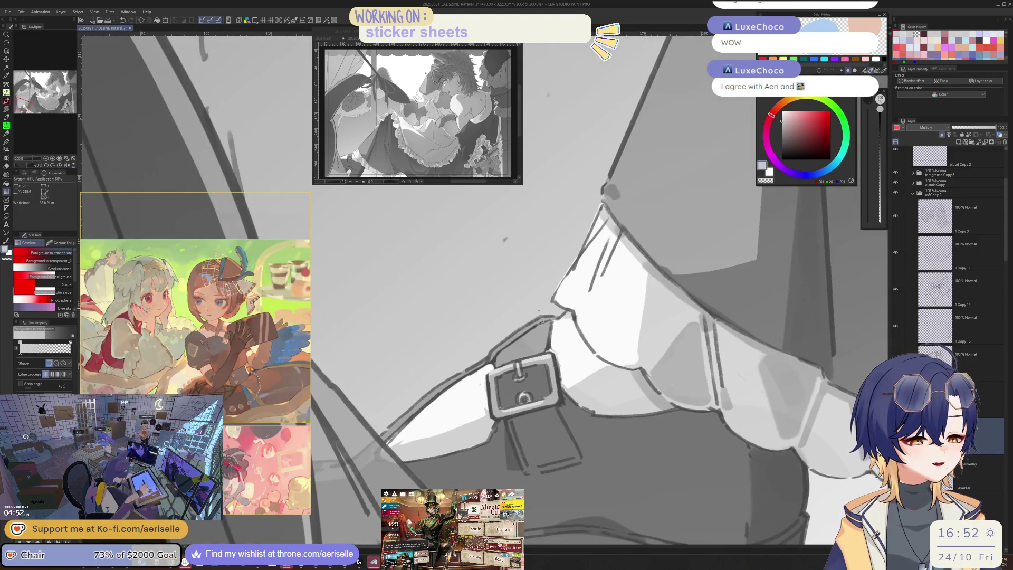
Shade the belt loop with two dark Poi Pen strokes at brush sizes 20 and 15
key(p)
key(bracketleft)
drag(527, 290, 532, 316)
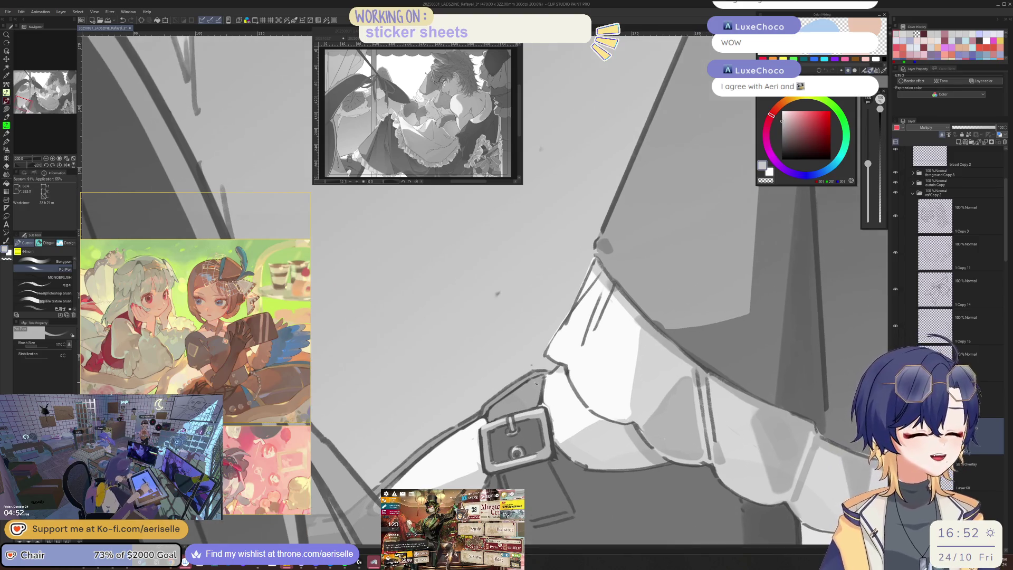
key(bracketright)
mouse_move(530, 382)
mouse_down()
mouse_move(501, 405)
mouse_move(509, 411)
mouse_up()
key(bracketleft)
drag(528, 377, 498, 405)
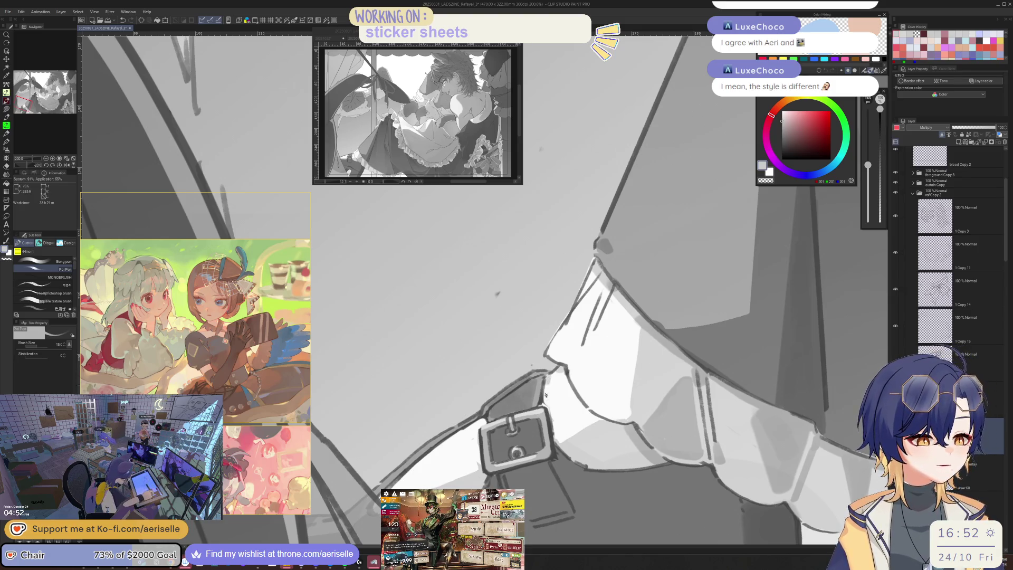
key(h)
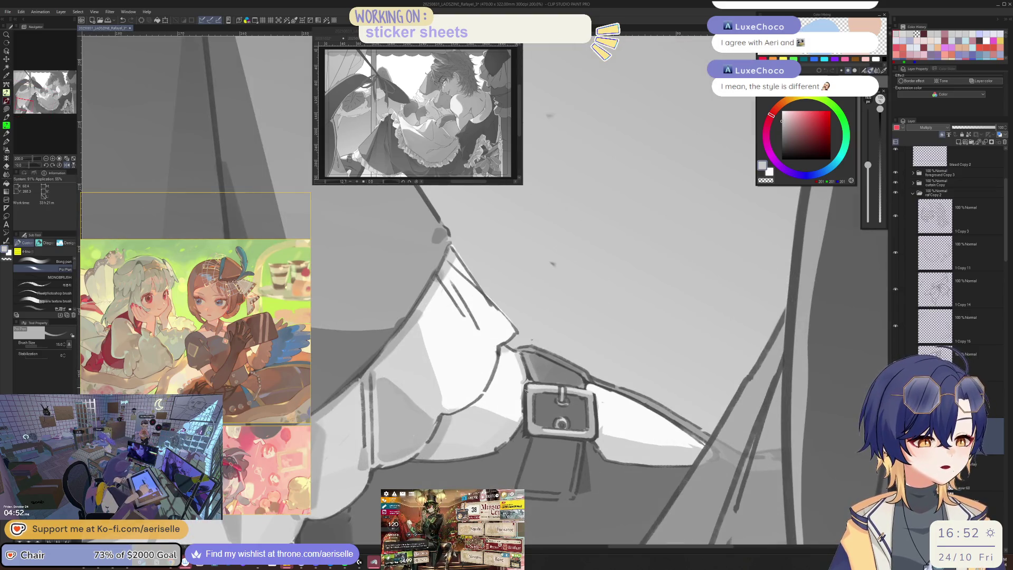
key(h)
scroll(508, 435, down, 2)
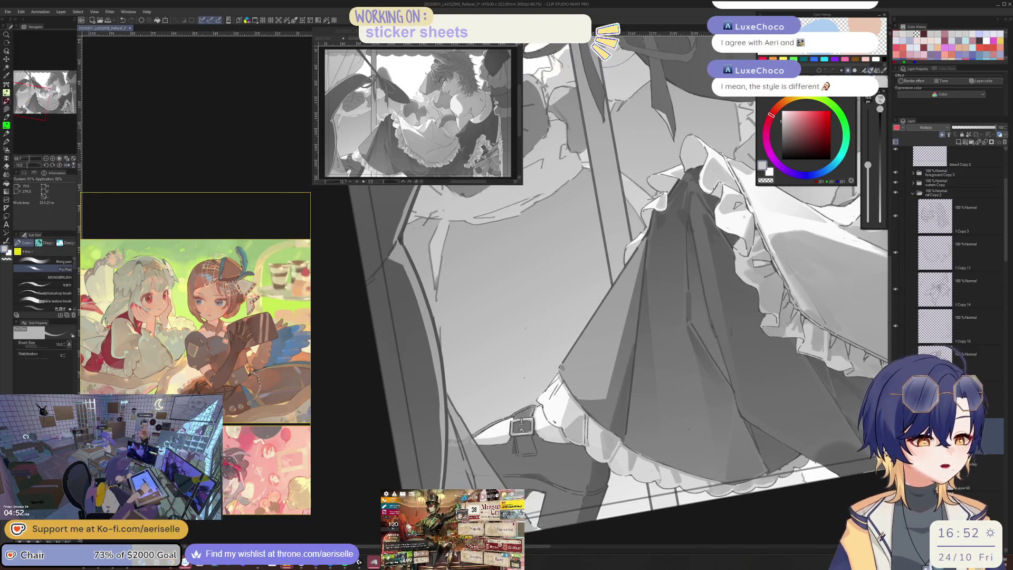
Paint a dark stroke at brush size 30 on the strap just below the buckle
scroll(507, 435, up, 1)
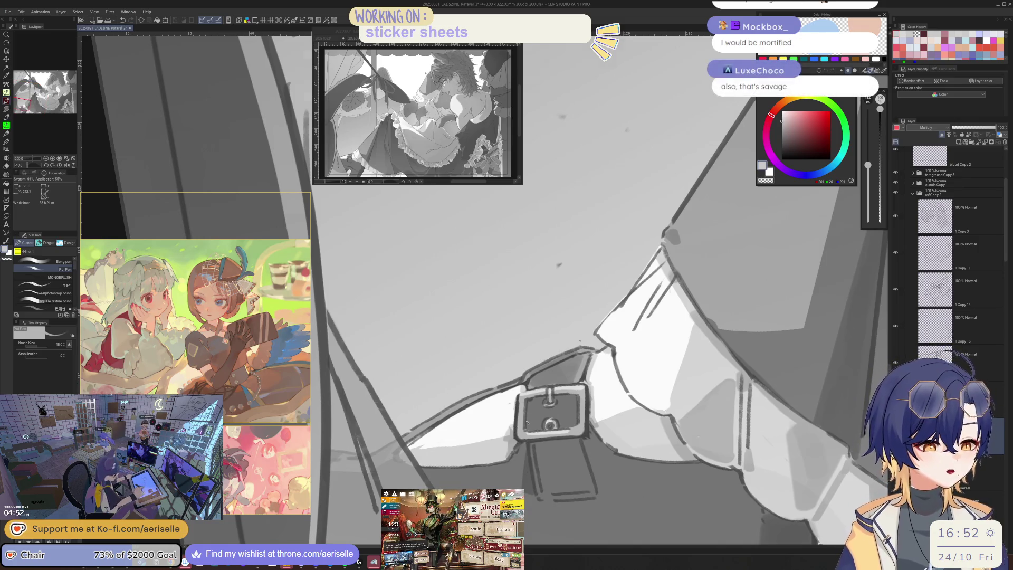
key(h)
scroll(509, 454, down, 3)
key(h)
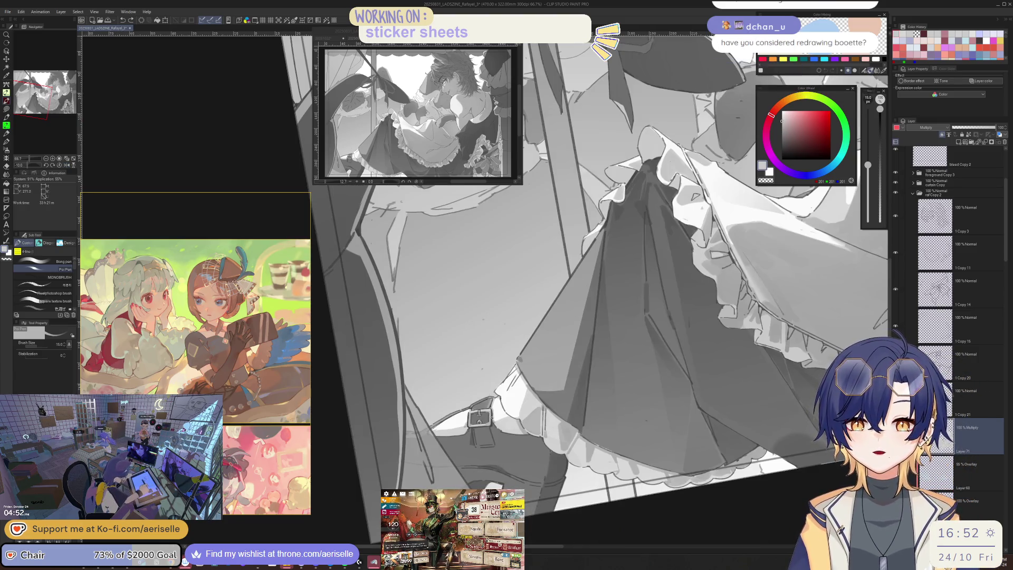
scroll(491, 422, up, 1)
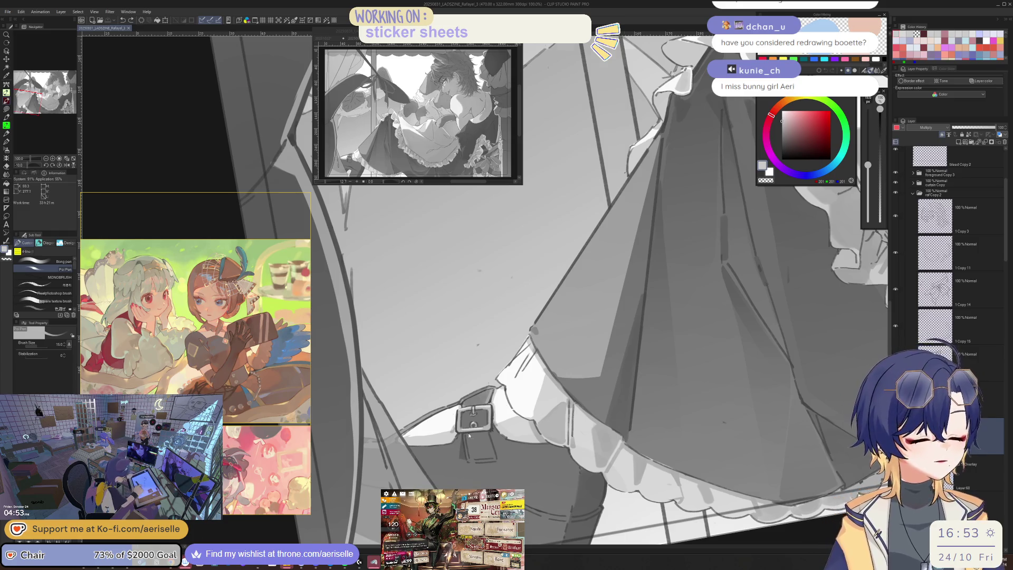
scroll(468, 435, up, 1)
scroll(486, 437, up, 1)
key(bracketright)
key(bracketright)
drag(473, 468, 488, 450)
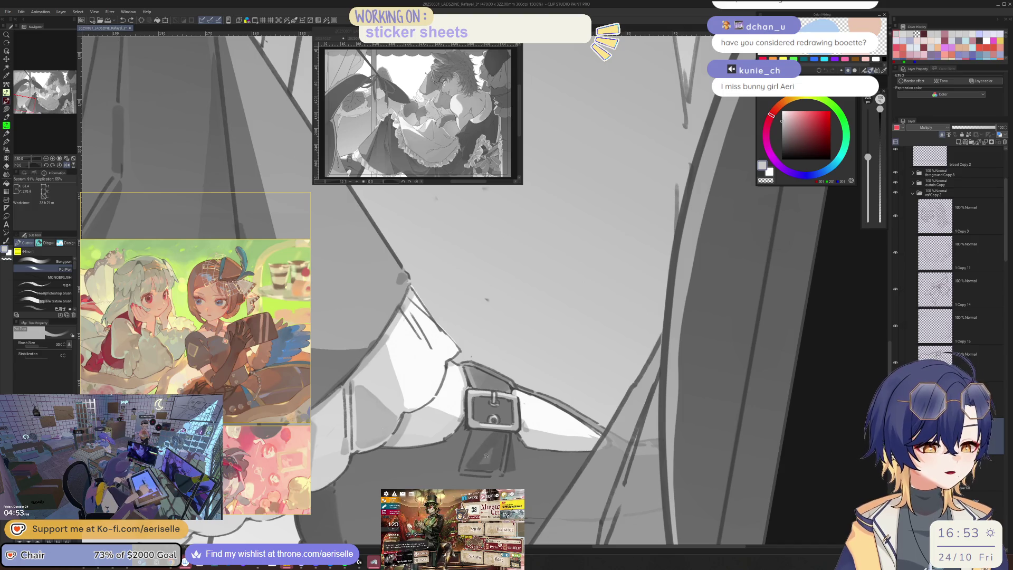
key(bracketleft)
key(bracketleft)
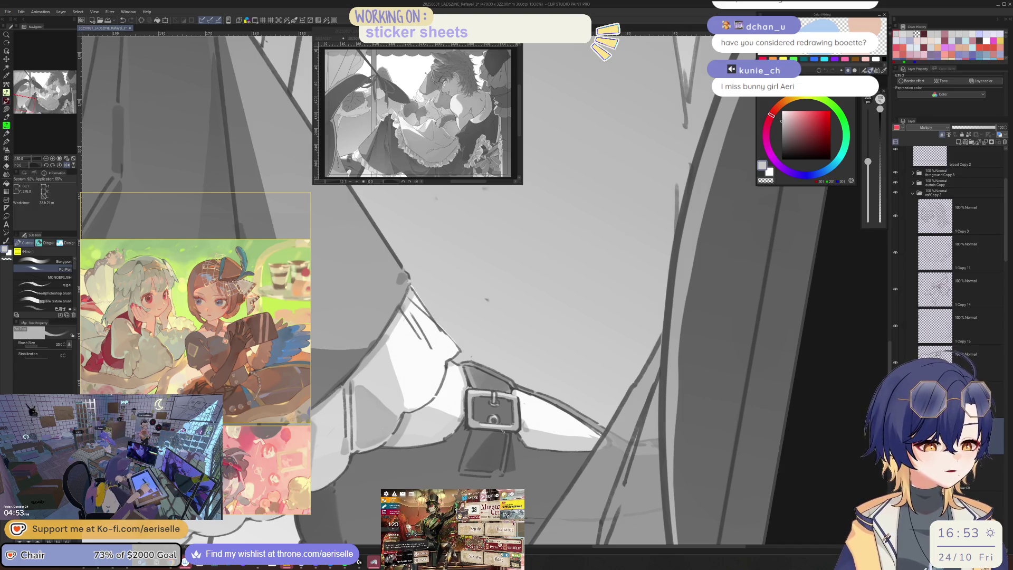
Try brush sizes from 25 down to 7 and settle on 15, leveling the view rotation
scroll(485, 317, down, 2)
scroll(459, 438, up, 4)
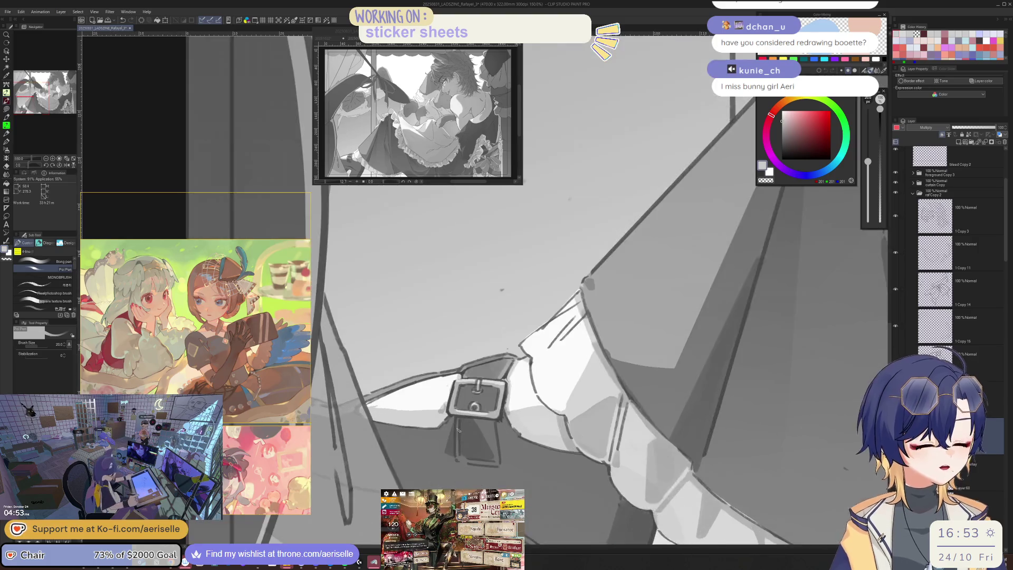
key(bracketleft)
key(bracketright)
key(bracketright)
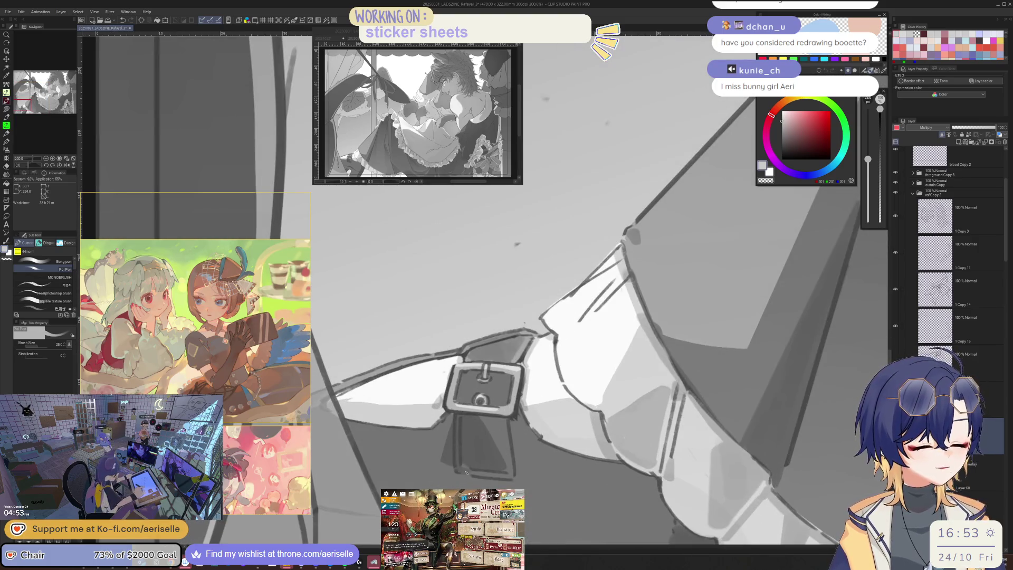
scroll(496, 469, down, 3)
scroll(502, 470, up, 3)
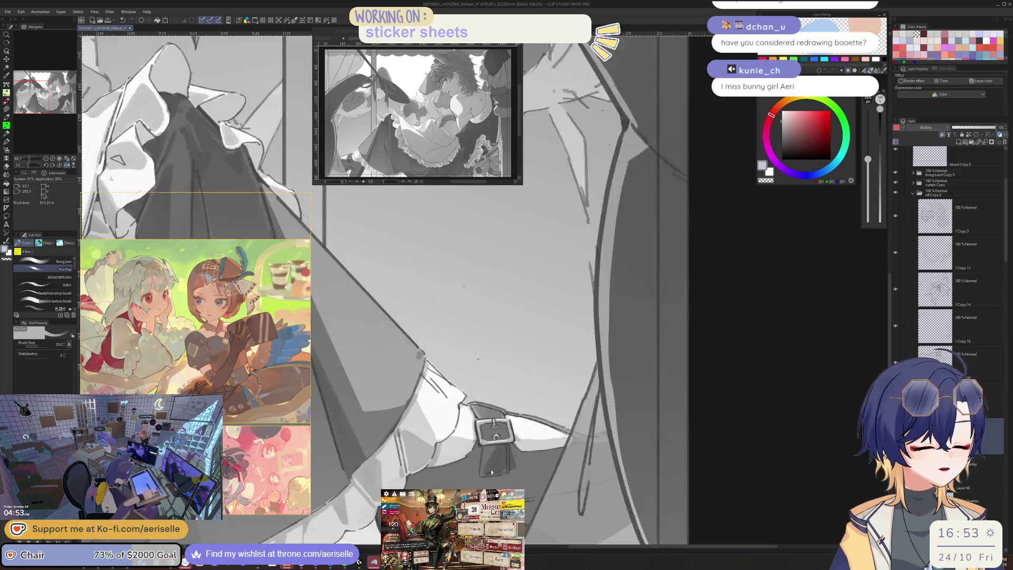
key(bracketleft)
key(bracketleft)
key(bracketleft)
scroll(486, 474, down, 3)
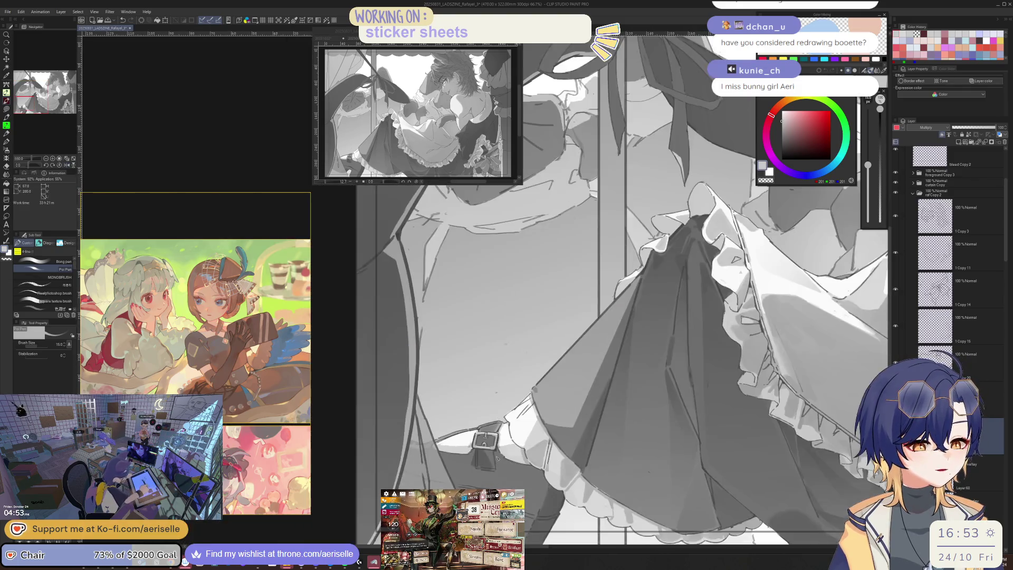
scroll(501, 477, up, 4)
key(bracketleft)
key(bracketleft)
scroll(504, 481, down, 3)
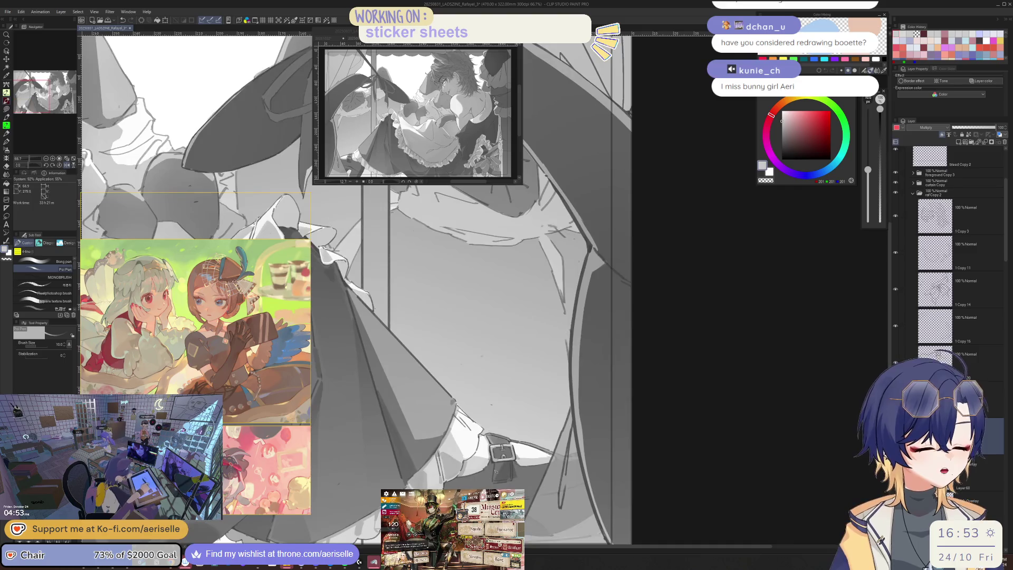
scroll(498, 463, up, 3)
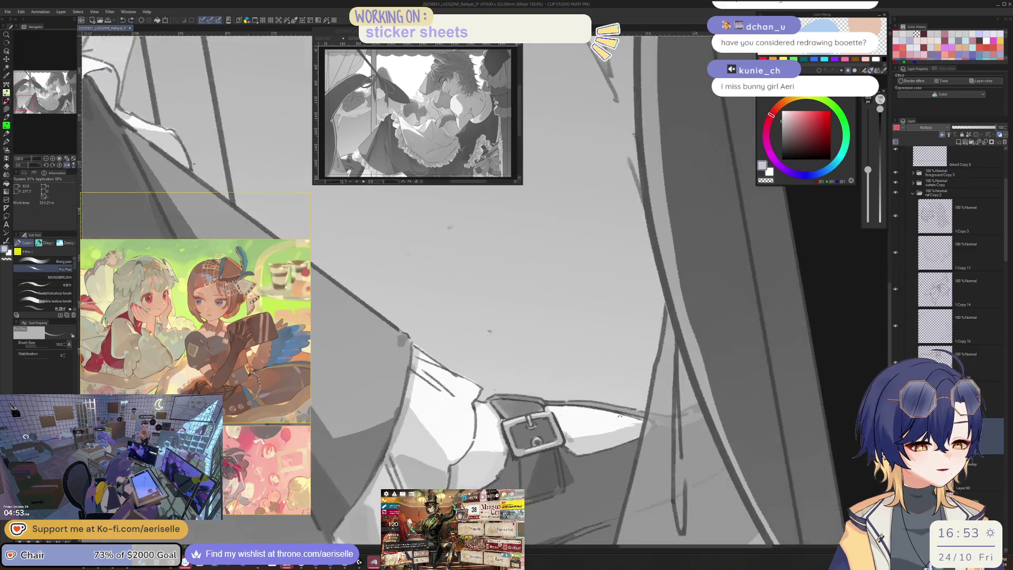
key(minus)
key(asciicircum)
scroll(393, 431, down, 2)
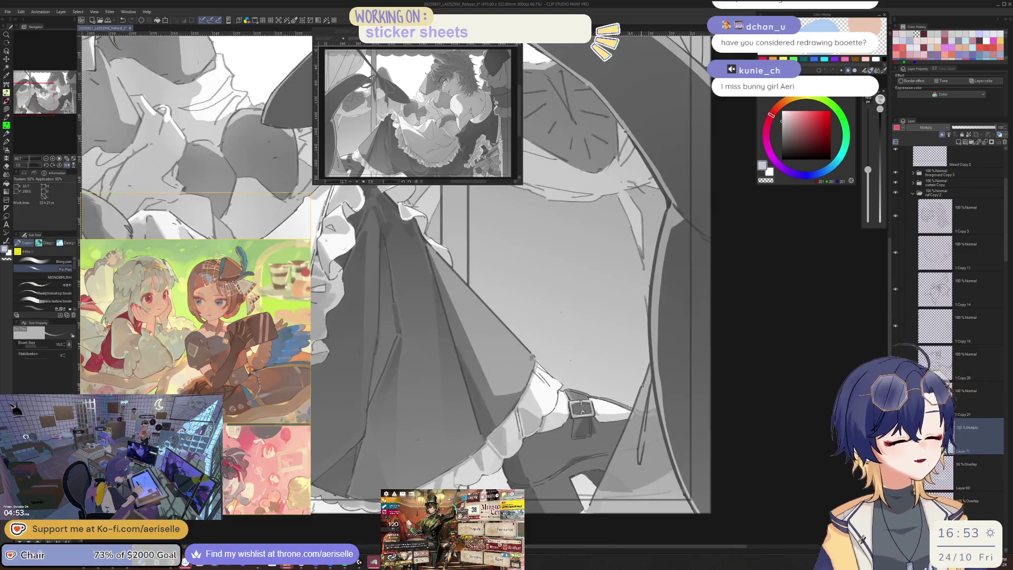
scroll(392, 431, up, 3)
key(asciicircum)
key(bracketleft)
key(bracketleft)
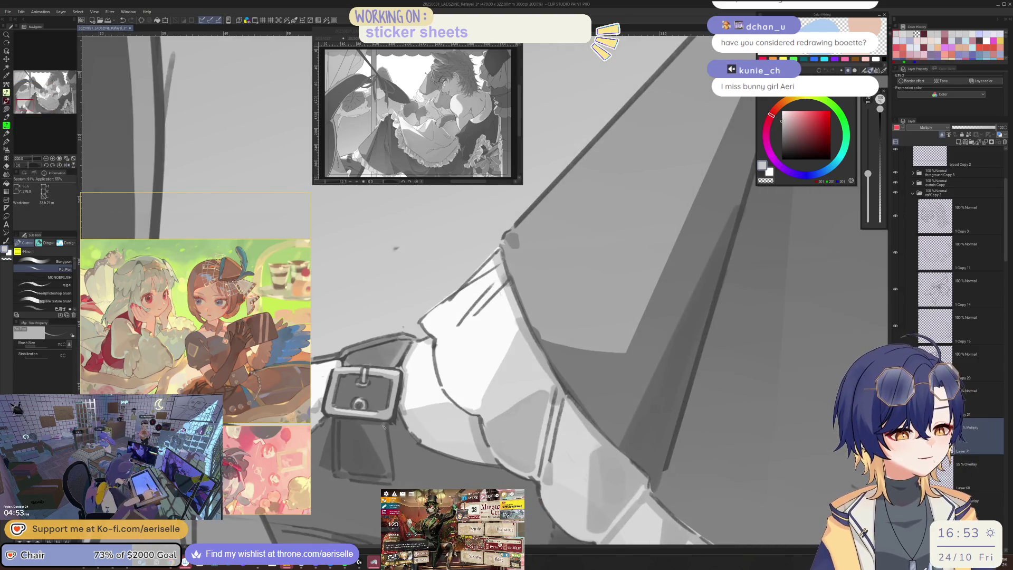
scroll(386, 446, down, 3)
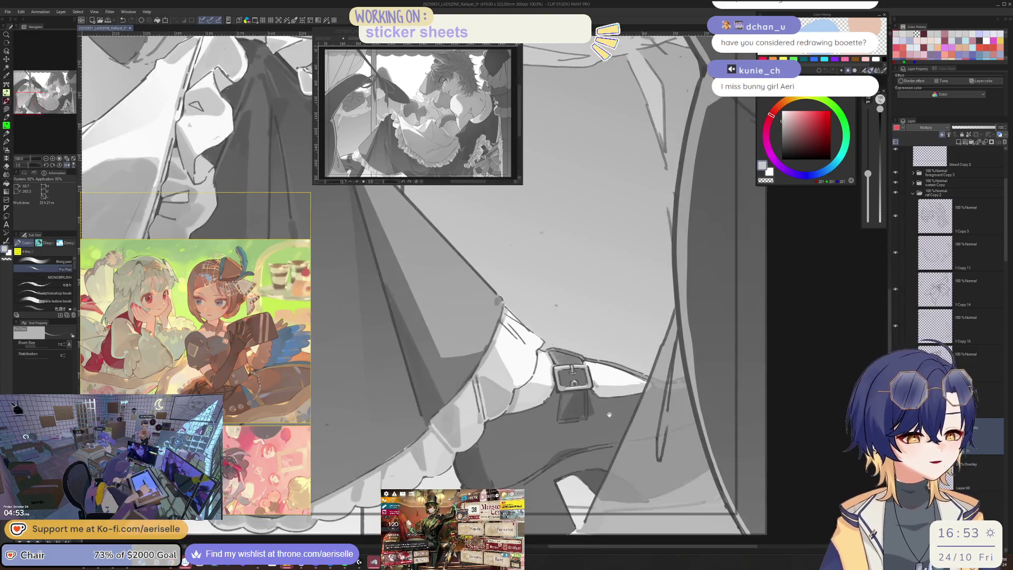
scroll(506, 414, up, 5)
key(bracketright)
key(bracketright)
key(bracketright)
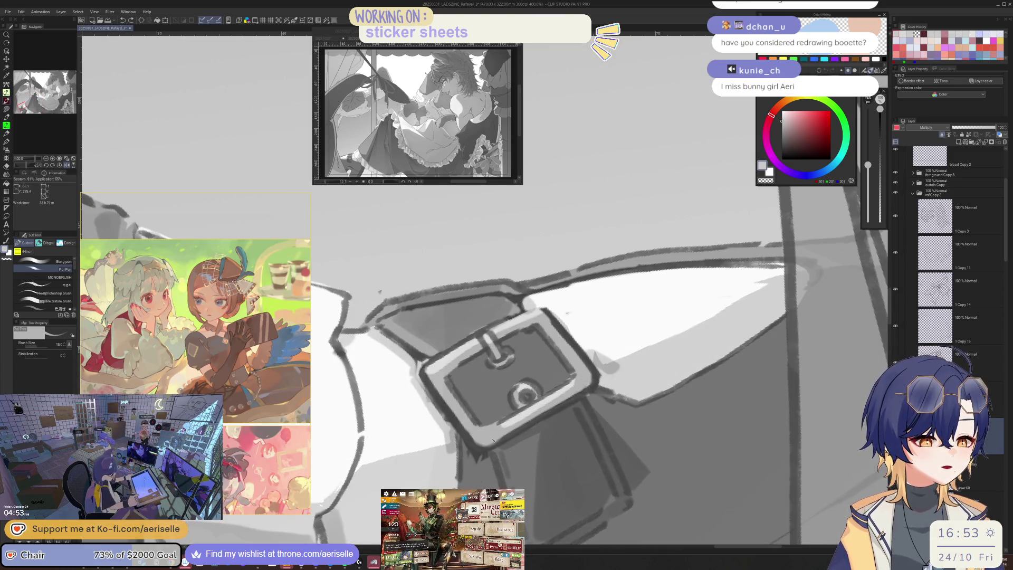
scroll(592, 378, down, 3)
scroll(593, 377, up, 2)
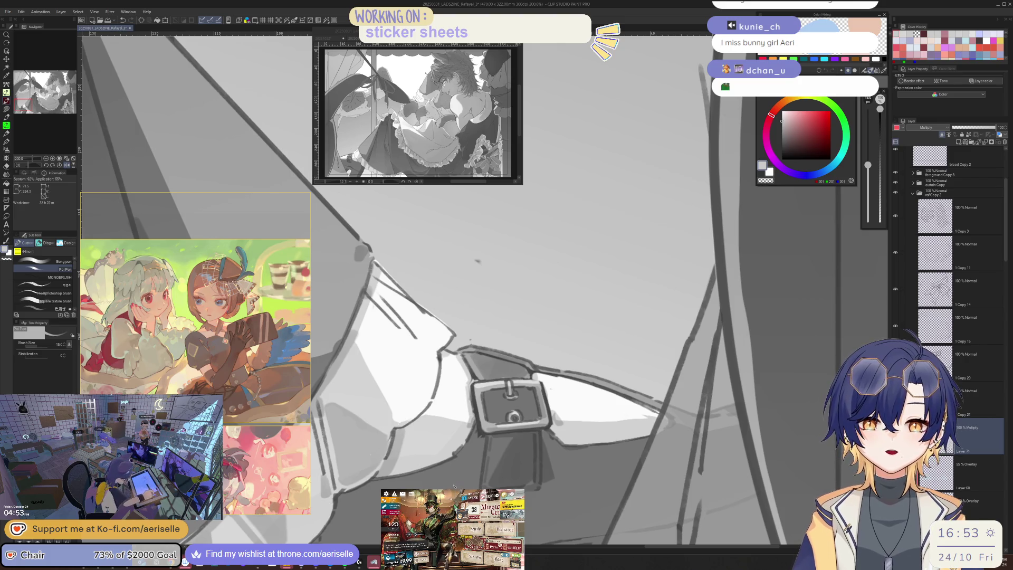
key(shift+space)
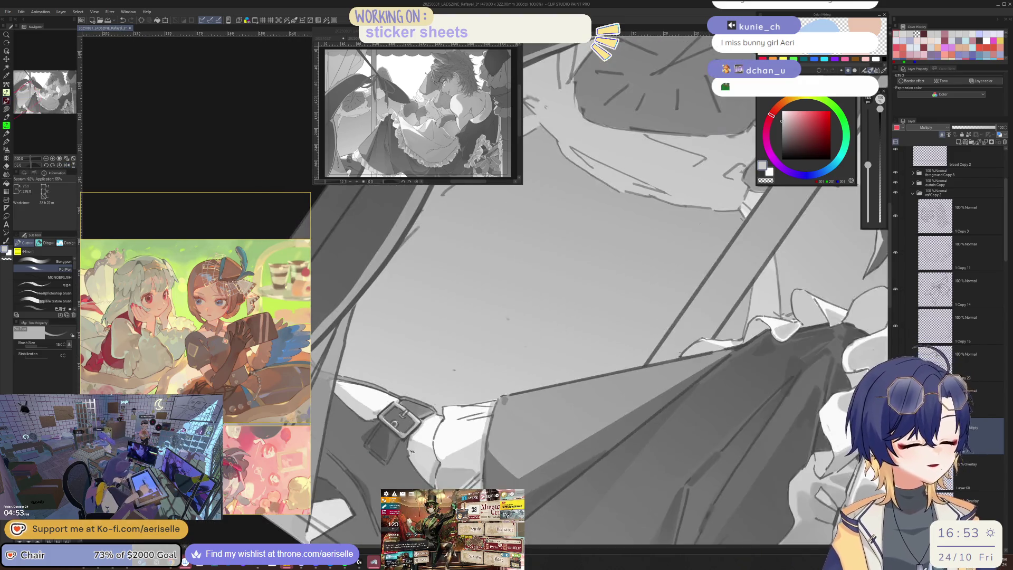
scroll(580, 316, up, 3)
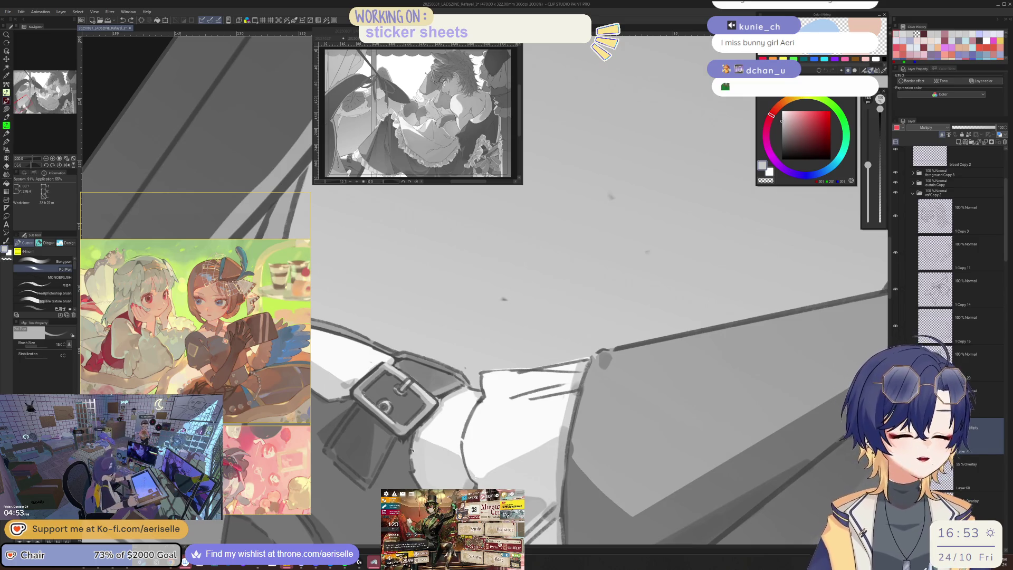
scroll(411, 438, down, 2)
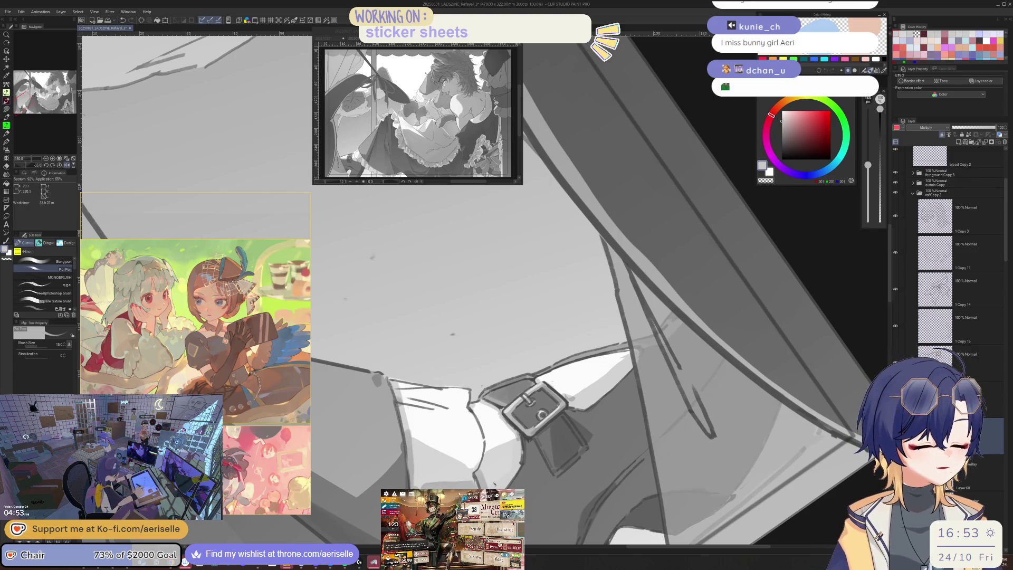
scroll(609, 424, down, 5)
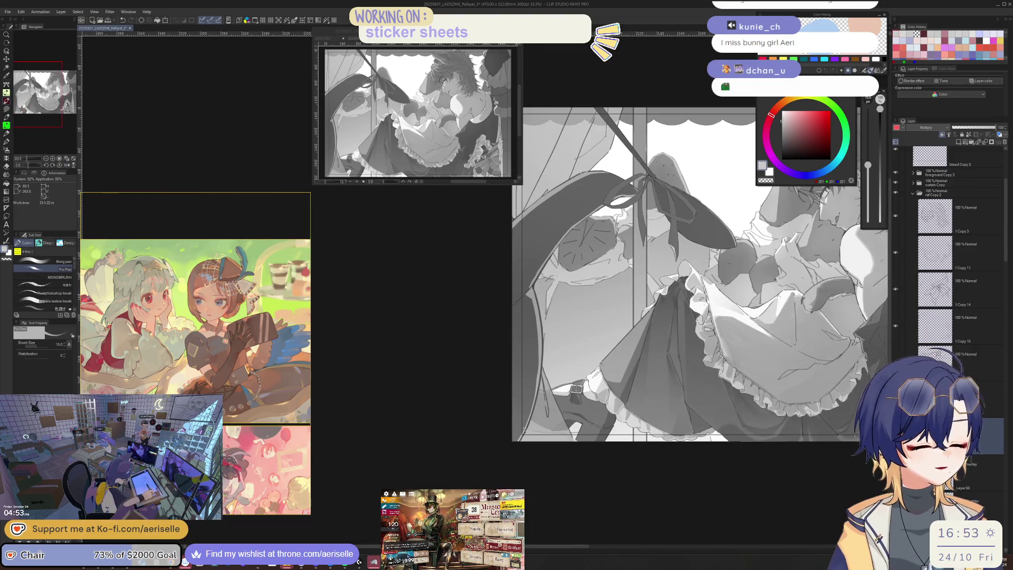
scroll(609, 423, up, 3)
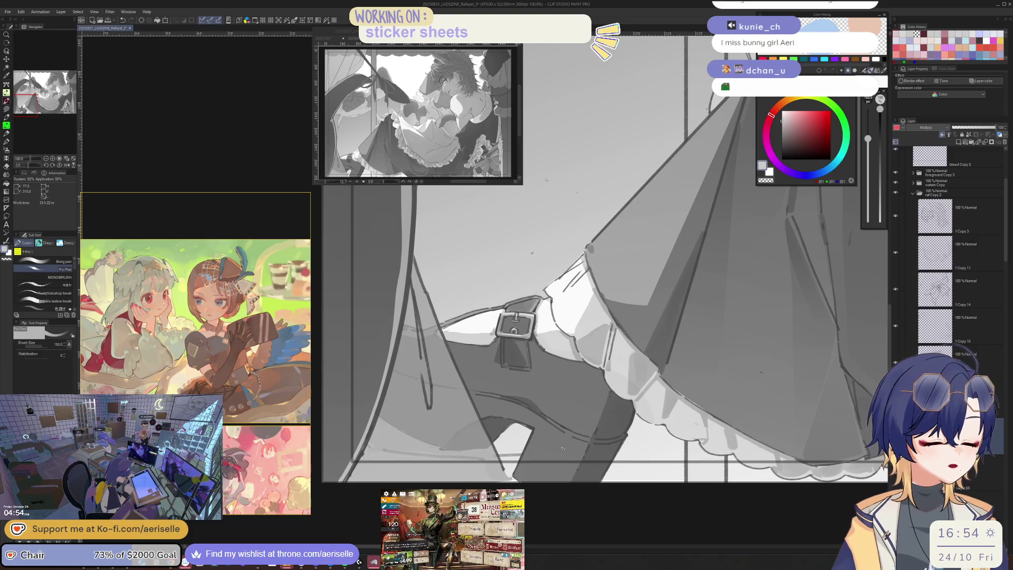
Lasso an area near the boot and switch to the Gradient tool
key(m)
mouse_move(514, 475)
mouse_down()
mouse_move(555, 505)
mouse_move(571, 484)
mouse_up()
drag(592, 440, 543, 419)
key(g)
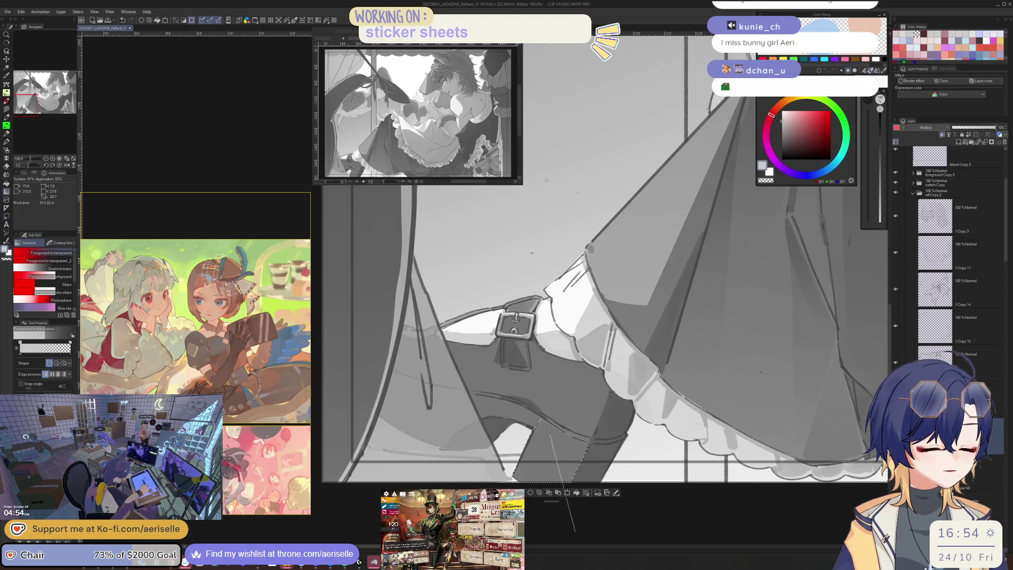
scroll(490, 476, down, 3)
drag(570, 337, 615, 445)
scroll(614, 444, down, 5)
drag(559, 316, 502, 409)
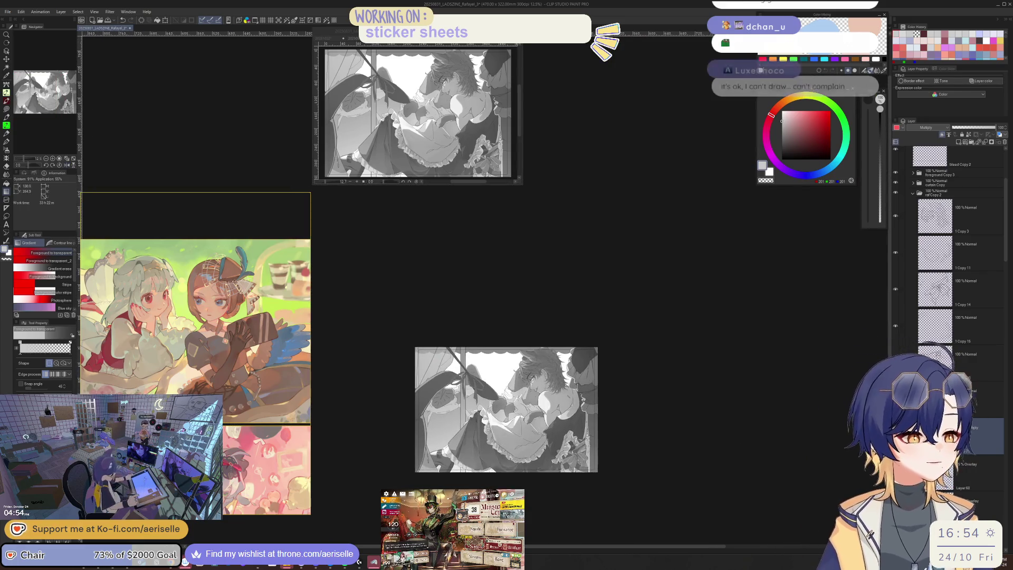
scroll(435, 434, up, 8)
Lasso an area along the skirt's left edge for a gradient fill
key(m)
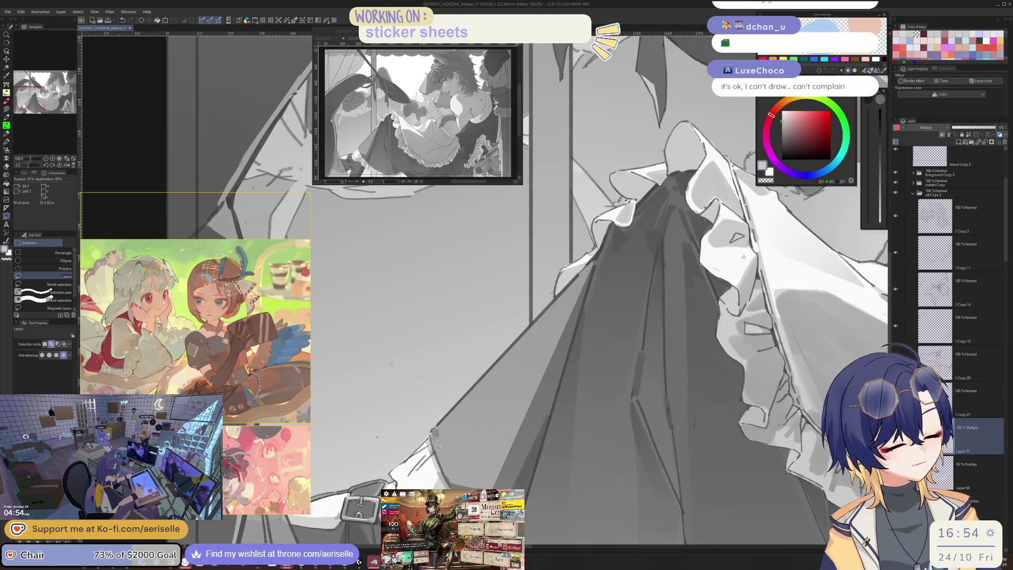
drag(505, 463, 596, 258)
key(g)
scroll(439, 405, down, 4)
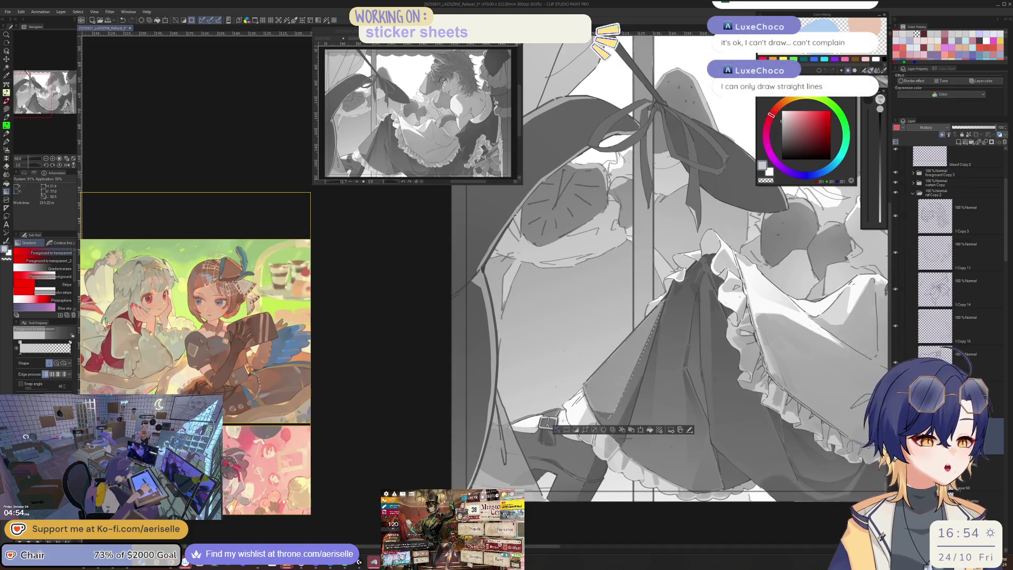
scroll(545, 425, down, 1)
key(h)
scroll(545, 424, up, 1)
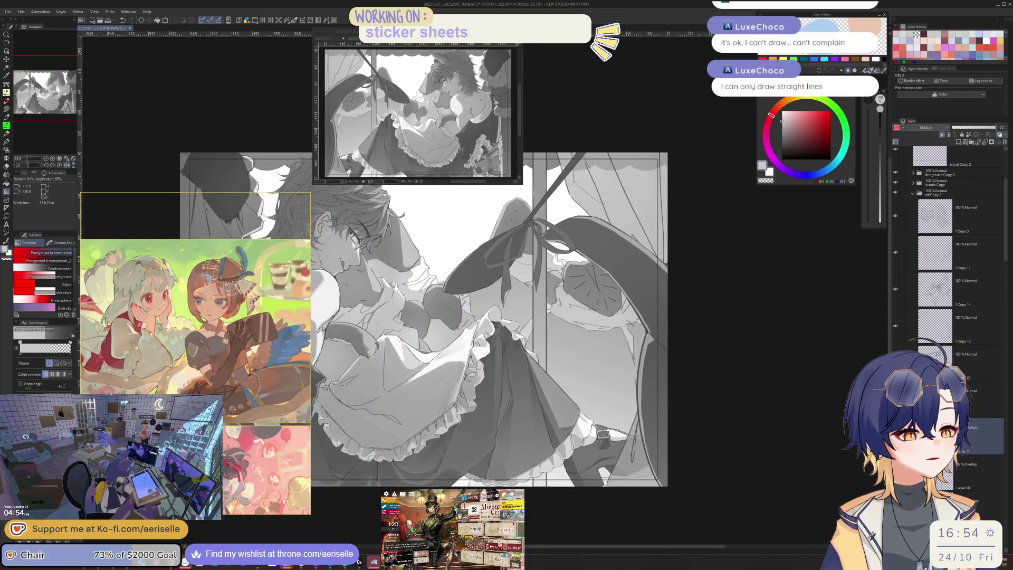
scroll(545, 424, up, 1)
scroll(504, 356, up, 1)
Set the brush to size 12 and erase a small stray mark near the frill
key(b)
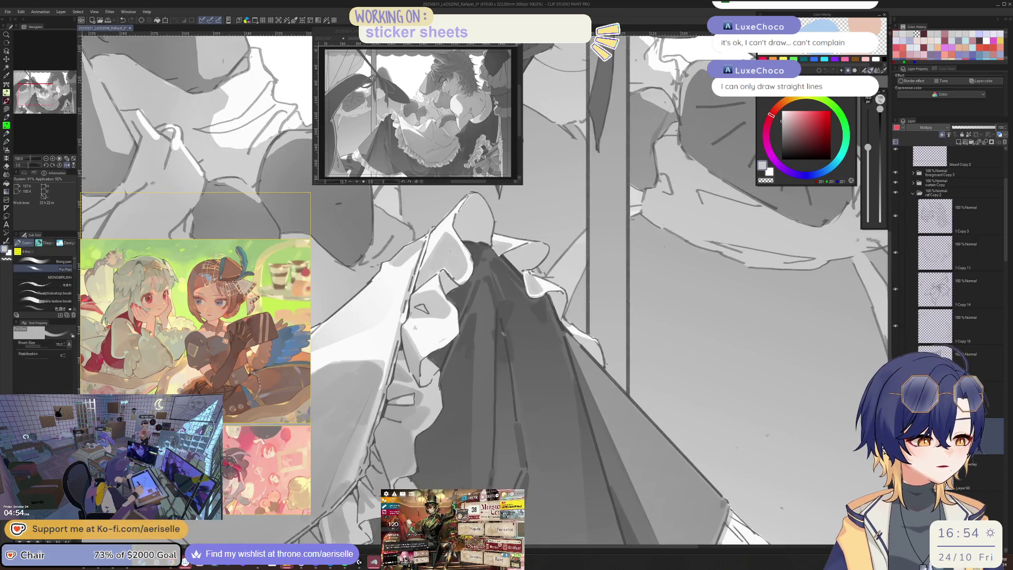
key(bracketleft)
key(bracketleft)
key(bracketleft)
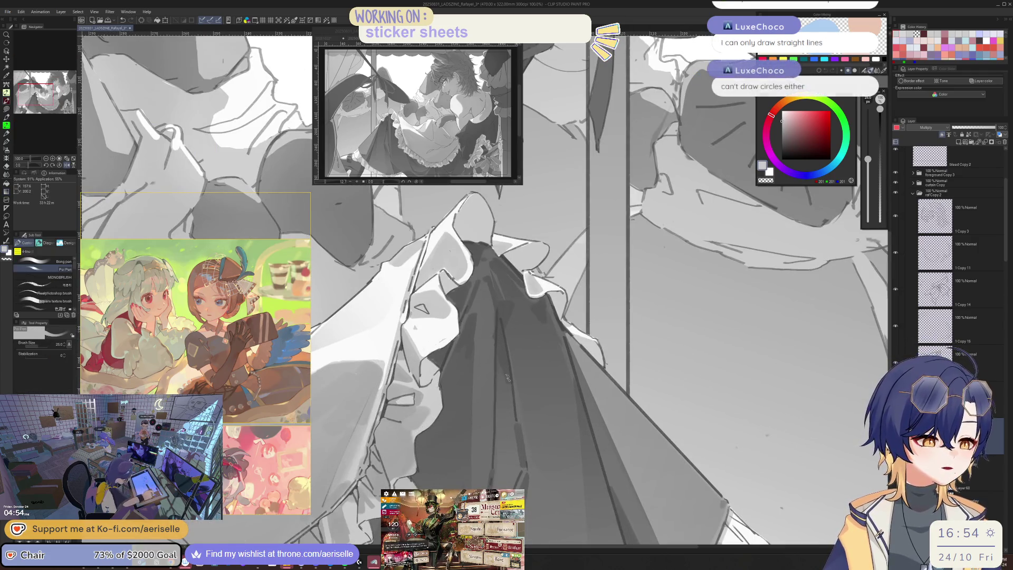
scroll(502, 343, down, 3)
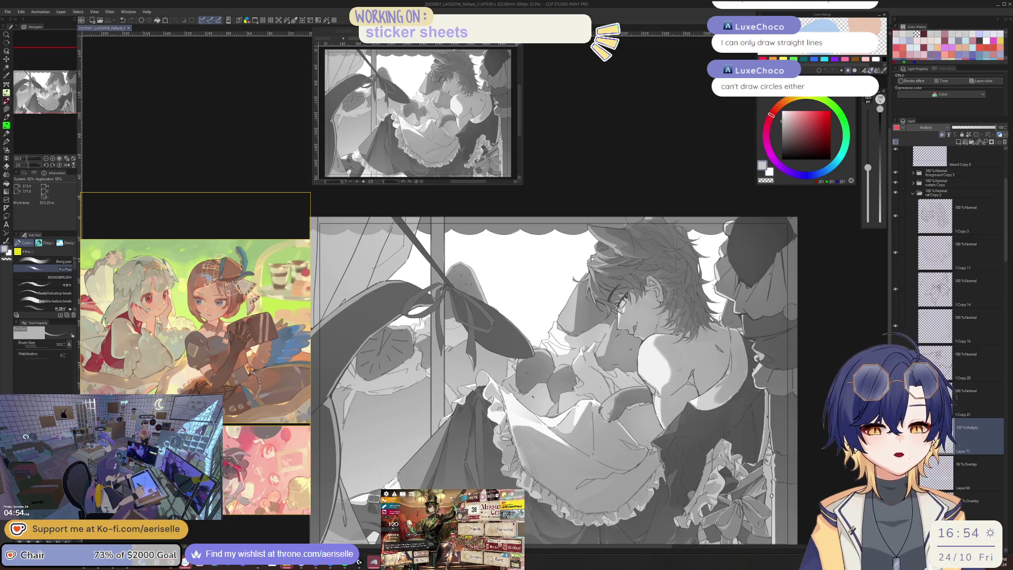
scroll(489, 391, up, 5)
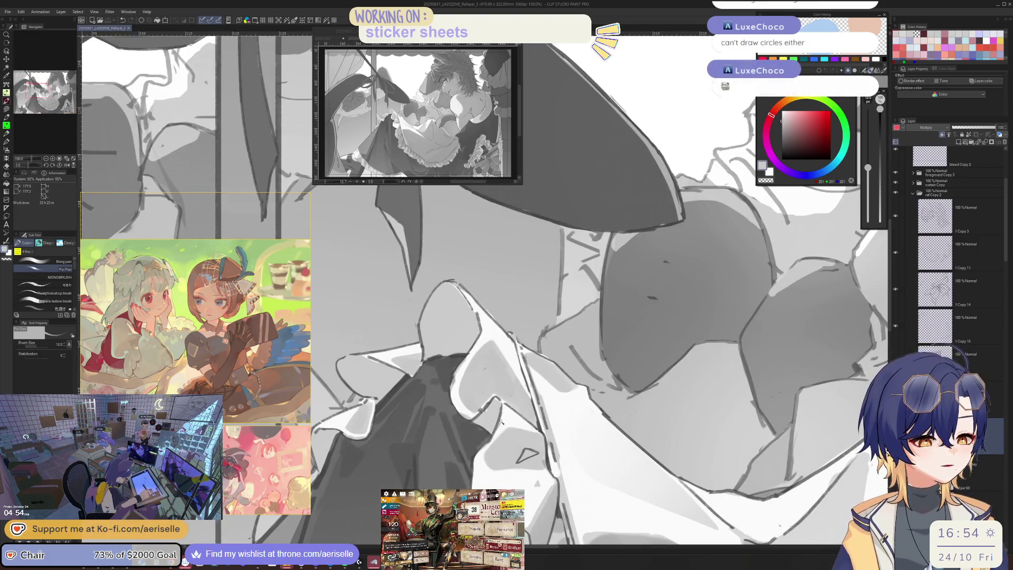
key(e)
drag(501, 418, 502, 422)
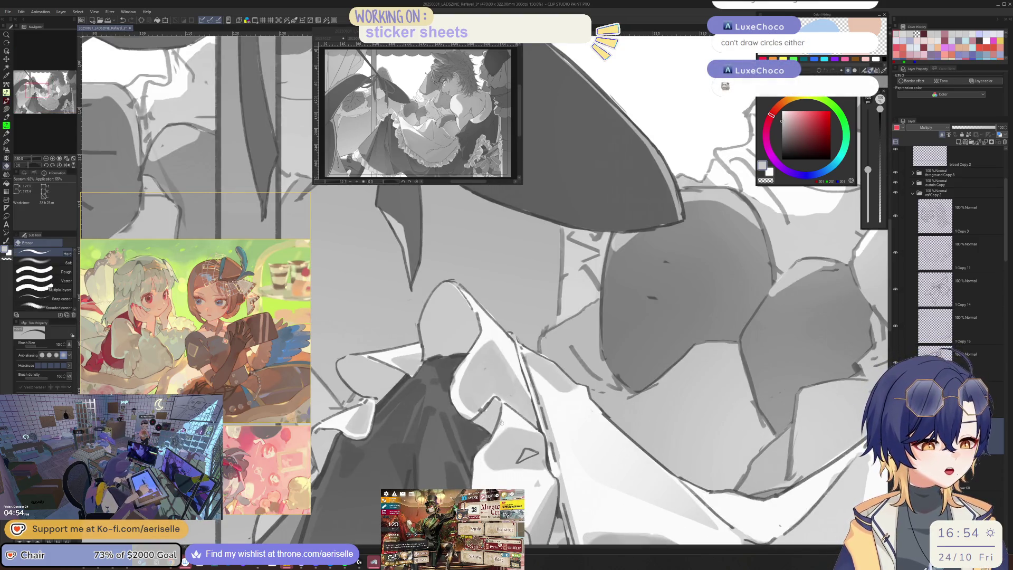
key(p)
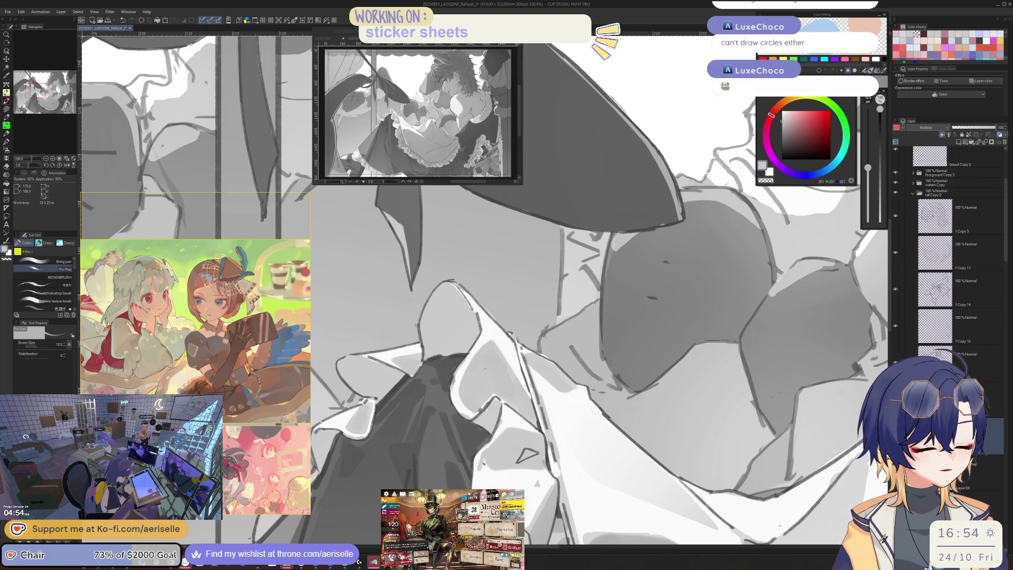
Undo the trial circles and add a darker curved shading stroke on the collar frill
key(ctrl+minus)
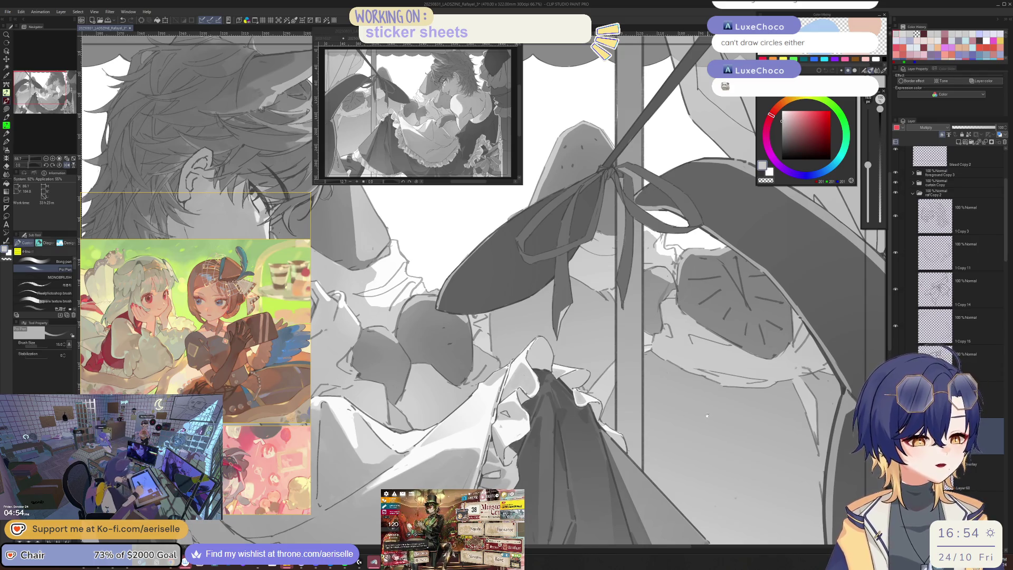
key(ctrl+plus)
mouse_move(486, 390)
mouse_down()
mouse_move(503, 384)
mouse_move(505, 411)
mouse_move(503, 388)
mouse_up()
key(ctrl+z)
key(ctrl+z)
key(h)
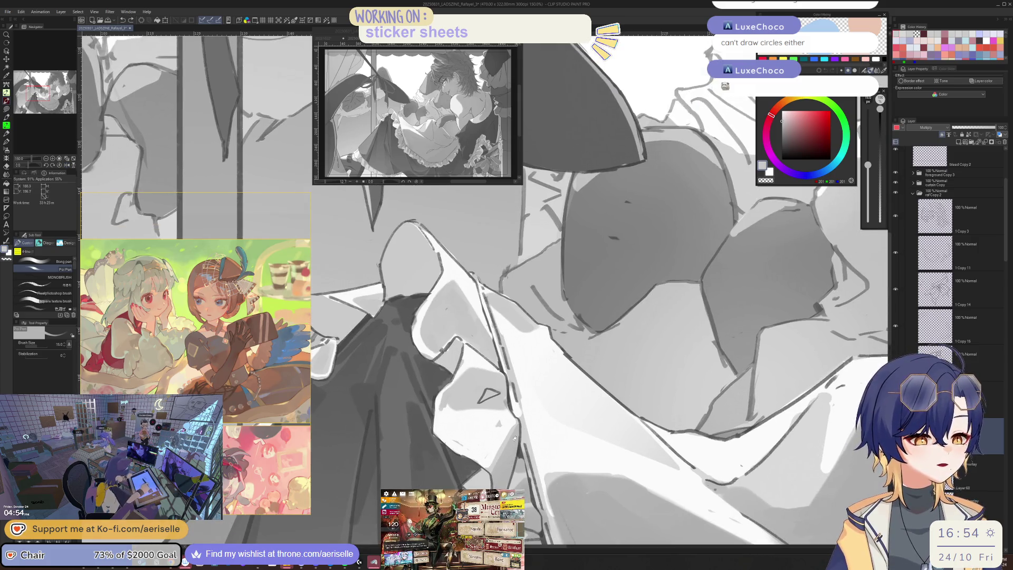
key(h)
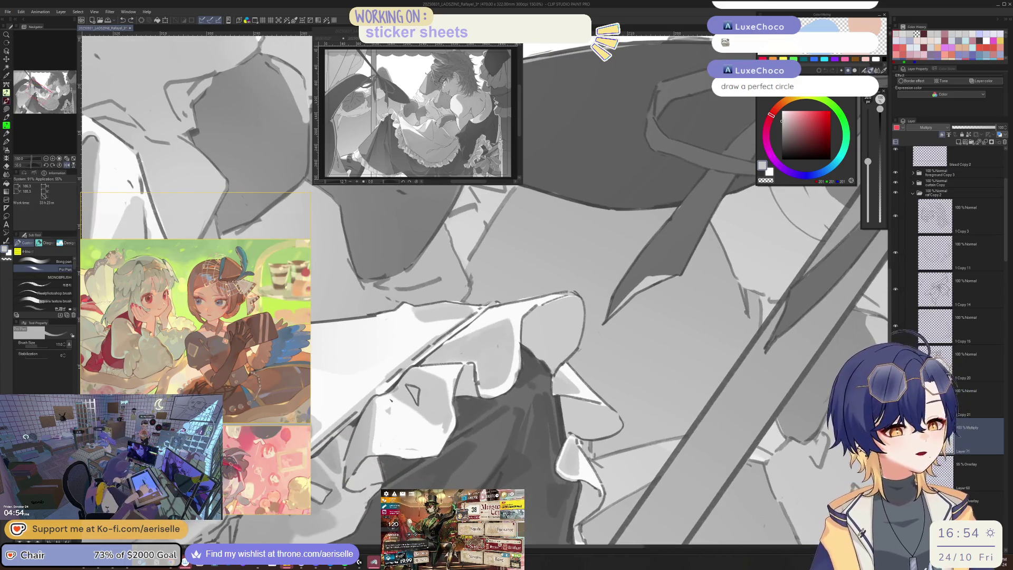
key(bracketright)
key(bracketright)
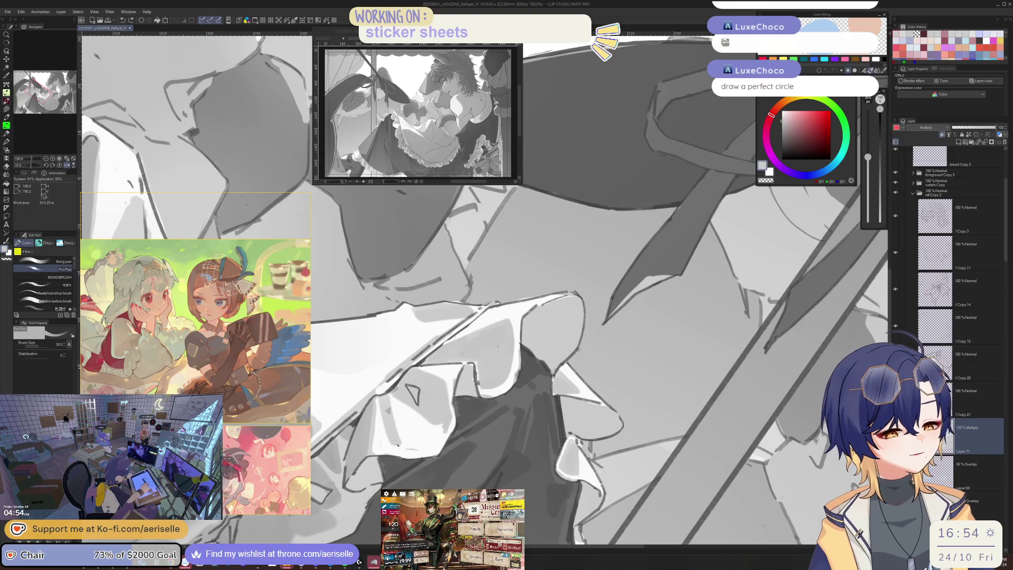
mouse_move(384, 397)
mouse_down()
mouse_move(400, 444)
mouse_move(433, 444)
mouse_move(439, 425)
mouse_move(427, 436)
mouse_move(396, 401)
mouse_move(405, 402)
mouse_up()
scroll(433, 395, down, 5)
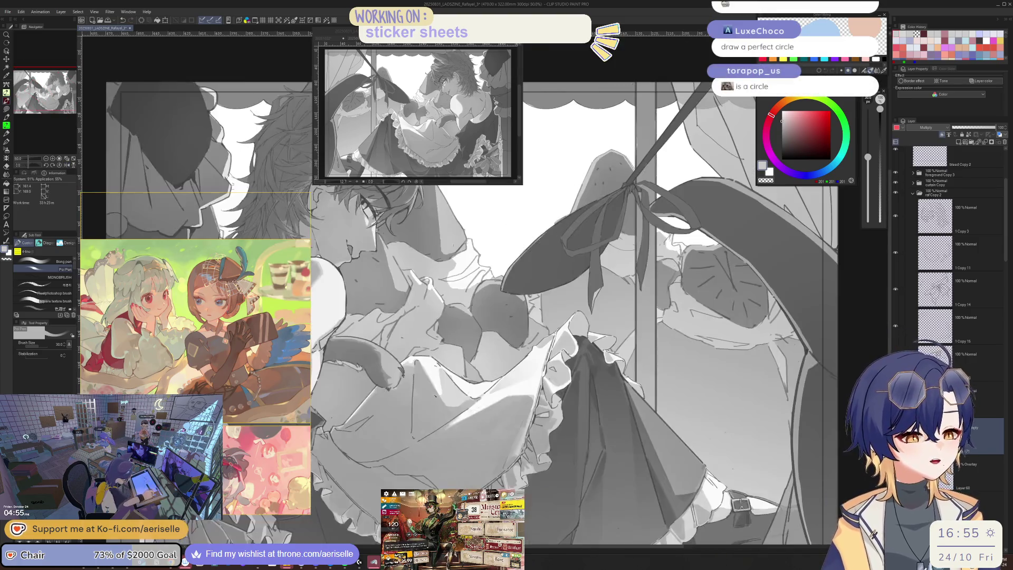
scroll(484, 290, up, 1)
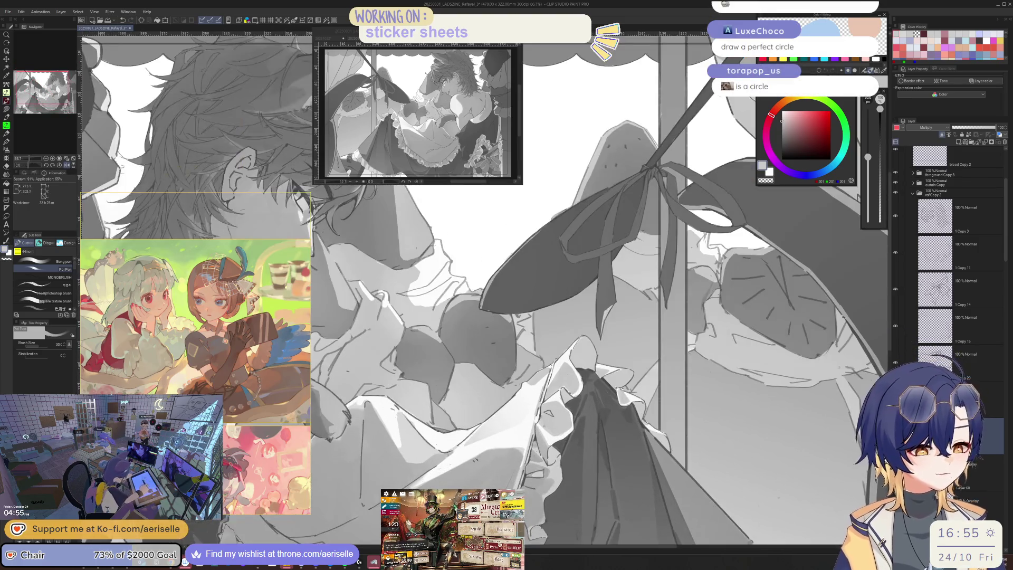
key(h)
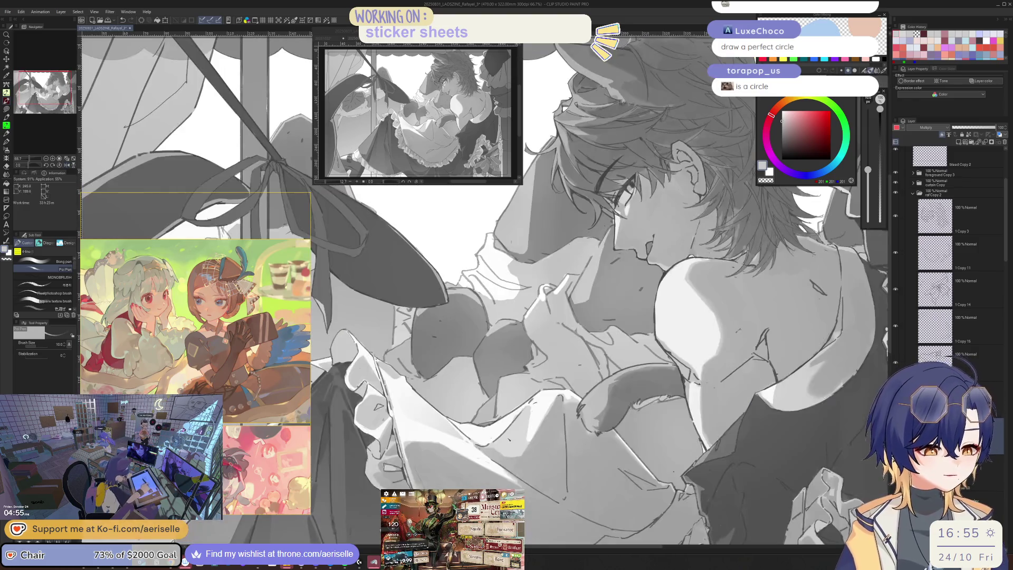
scroll(483, 290, up, 3)
key(h)
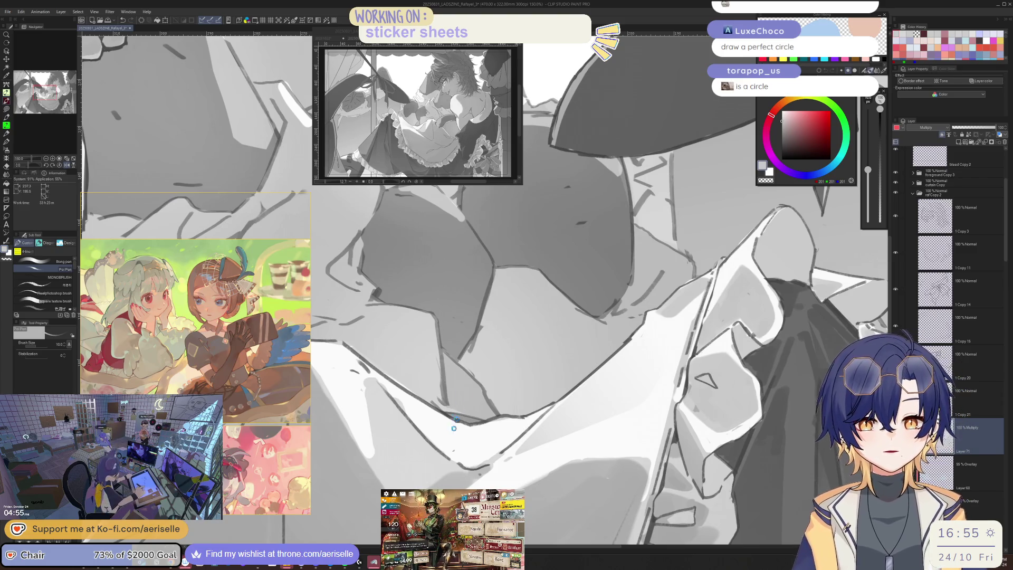
key(ctrl+s)
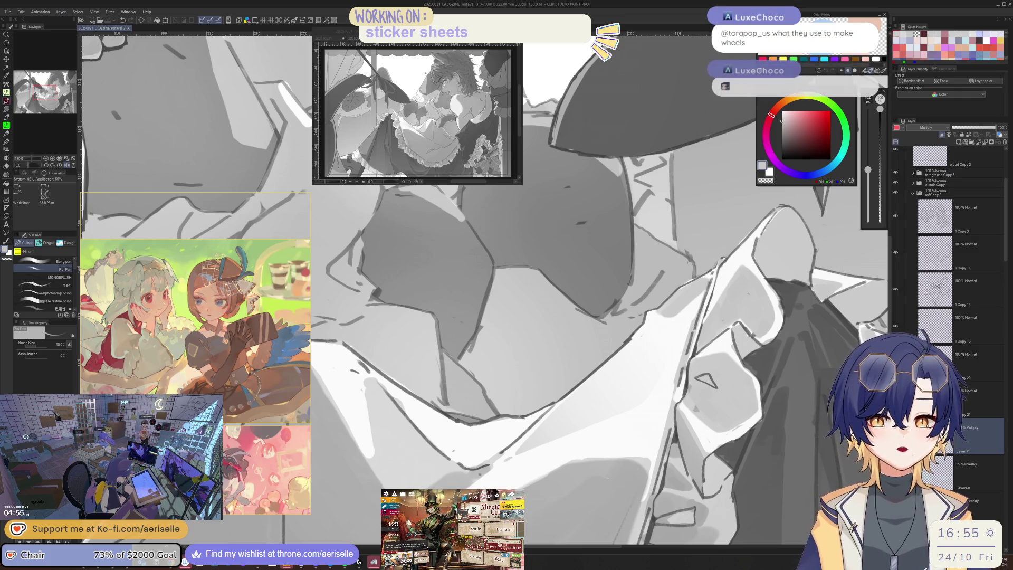
click(480, 429)
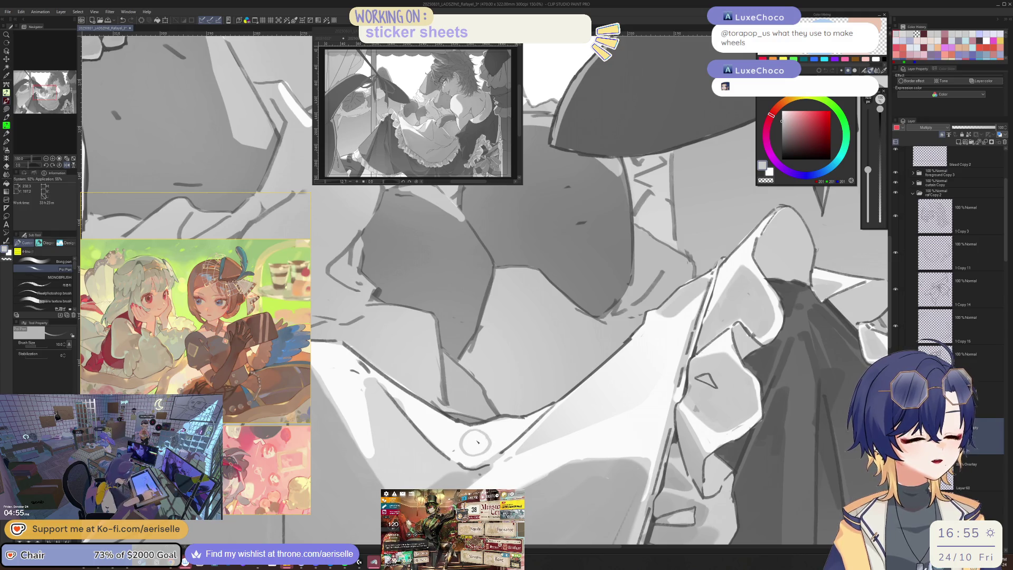
scroll(477, 442, up, 3)
scroll(634, 376, down, 3)
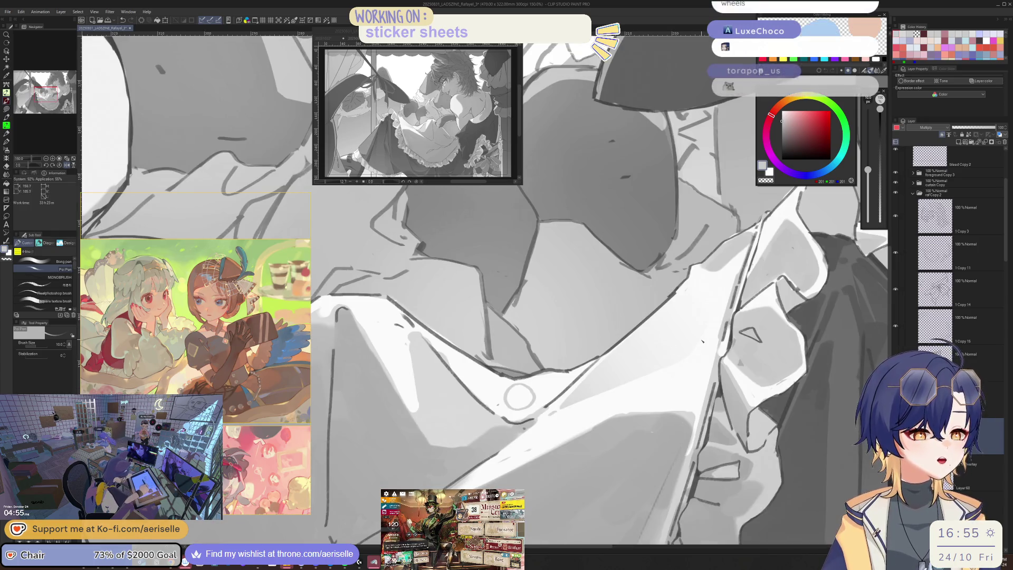
scroll(537, 458, down, 3)
scroll(558, 302, up, 3)
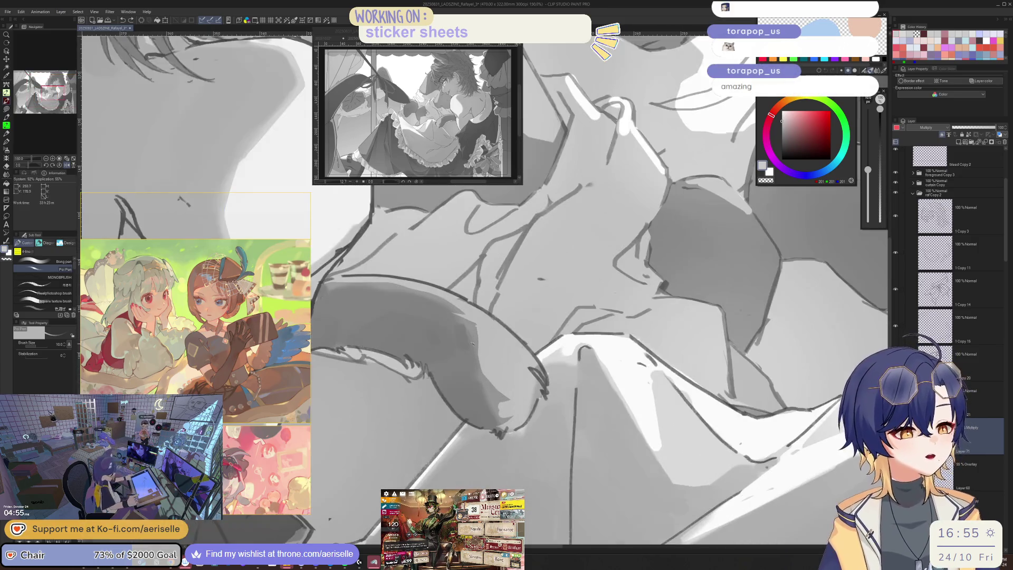
key(bracketright)
key(bracketright)
key(bracketright)
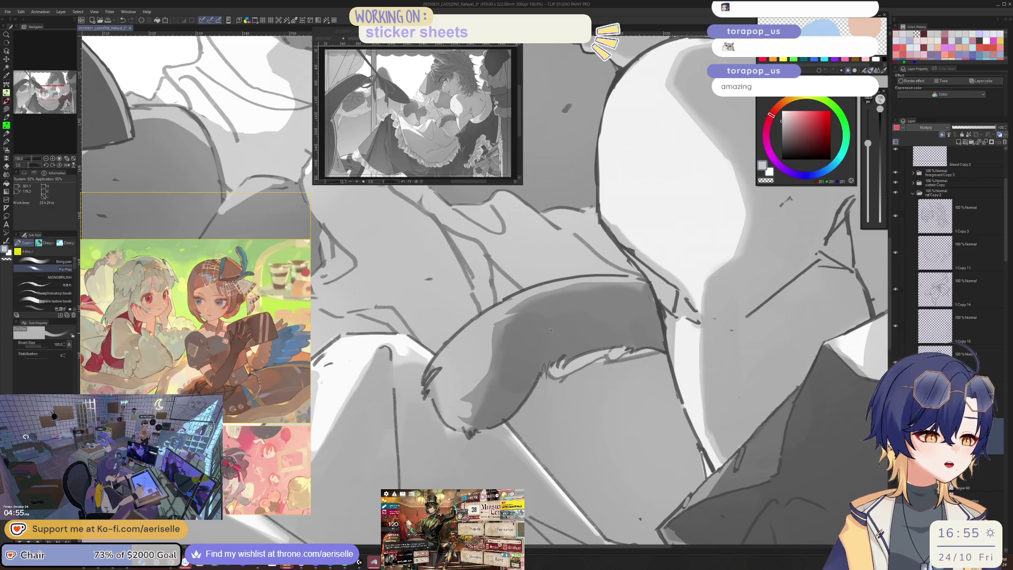
scroll(570, 339, down, 3)
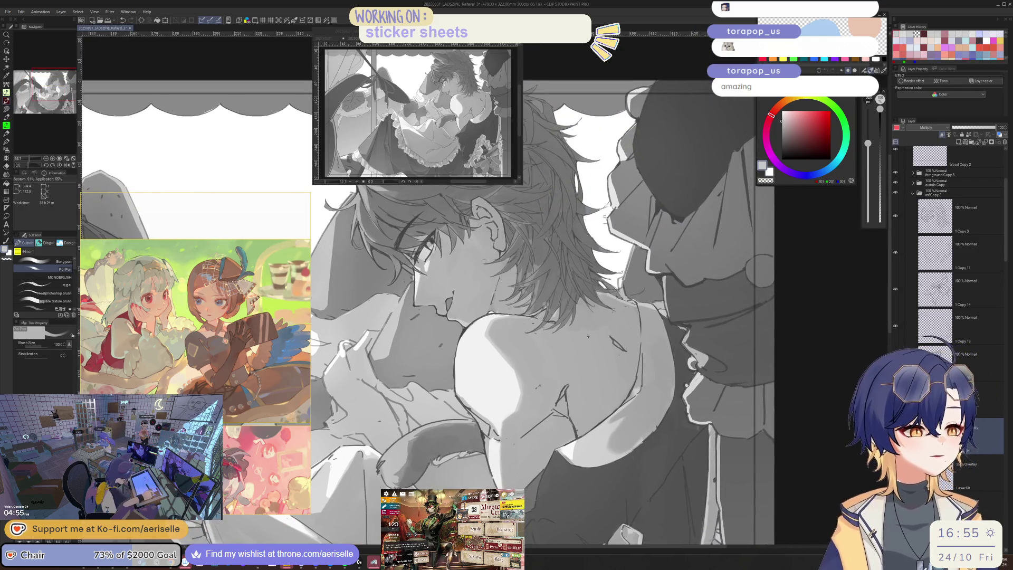
scroll(573, 384, up, 3)
key(bracketleft)
key(bracketleft)
key(bracketleft)
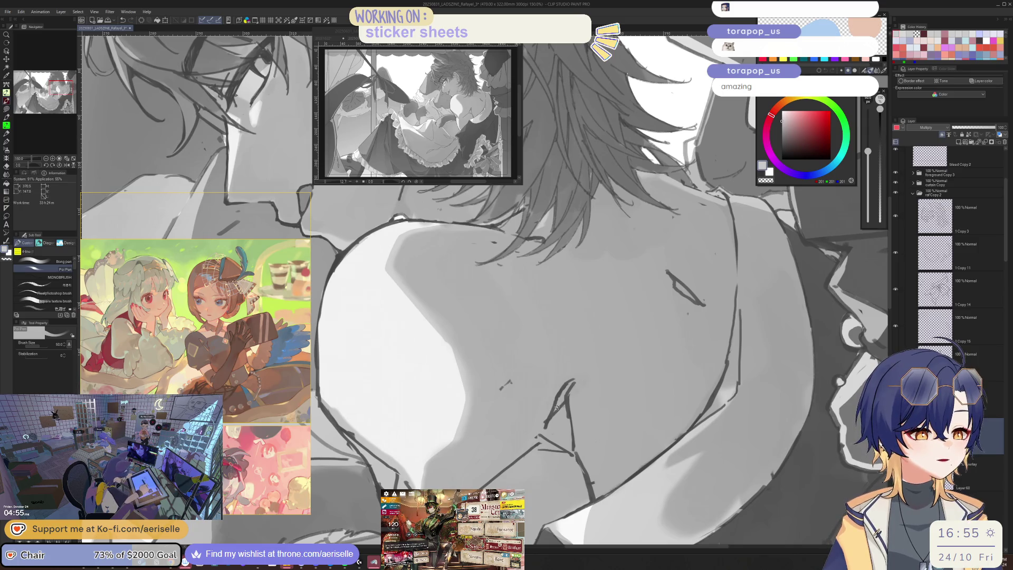
scroll(697, 396, down, 3)
scroll(605, 407, up, 3)
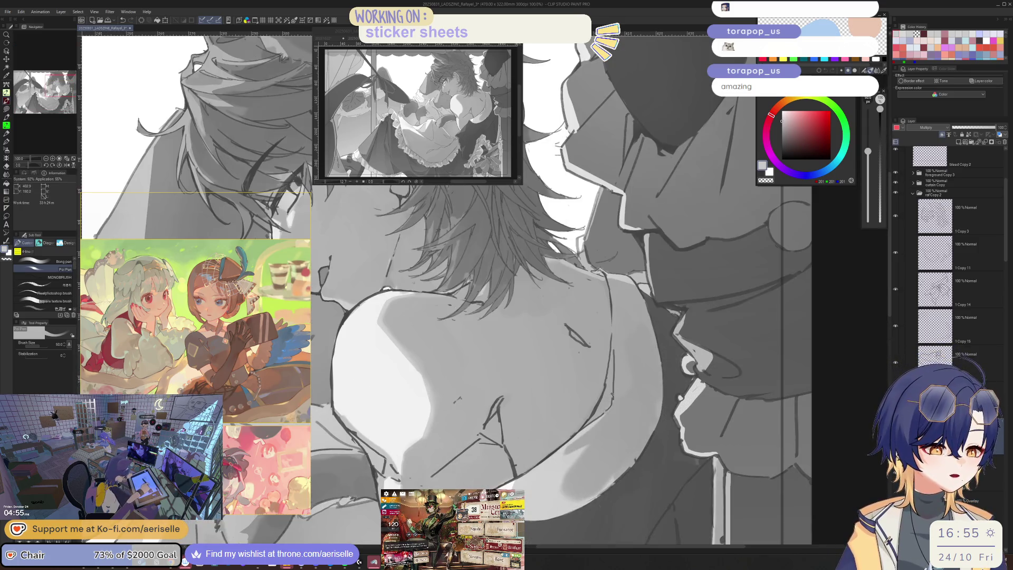
scroll(622, 406, down, 4)
scroll(552, 393, up, 1)
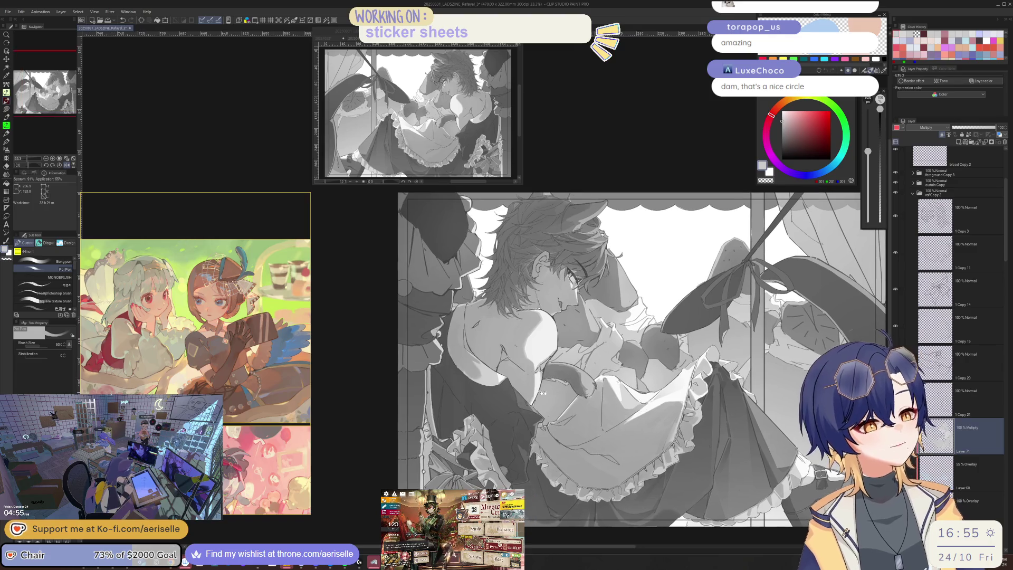
scroll(553, 393, up, 3)
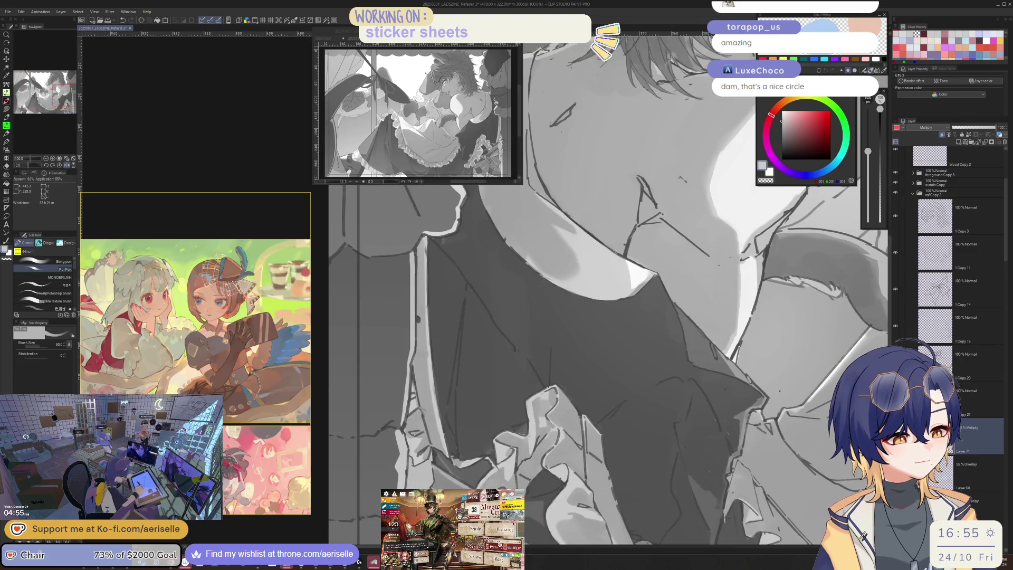
key(ctrl+minus)
key(ctrl+minus)
key(ctrl+minus)
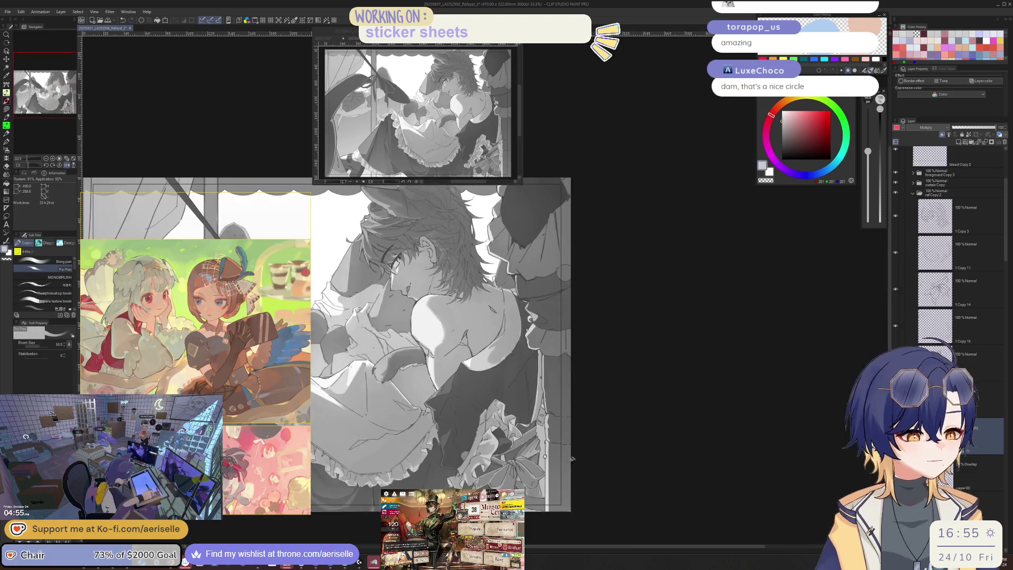
scroll(475, 396, up, 5)
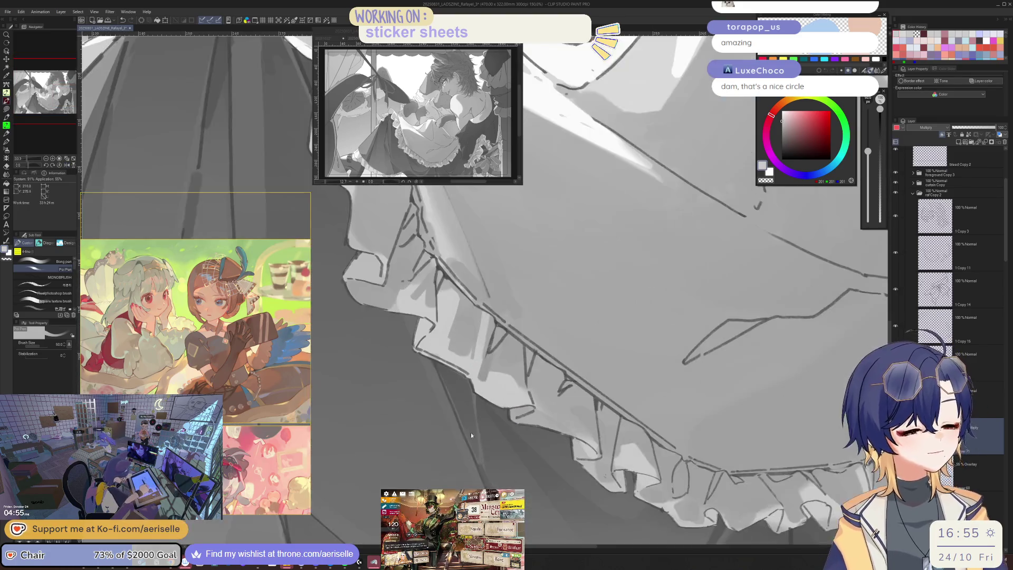
Double the brush size and shade along the apron's left edge
scroll(487, 474, down, 4)
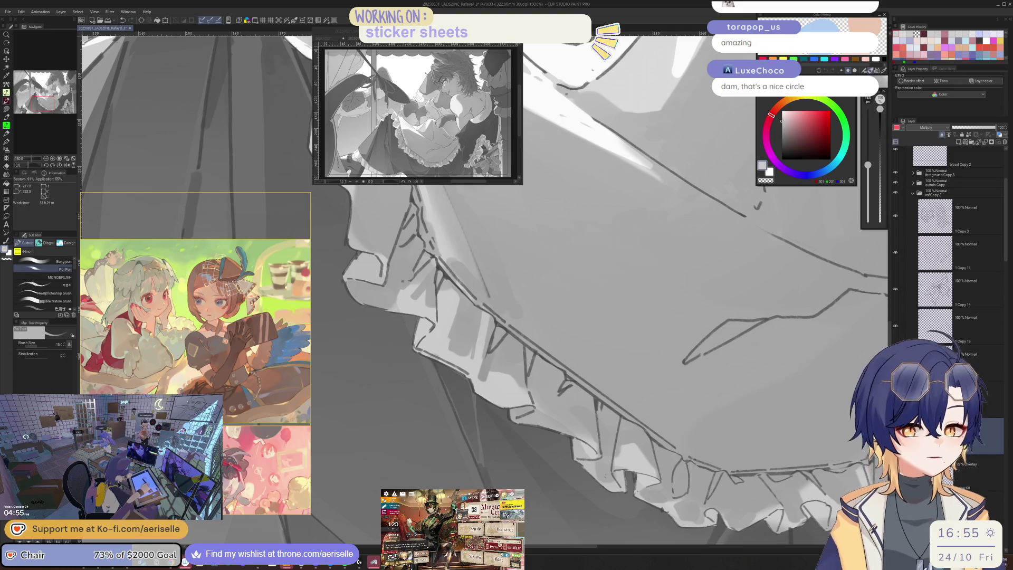
scroll(544, 490, up, 3)
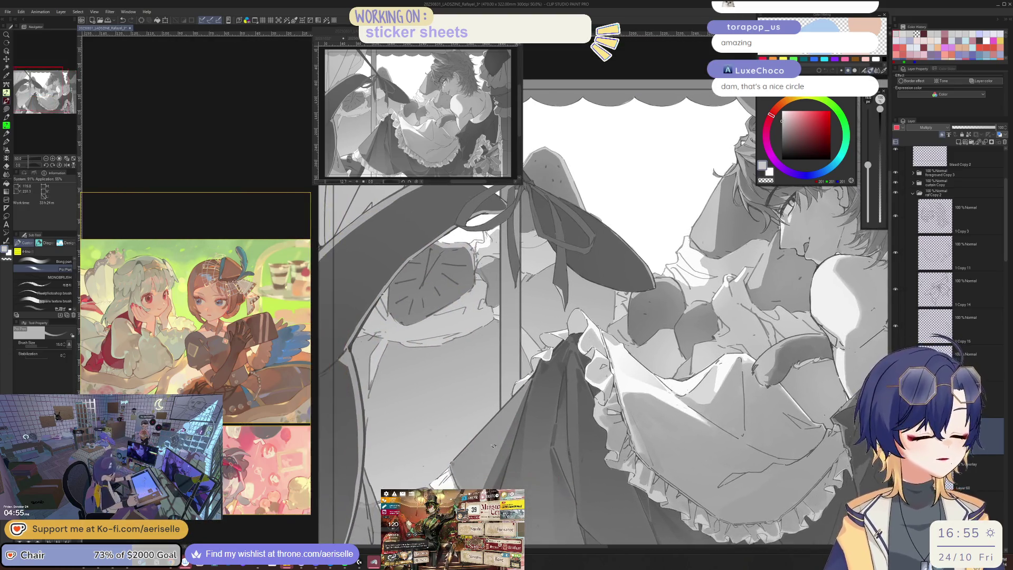
key(bracketright)
key(bracketright)
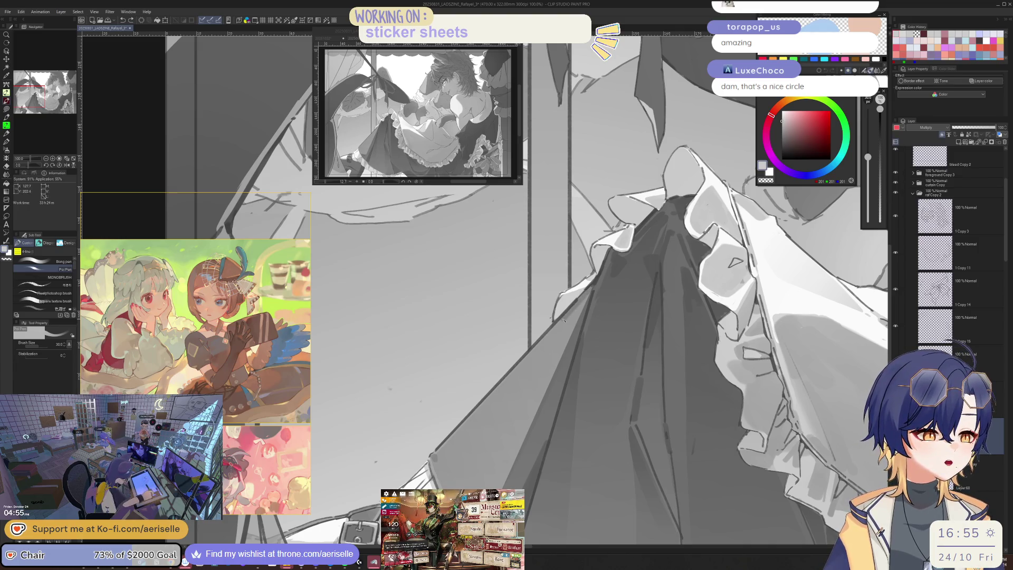
mouse_move(592, 292)
mouse_down()
mouse_move(555, 325)
mouse_move(579, 312)
mouse_move(575, 298)
mouse_move(556, 314)
mouse_move(562, 306)
mouse_up()
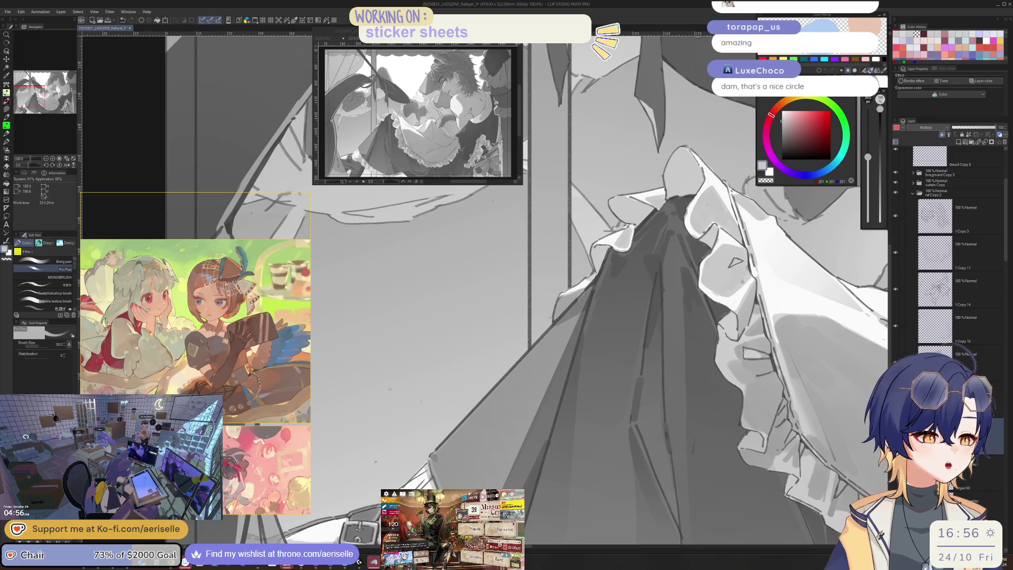
Redo the gray shading near the bowtie with a slightly smaller brush
scroll(570, 306, down, 4)
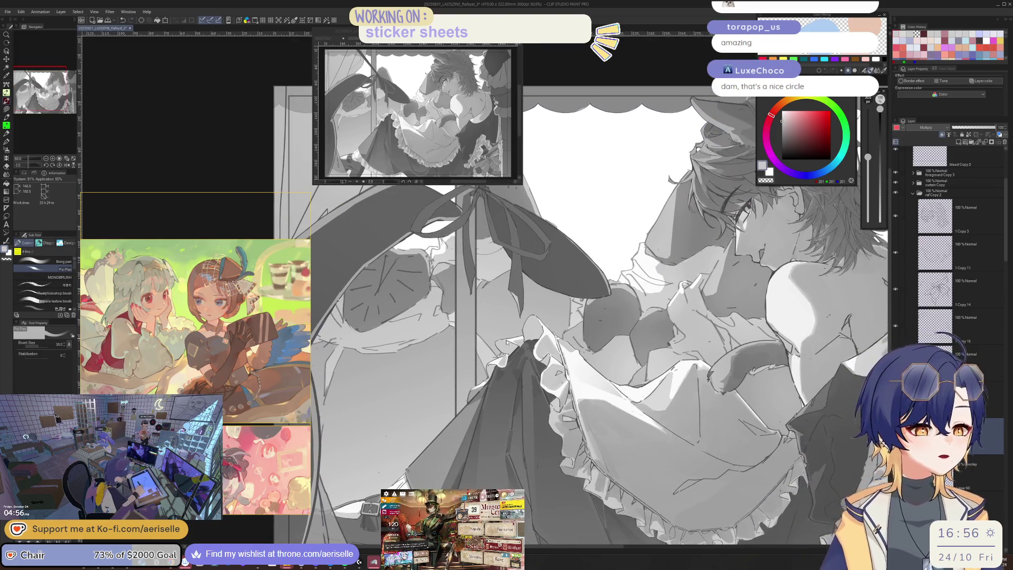
scroll(530, 365, up, 4)
drag(483, 350, 522, 319)
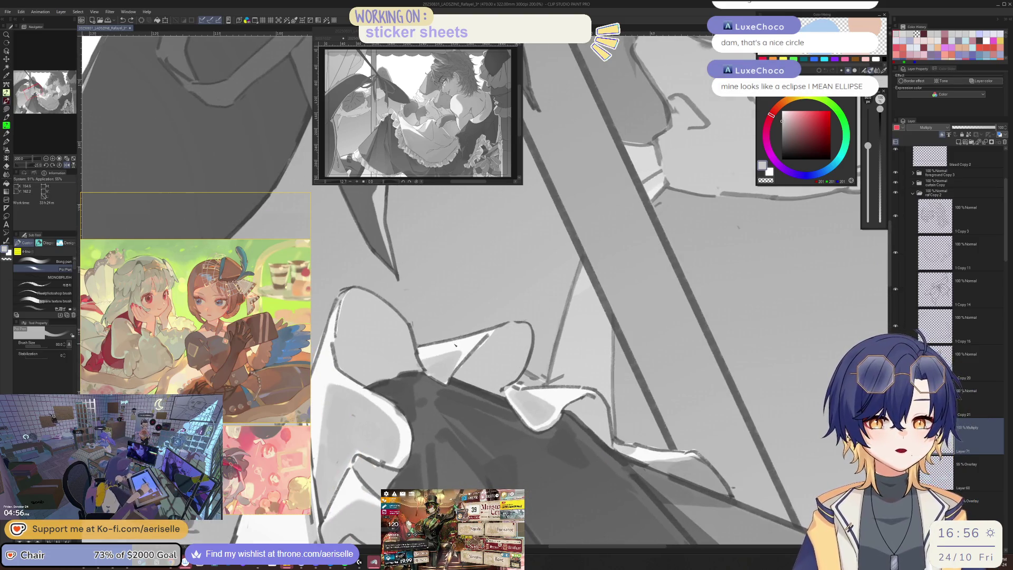
mouse_move(428, 315)
mouse_down()
mouse_move(507, 338)
mouse_move(475, 380)
mouse_up()
key(ctrl+z)
key(bracketleft)
mouse_move(528, 325)
mouse_down()
mouse_move(487, 367)
mouse_move(507, 381)
mouse_move(533, 337)
mouse_move(512, 422)
mouse_move(501, 375)
mouse_move(483, 411)
mouse_move(483, 396)
mouse_move(526, 371)
mouse_move(490, 390)
mouse_move(532, 426)
mouse_up()
Add a short dark stroke near the bowtie
key(ctrl+minus)
key(ctrl+minus)
key(ctrl+minus)
key(ctrl+plus)
key(ctrl+plus)
key(h)
key(ctrl+plus)
key(ctrl+plus)
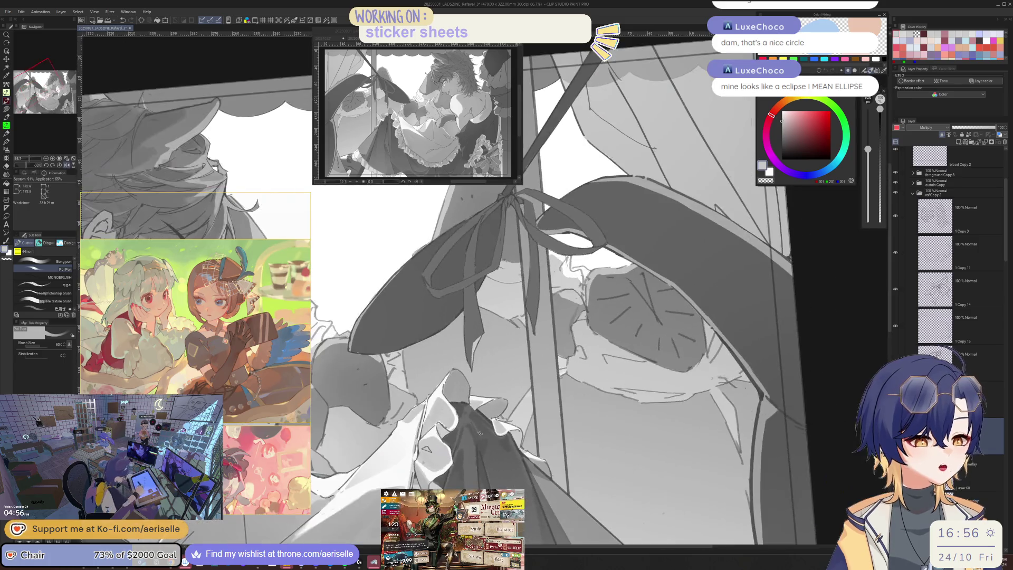
mouse_move(448, 410)
mouse_down()
mouse_move(457, 440)
mouse_move(467, 438)
mouse_up()
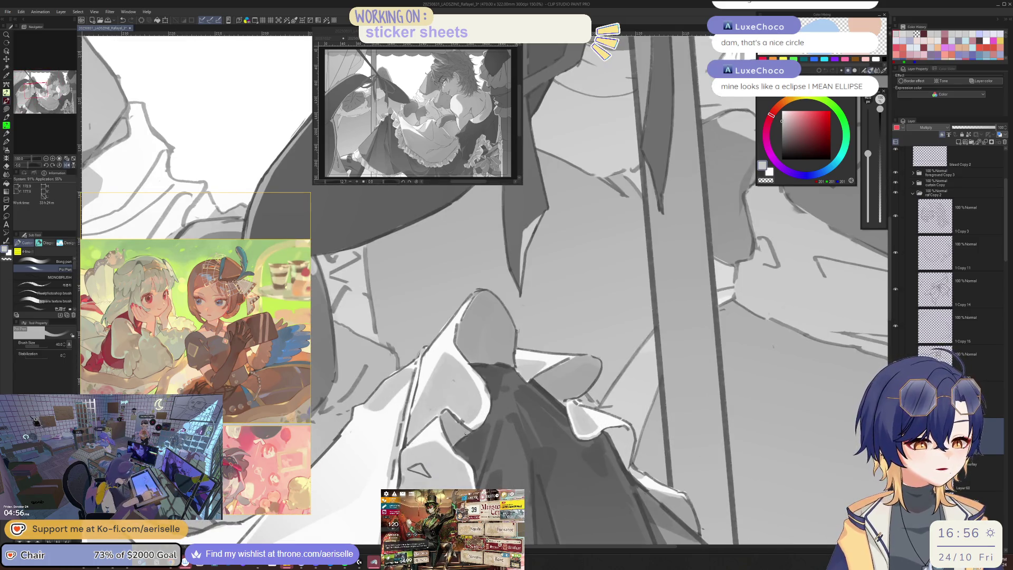
key(h)
Check the apron and bowtie shading in mirrored view and fine-tune the brush size
scroll(488, 442, up, 3)
scroll(489, 442, up, 1)
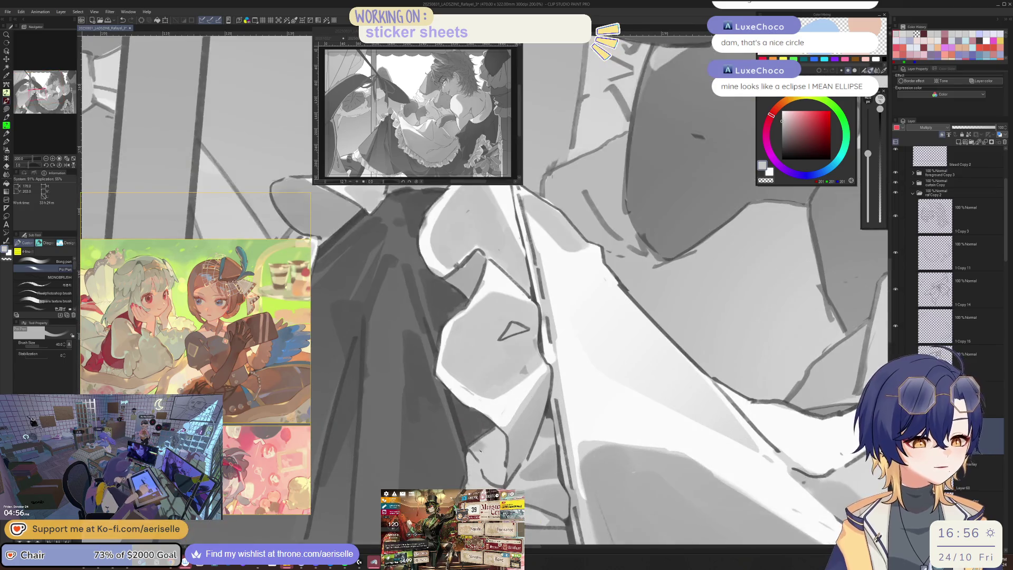
key(h)
scroll(496, 474, down, 3)
scroll(501, 434, up, 2)
key(bracketleft)
key(bracketleft)
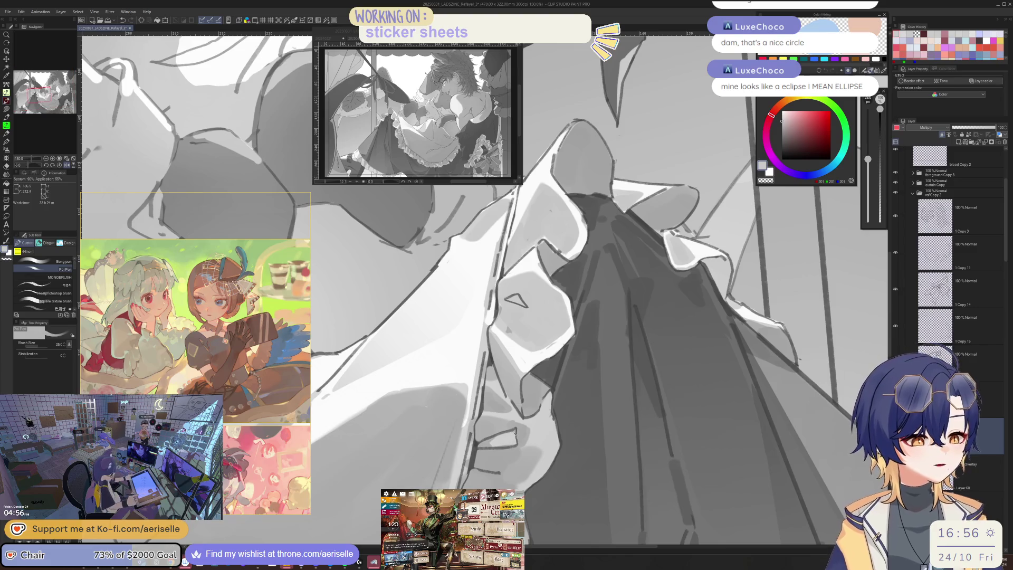
key(bracketright)
key(bracketright)
key(bracketright)
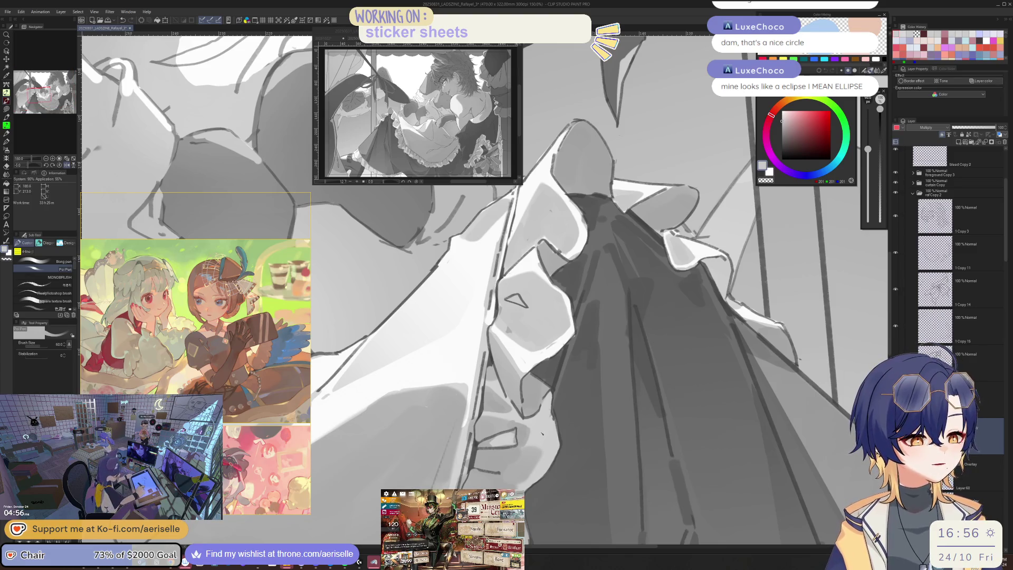
key(h)
scroll(537, 431, down, 4)
scroll(595, 458, up, 3)
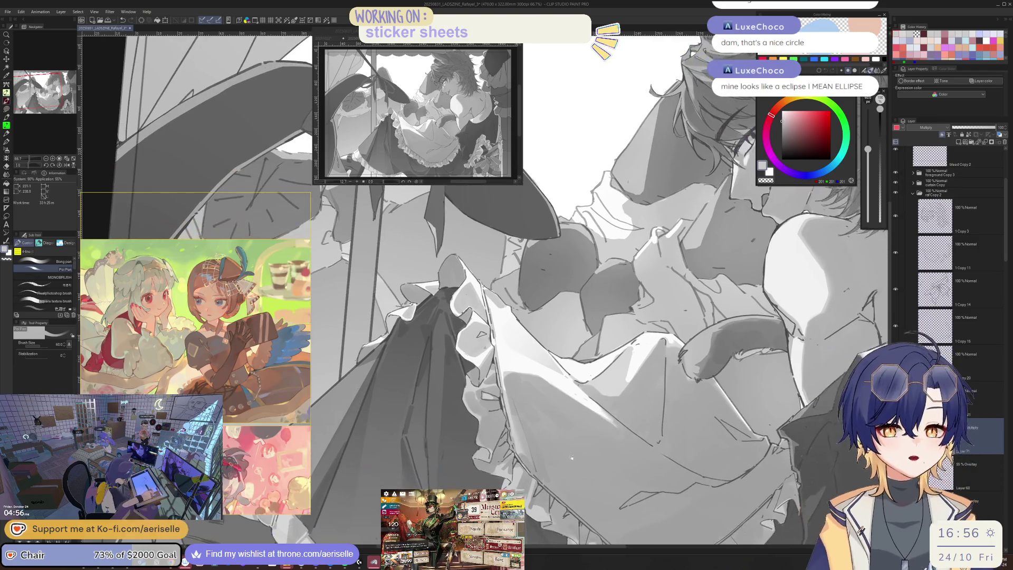
scroll(473, 429, up, 2)
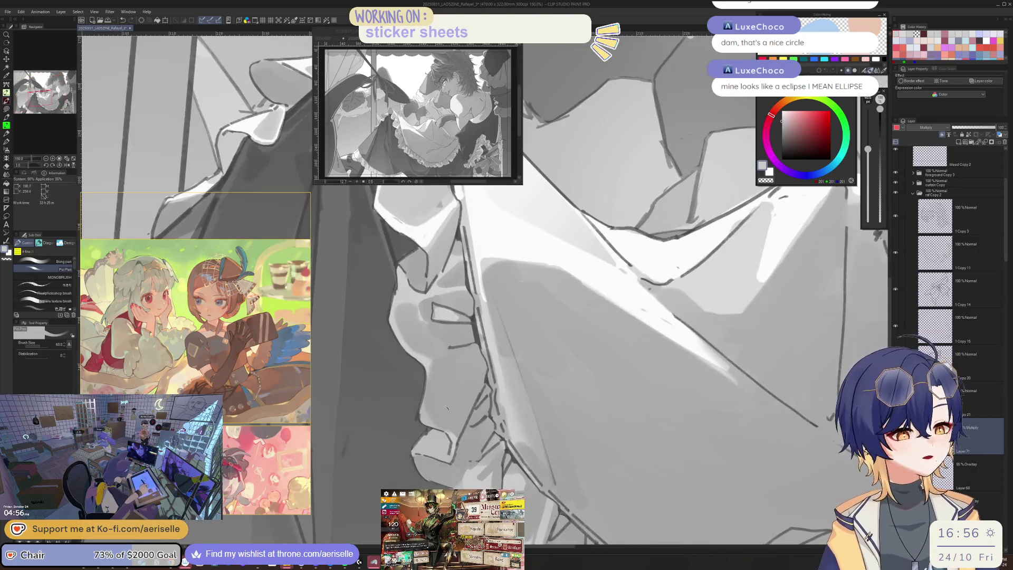
key(e)
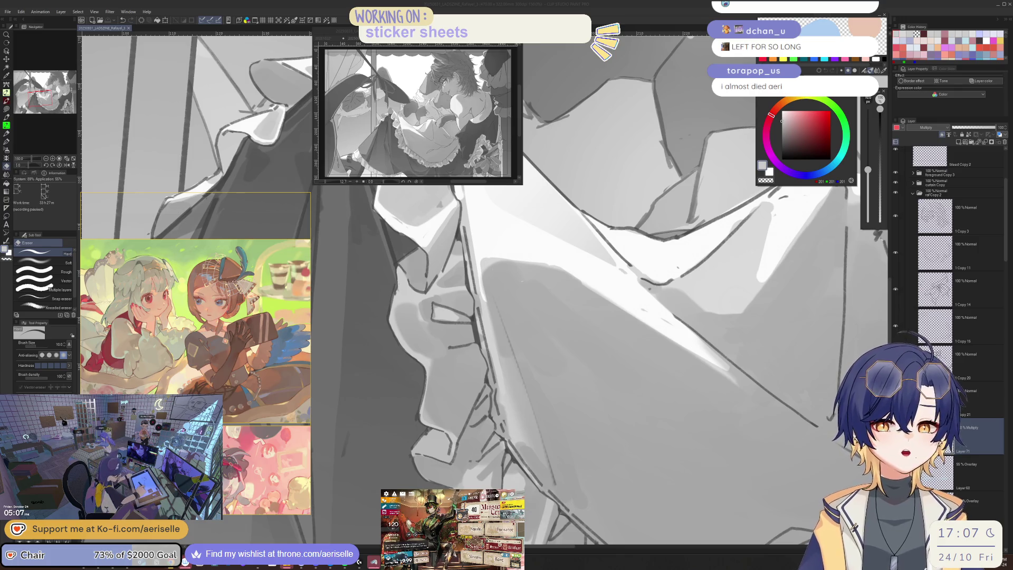
Check the drawing mirrored, then erase a stray collar line up close
key(h)
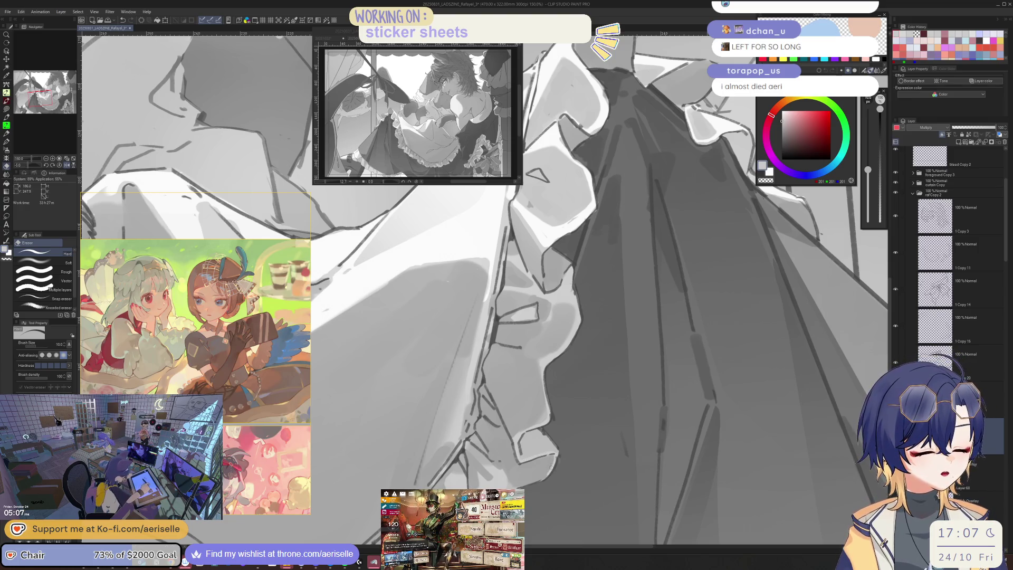
scroll(638, 452, down, 3)
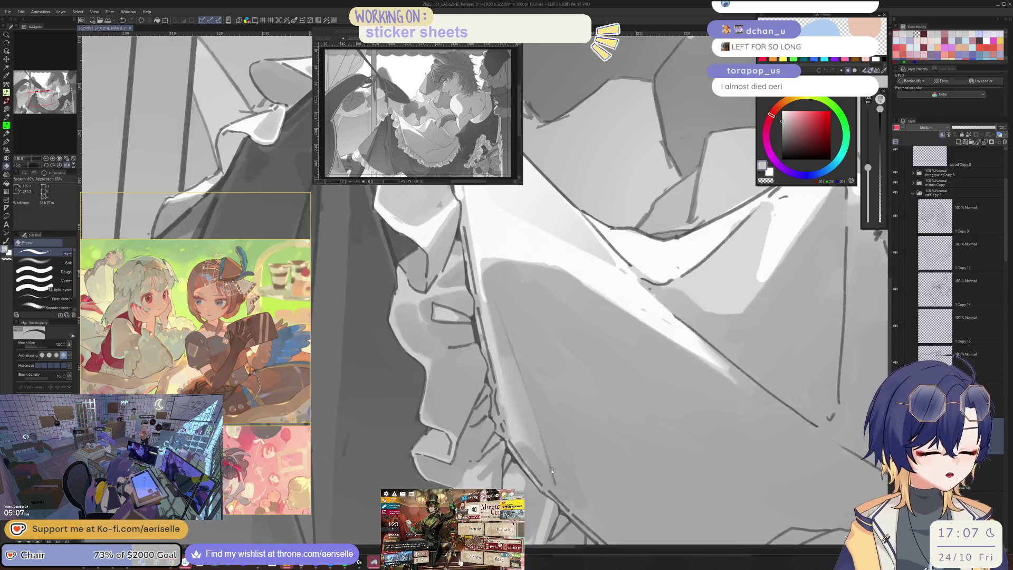
scroll(639, 452, up, 3)
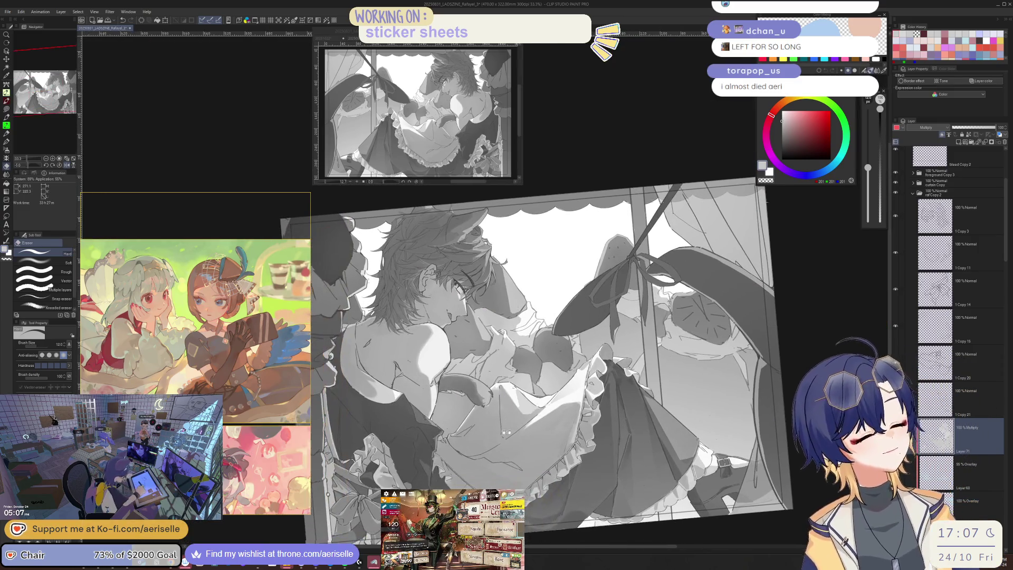
key(bracketright)
key(bracketright)
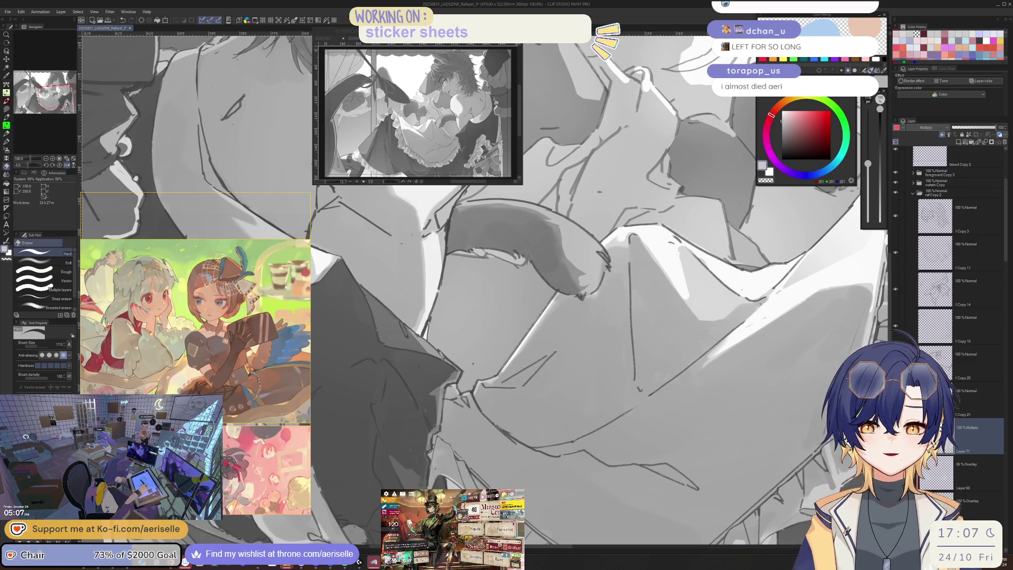
scroll(527, 290, up, 4)
key(bracketleft)
key(bracketleft)
key(bracketleft)
scroll(527, 290, down, 5)
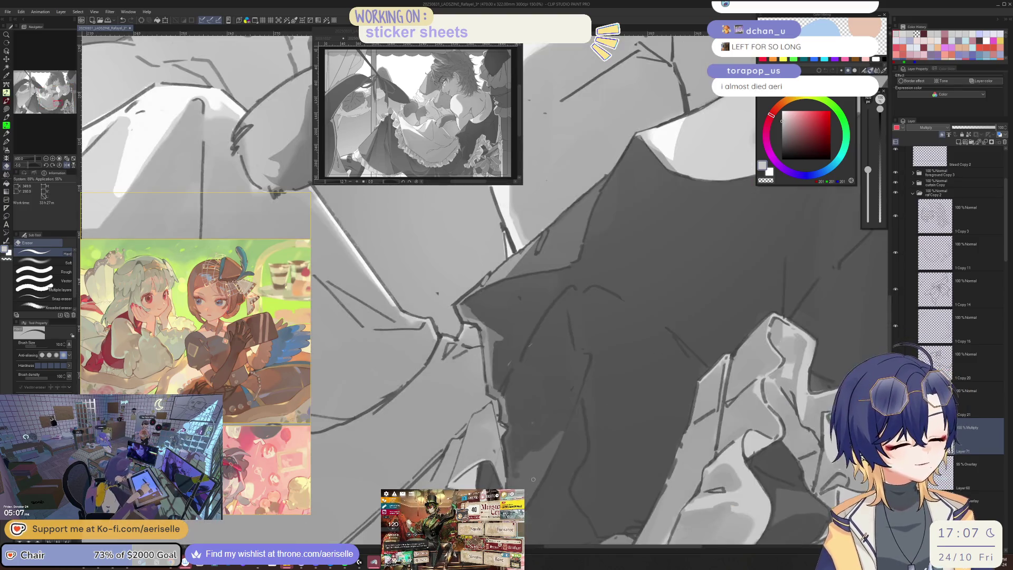
drag(475, 453, 521, 462)
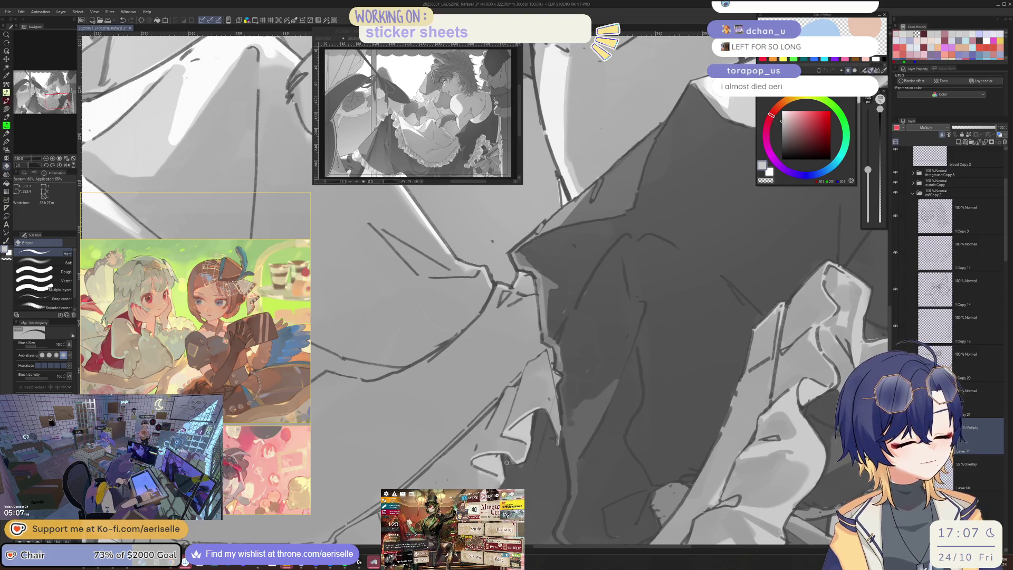
Unmirror the view and tune the pen size for collar shading before returning to the eraser
key(h)
key(p)
key(bracketleft)
key(bracketleft)
key(bracketright)
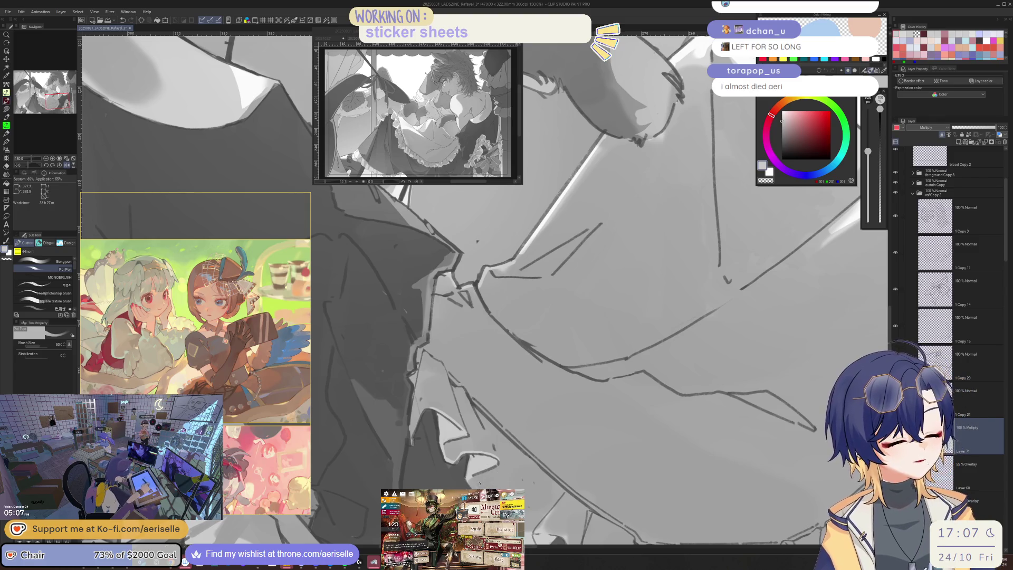
key(h)
key(ctrl+minus)
key(ctrl+minus)
key(ctrl+plus)
key(ctrl+plus)
key(ctrl+plus)
key(e)
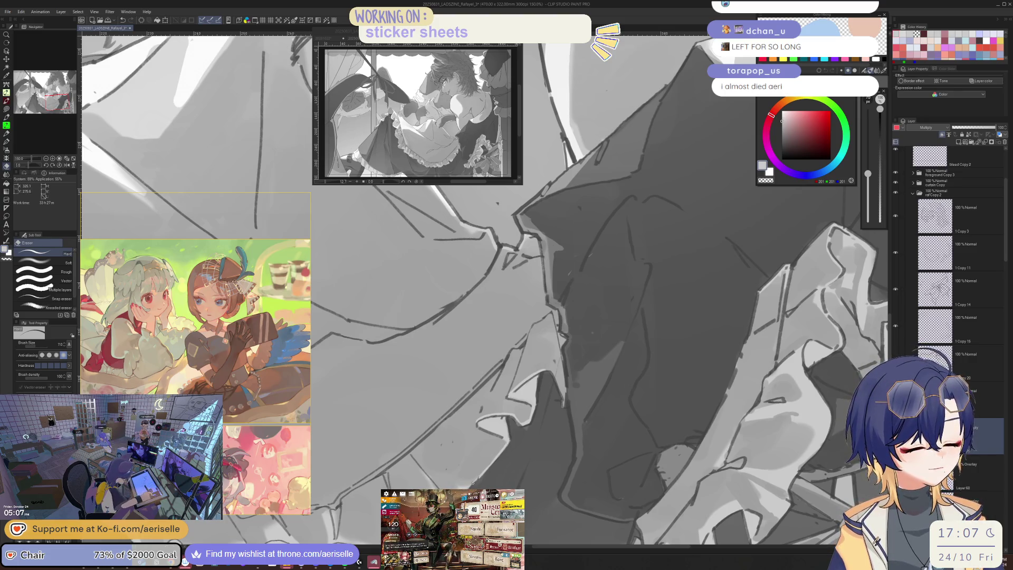
Inspect collar details at 200% and shade with a smaller pen, rotating the view
key(ctrl+plus)
key(ctrl+plus)
key(ctrl+plus)
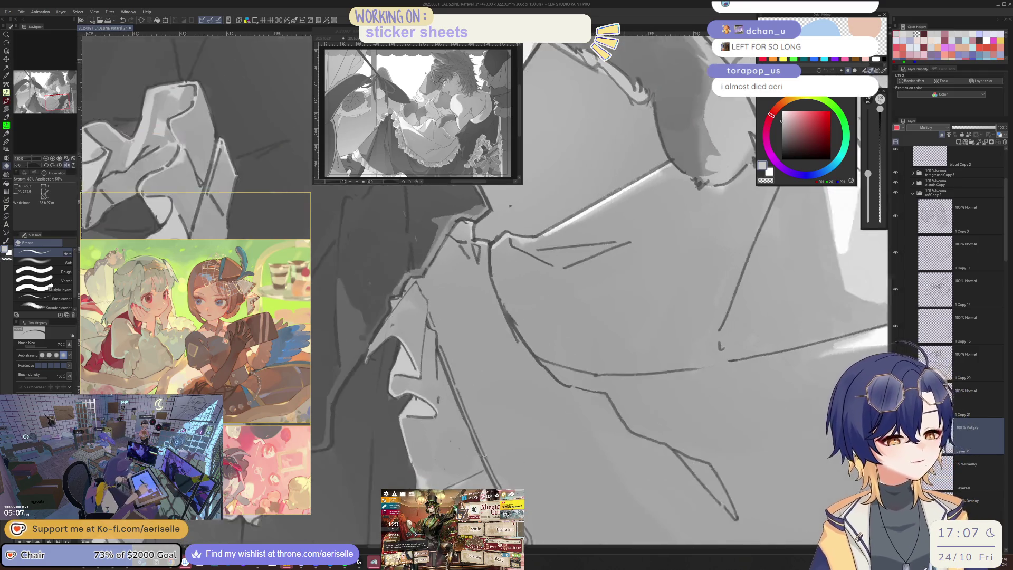
key(ctrl+minus)
key(ctrl+minus)
key(ctrl+minus)
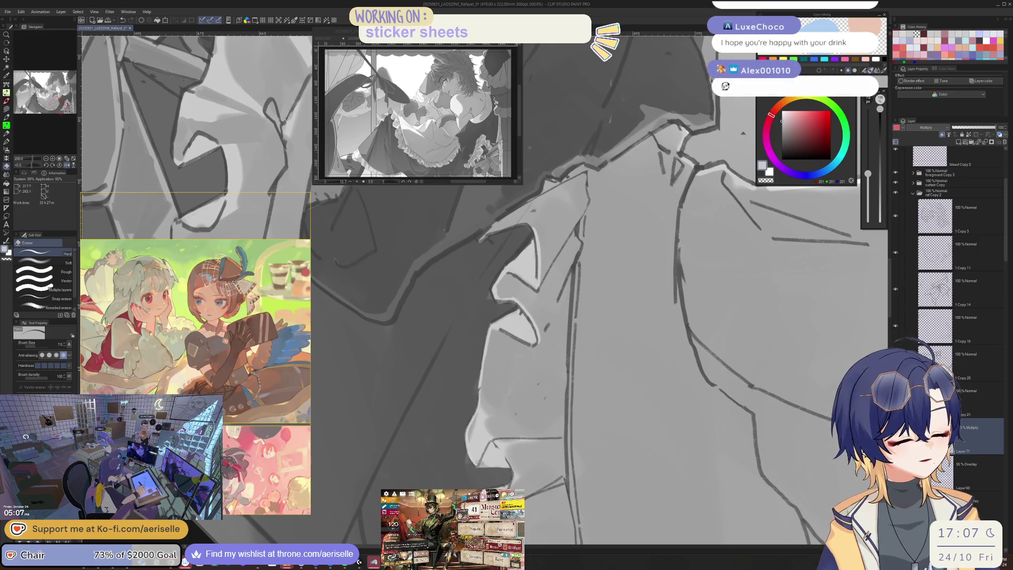
key(bracketright)
key(bracketright)
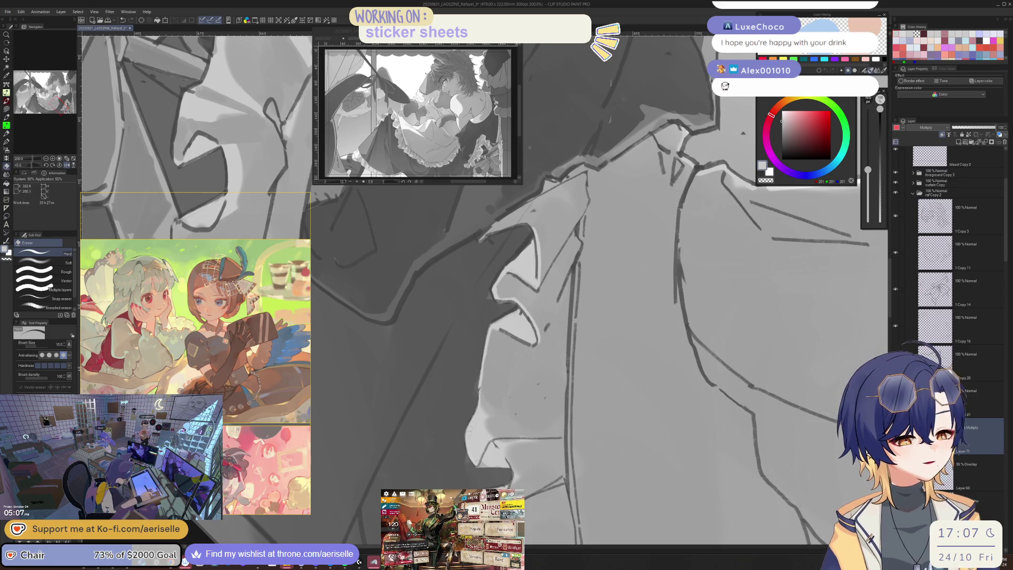
key(p)
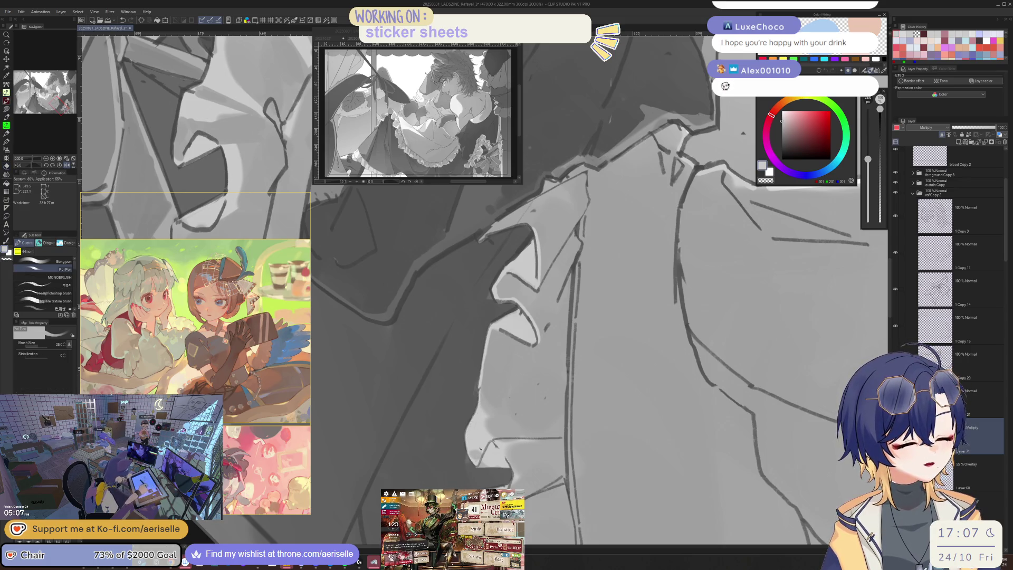
key(bracketleft)
key(bracketleft)
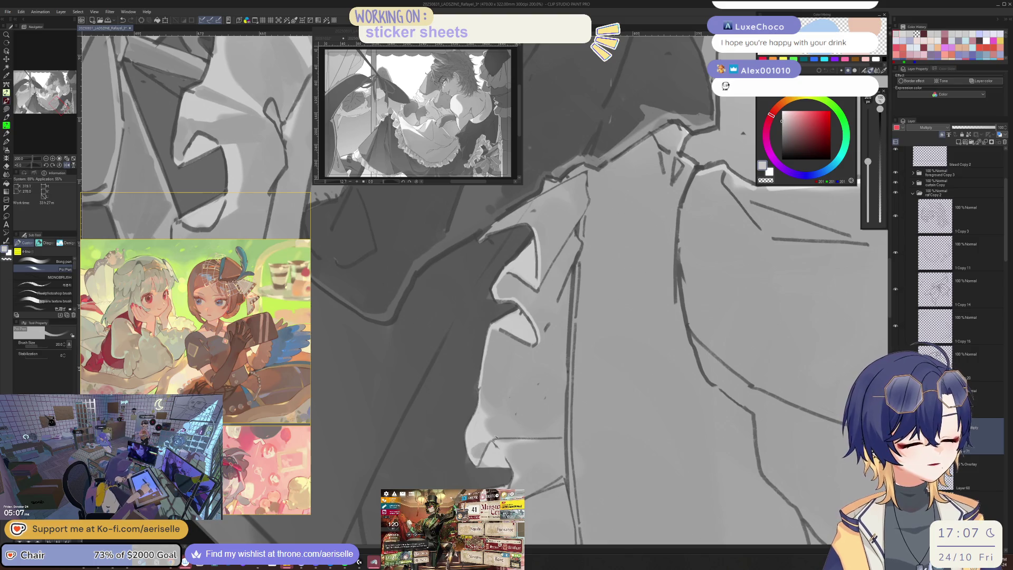
key(ctrl+minus)
key(minus)
key(minus)
key(minus)
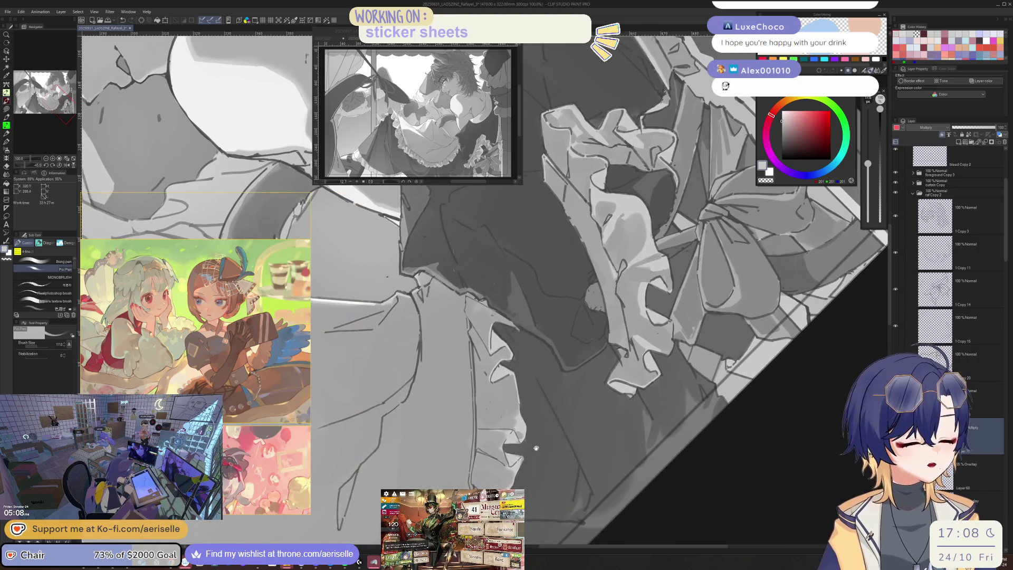
key(ctrl+plus)
key(e)
key(minus)
key(minus)
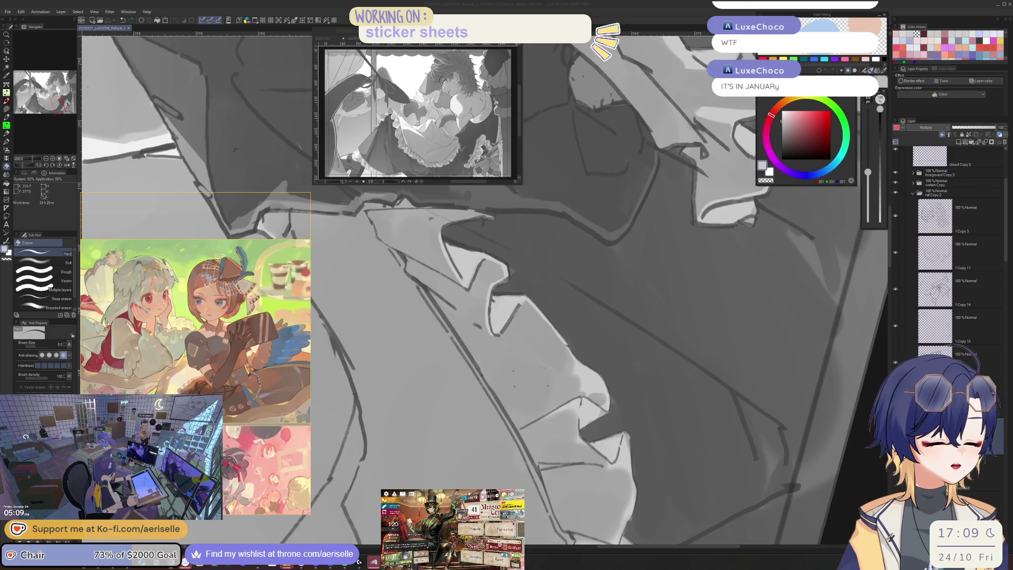
Refine the collar shadow edges with the Poi Pen and Hard Eraser, checking via a horizontal flip
key(p)
scroll(553, 417, right, 3)
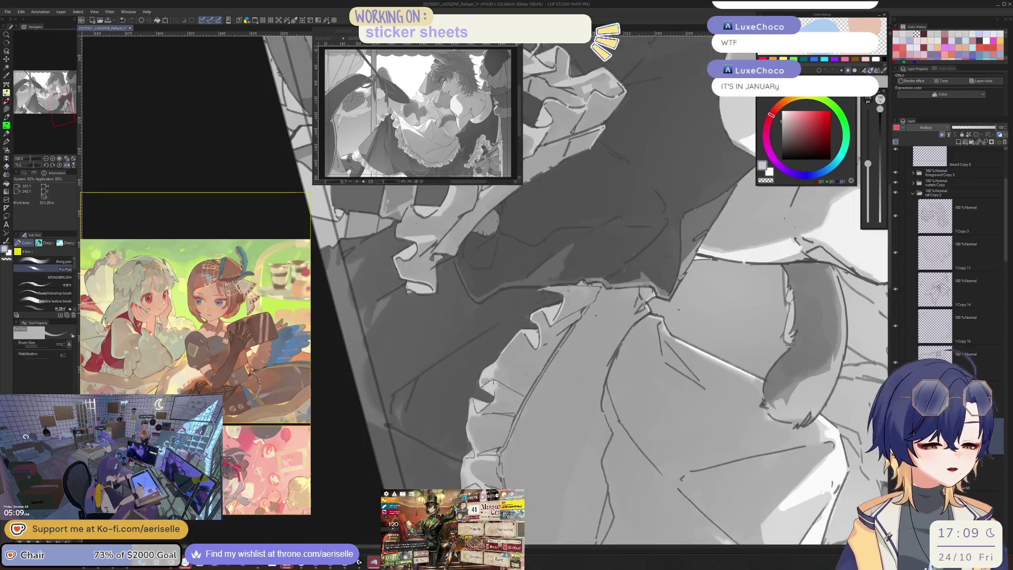
key(bracketright)
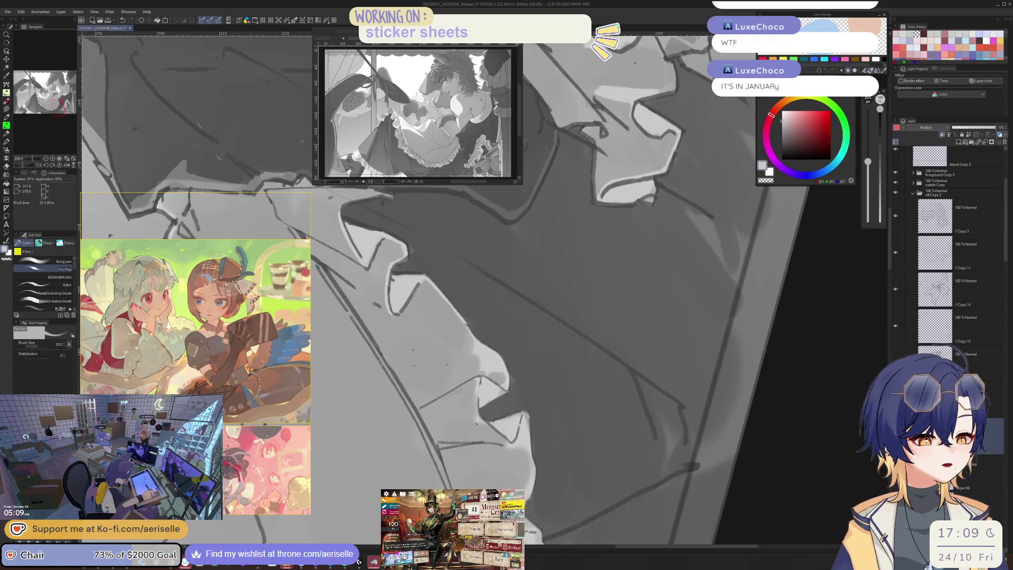
scroll(562, 351, right, 3)
key(e)
key(h)
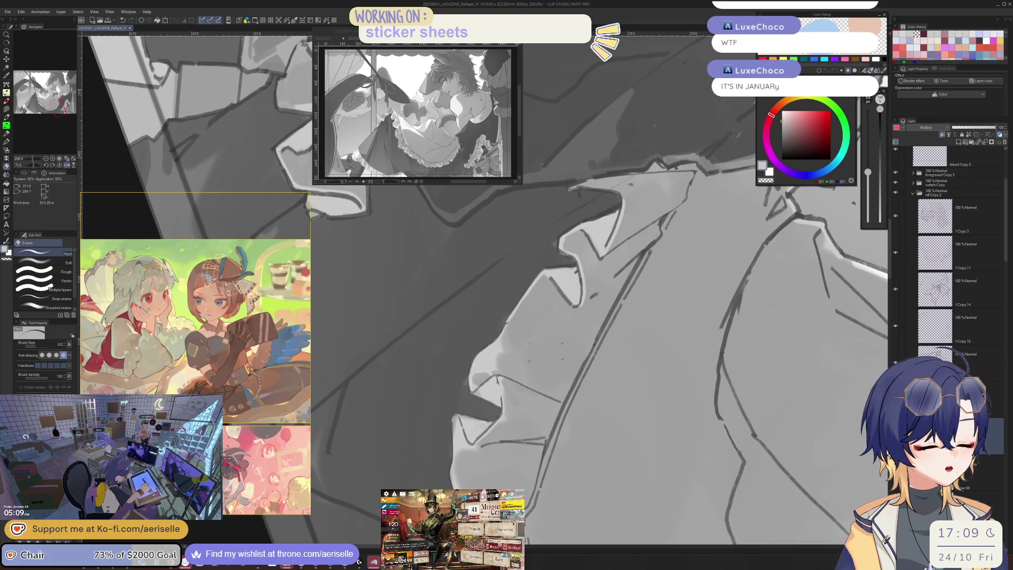
key(h)
key(p)
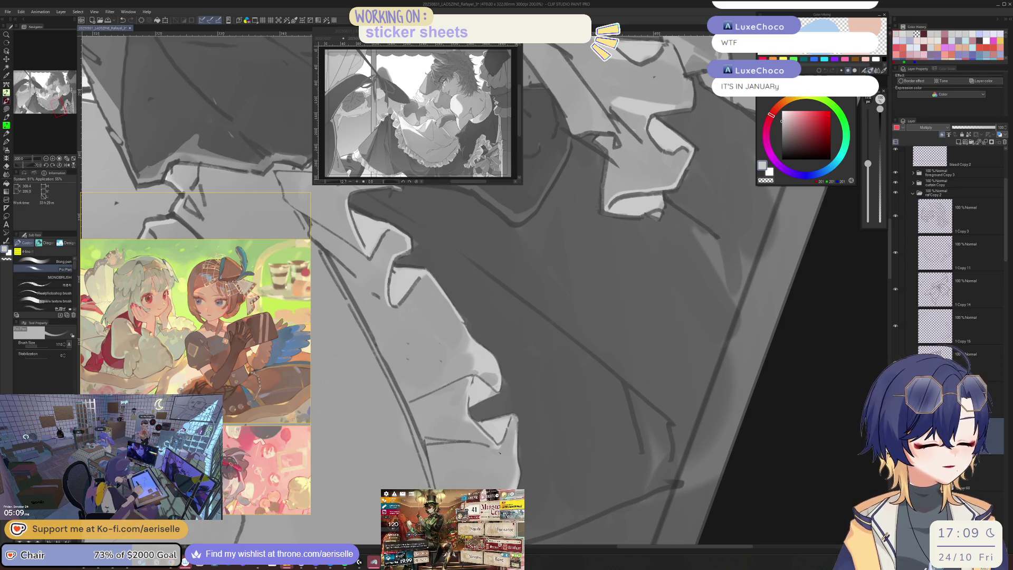
key(e)
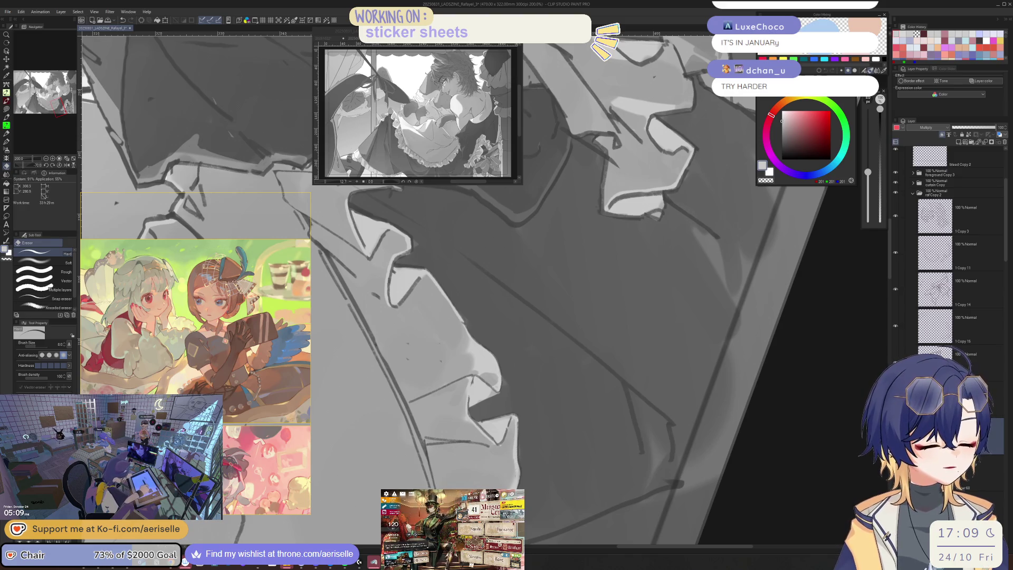
mouse_move(518, 460)
mouse_down()
mouse_move(463, 417)
mouse_move(522, 401)
mouse_move(505, 407)
mouse_up()
Enlarge the pen to 40, then zoom onto the skirt hem with a smaller eraser
key(p)
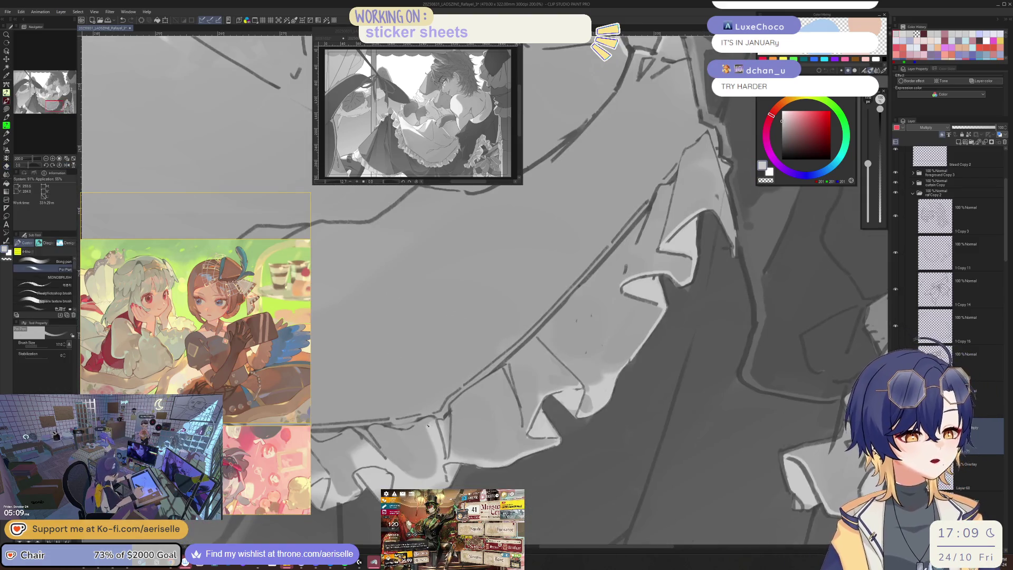
scroll(532, 404, down, 4)
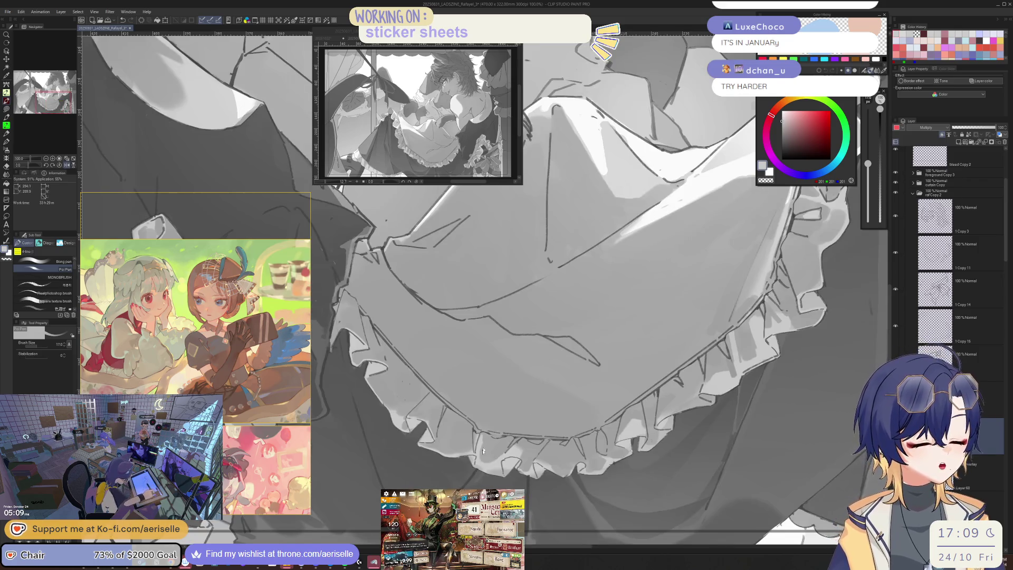
scroll(531, 403, up, 2)
key(bracketright)
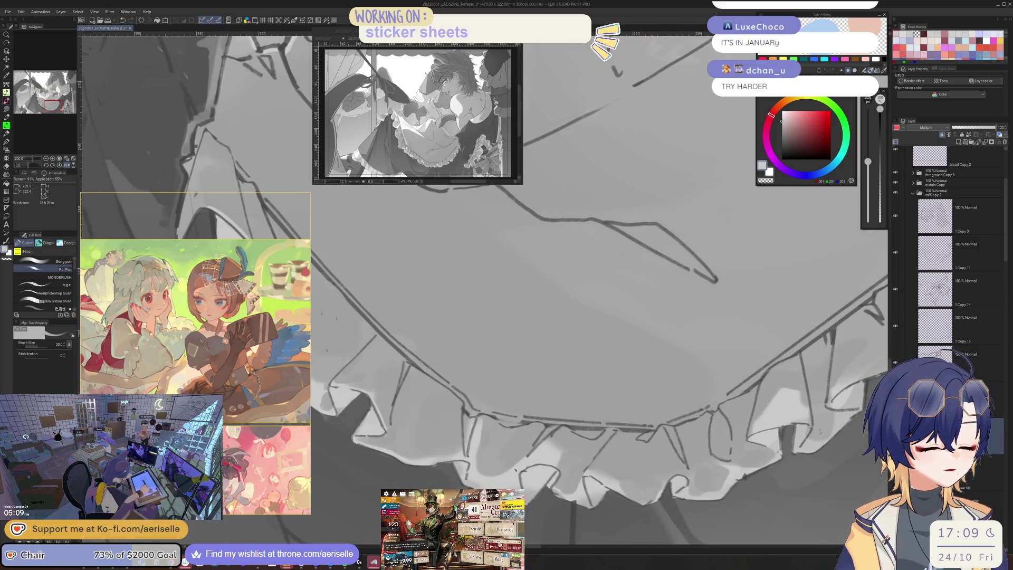
key(bracketright)
key(bracketright)
key(bracketright)
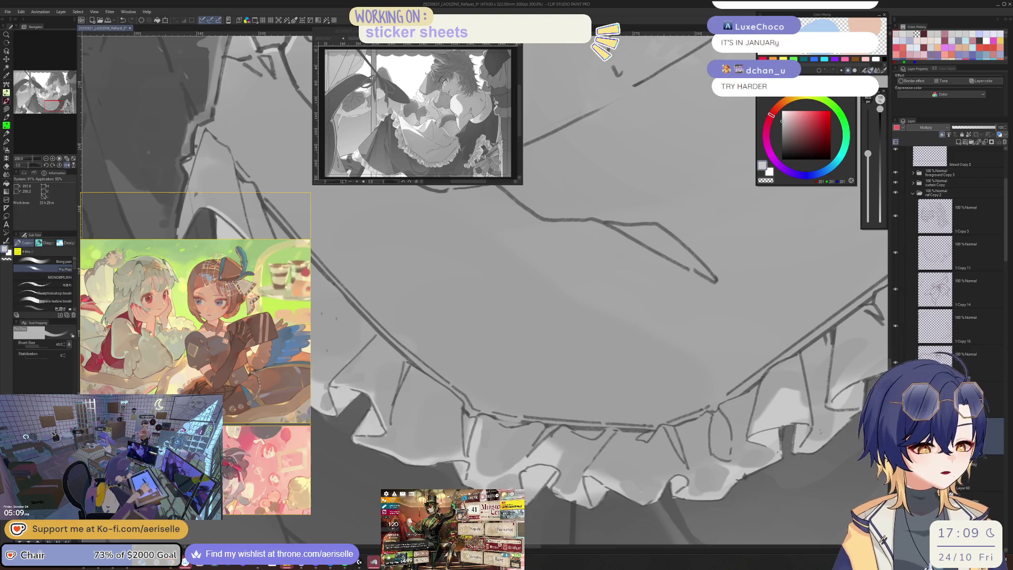
key(e)
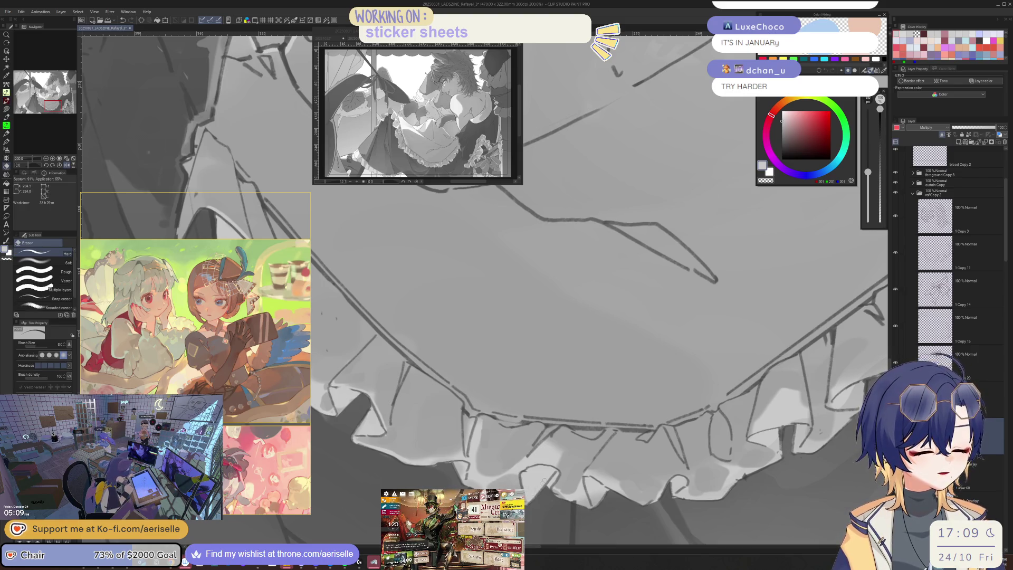
key(ctrl+minus)
key(ctrl+minus)
key(ctrl+minus)
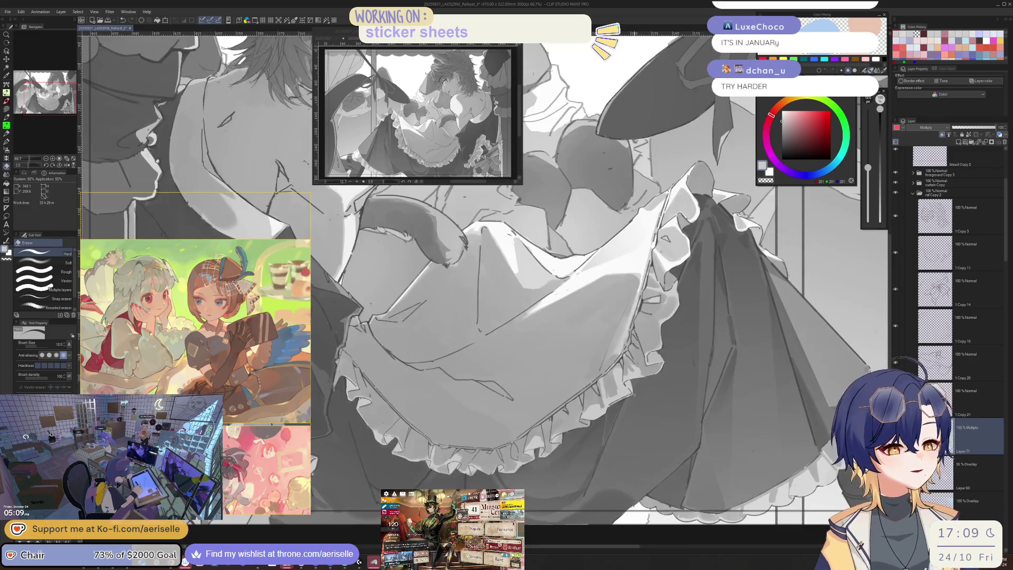
key(ctrl+plus)
key(ctrl+plus)
key(ctrl+plus)
key(bracketleft)
key(bracketleft)
key(bracketleft)
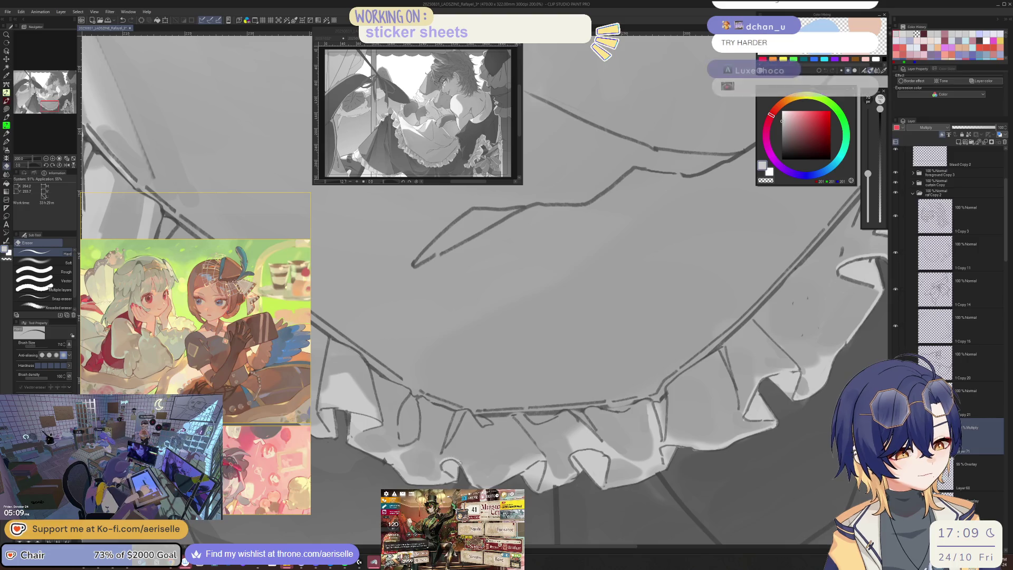
Shade the ruffle folds with a size-20 pen, rotating the view to follow each stroke
key(minus)
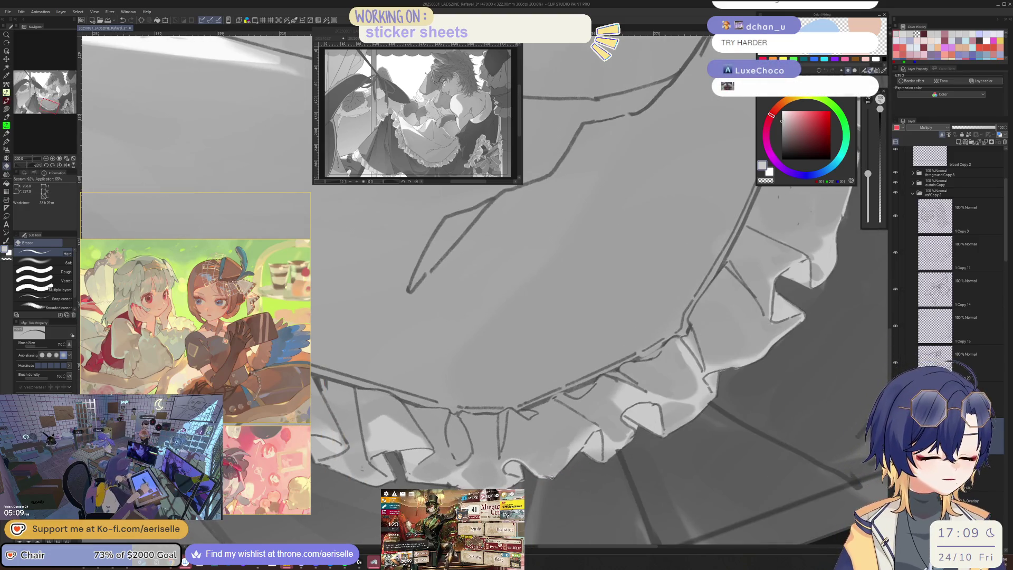
key(ctrl+minus)
key(ctrl+minus)
key(asciicircum)
key(asciicircum)
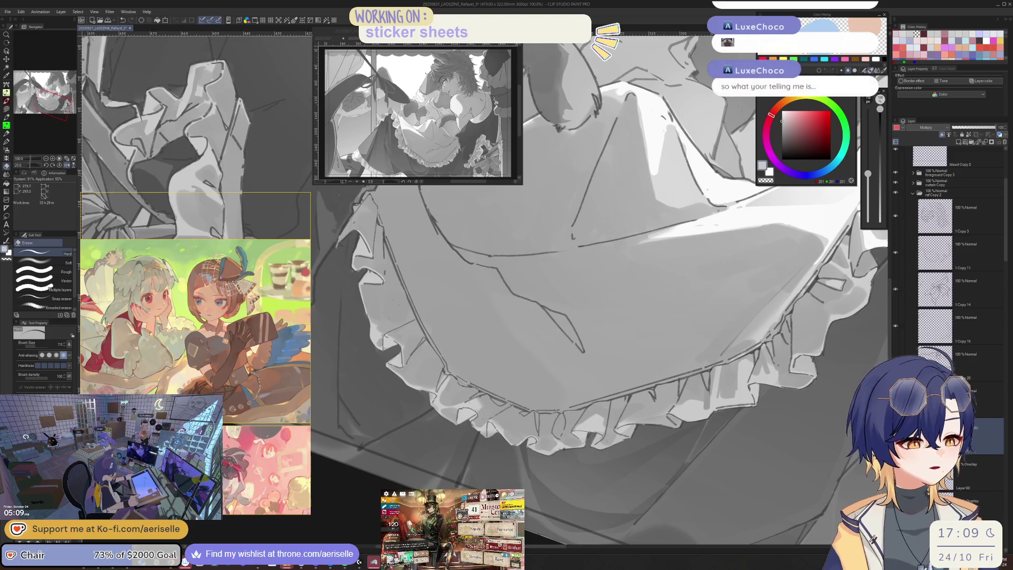
key(asciicircum)
key(p)
key(minus)
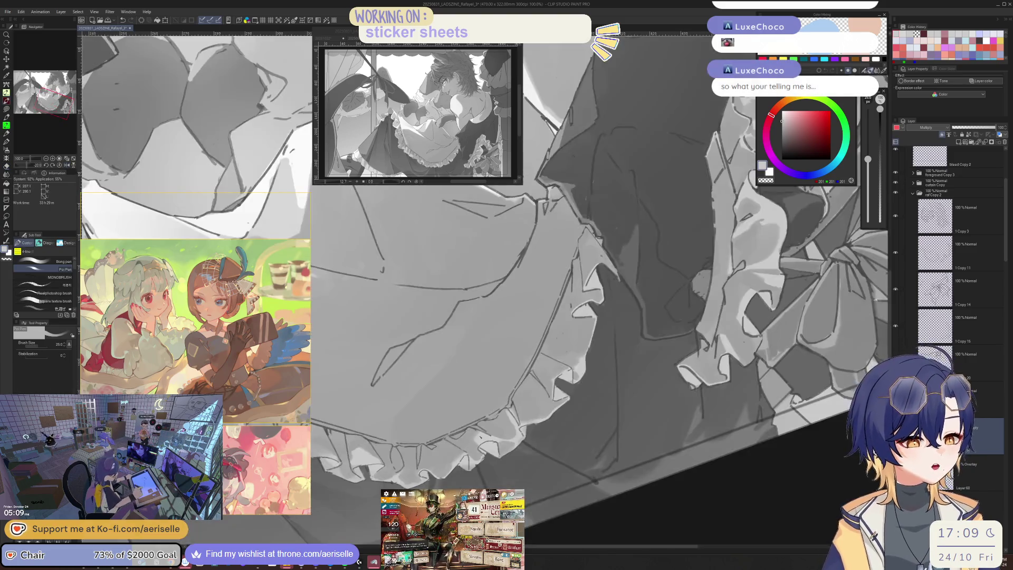
key(ctrl+plus)
key(ctrl+plus)
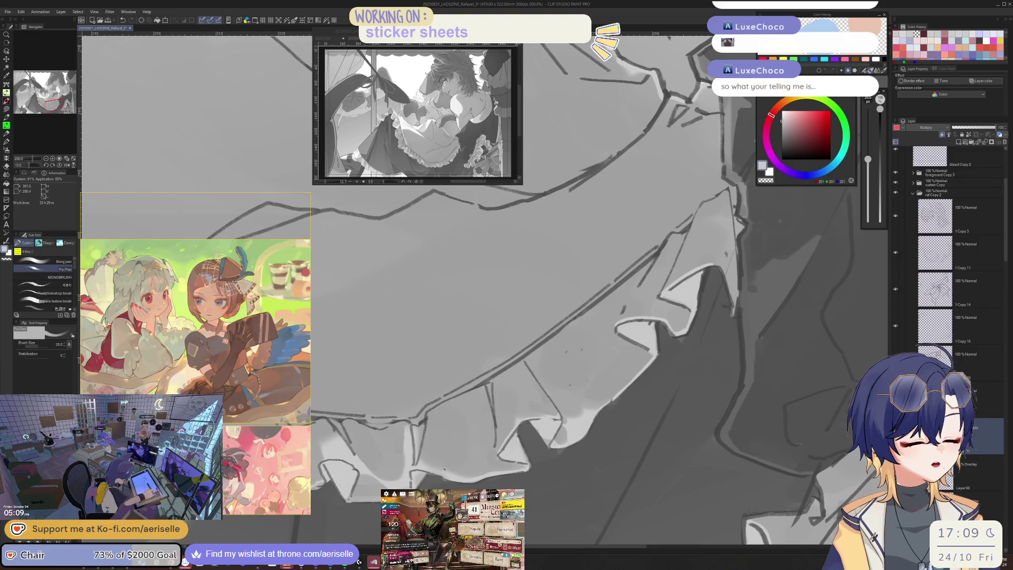
key(asciicircum)
key(asciicircum)
key(asciicircum)
key(bracketright)
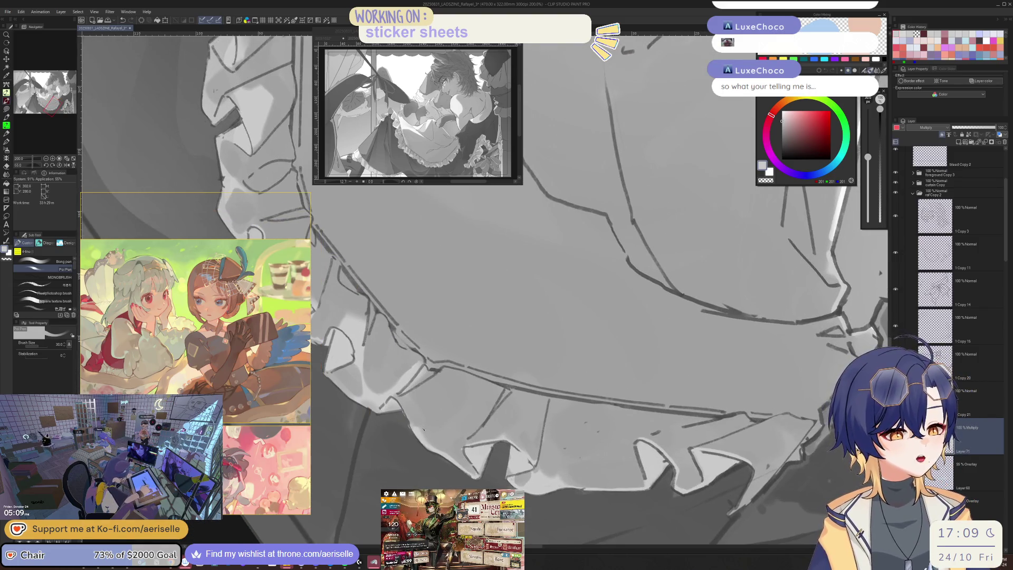
key(bracketleft)
key(bracketleft)
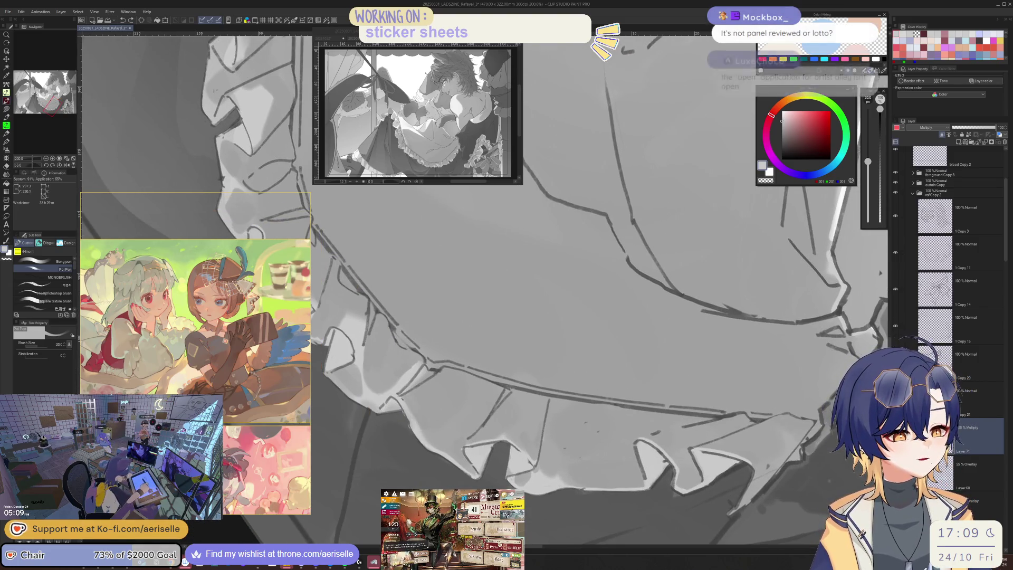
key(ctrl+minus)
key(minus)
key(minus)
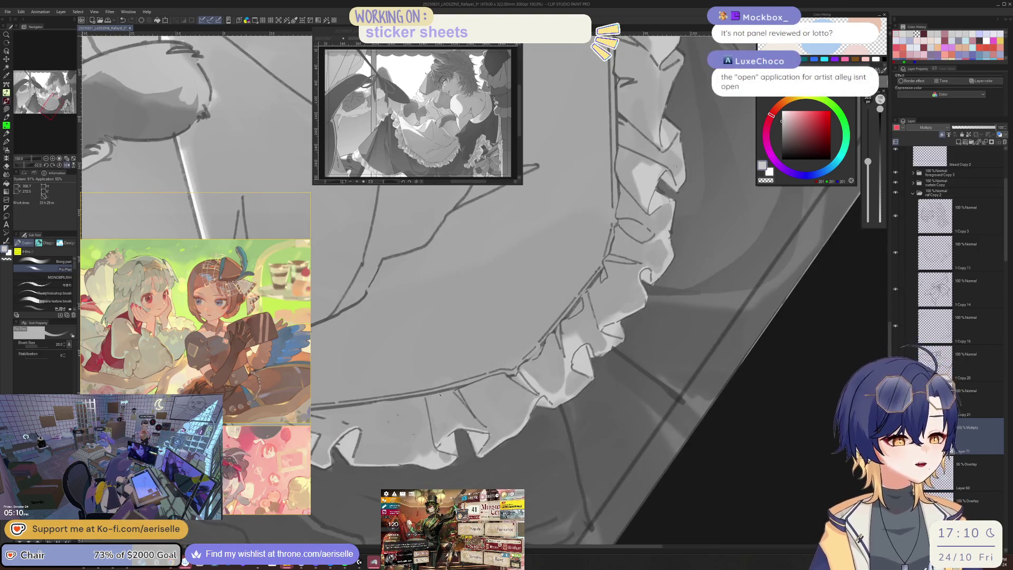
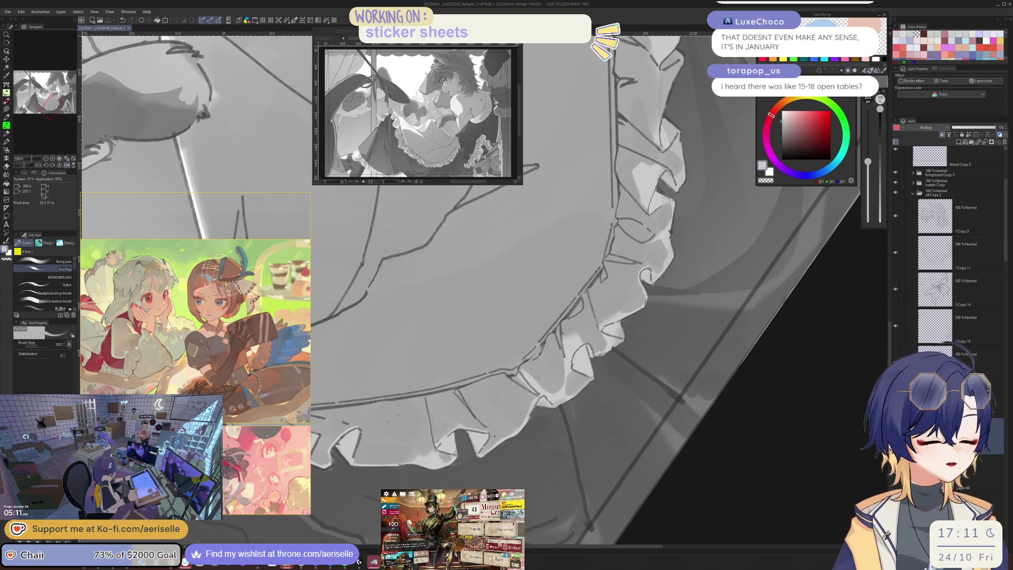
Touch up the ruffle frill shading, alternating the Eraser and a larger Poi Pen
key(minus)
key(minus)
key(minus)
key(minus)
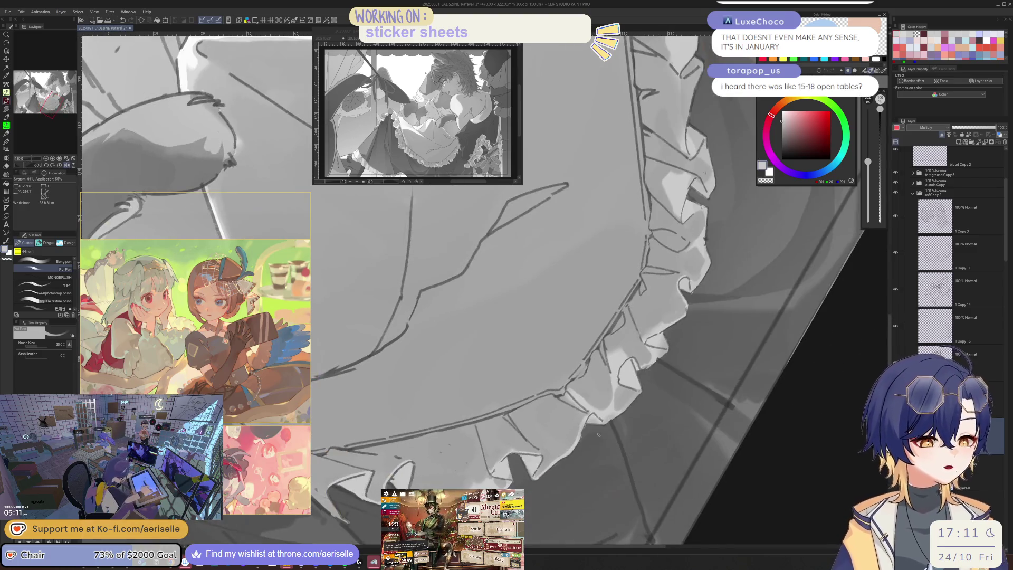
scroll(596, 434, up, 3)
key(e)
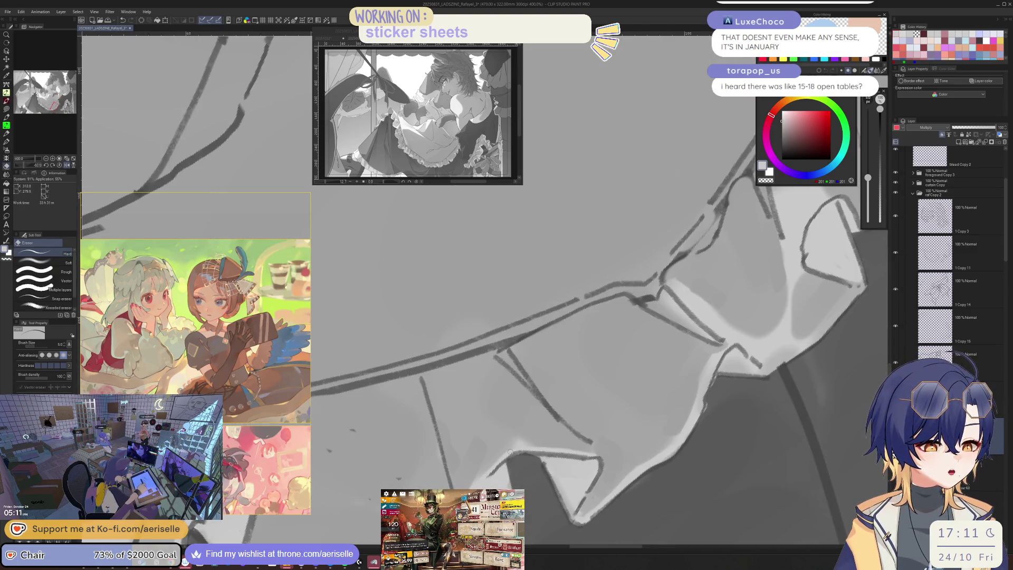
key(p)
key(h)
key(ctrl+minus)
key(ctrl+minus)
key(ctrl+minus)
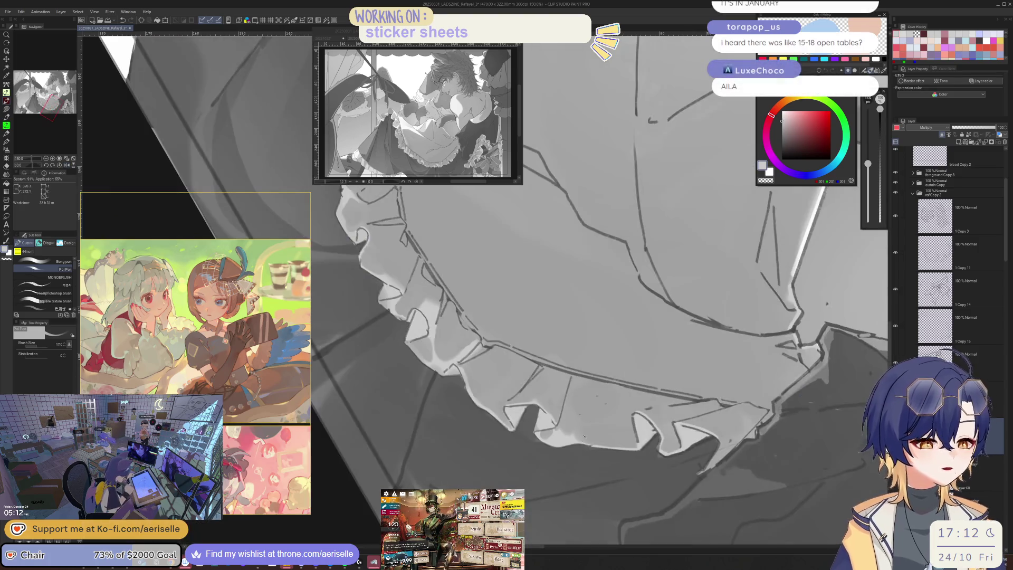
Rotate and zoom the view across the torso onto the skirt ruffles
key(^)
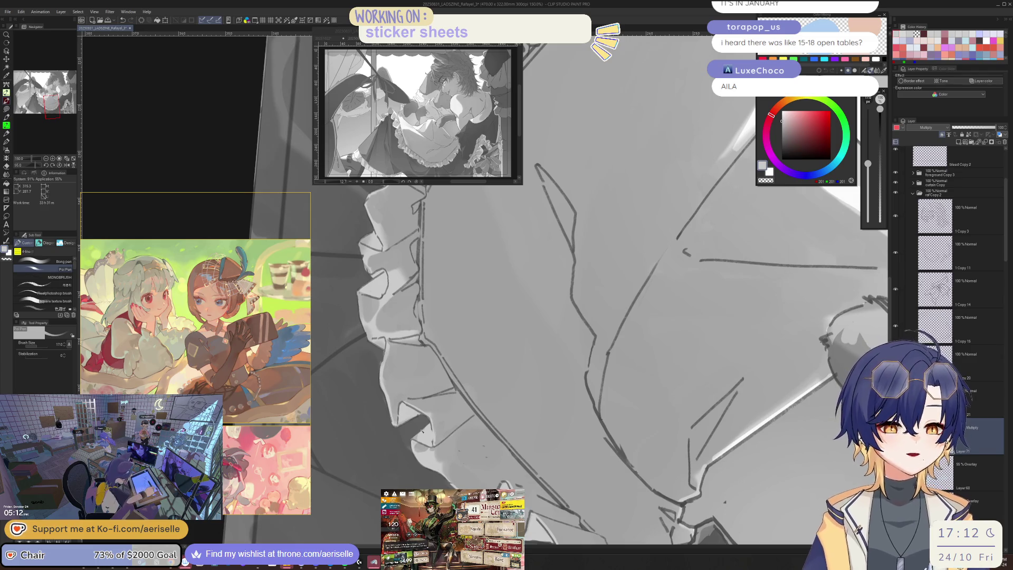
key(ctrl+plus)
key(ctrl+plus)
key(ctrl+plus)
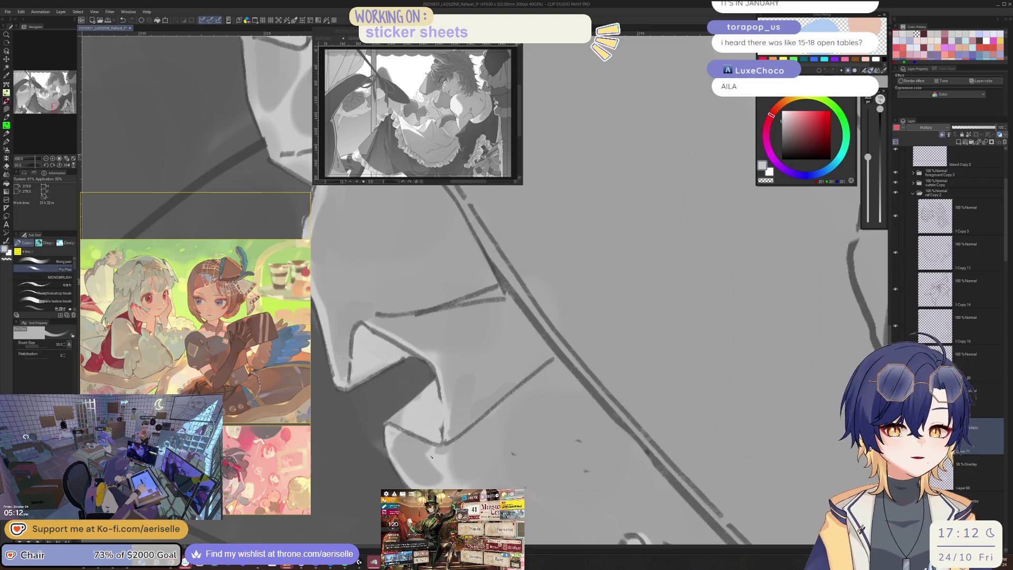
key(ctrl+minus)
key(ctrl+minus)
key(ctrl+minus)
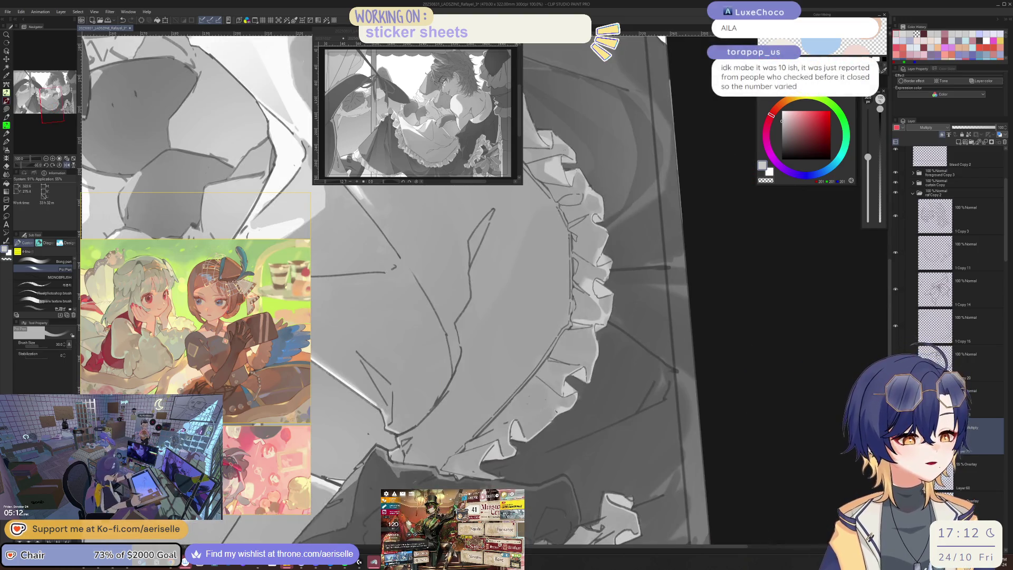
key(ctrl+minus)
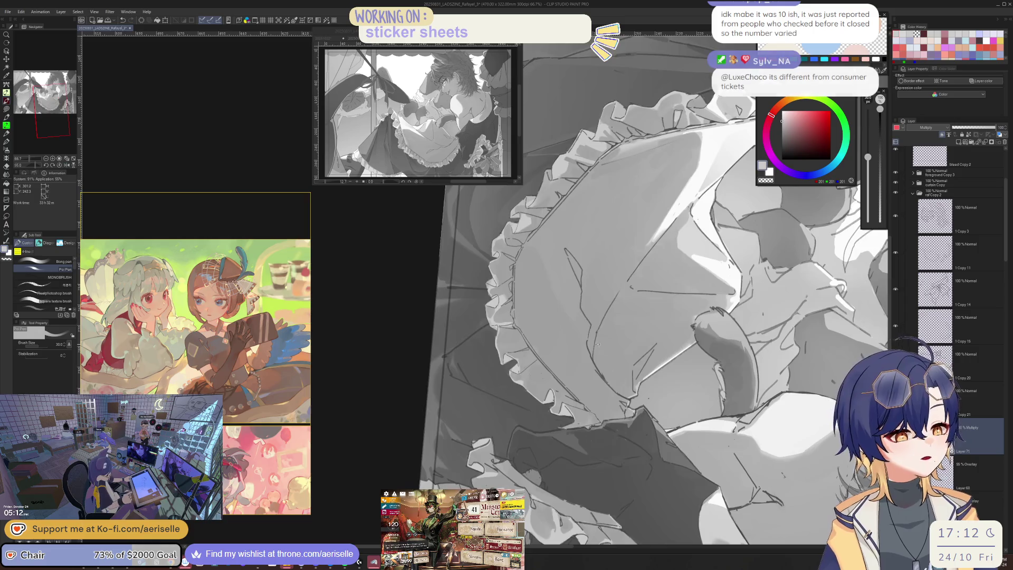
drag(597, 344, 499, 431)
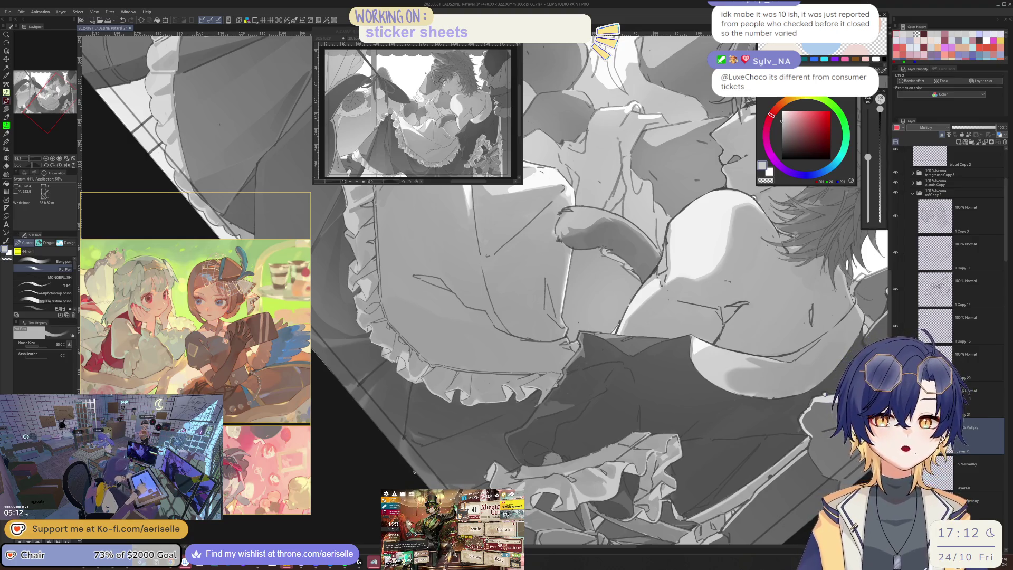
drag(415, 471, 448, 449)
Clean up the frill edges with the Eraser, growing it to sizes 12 and 17
scroll(418, 382, up, 4)
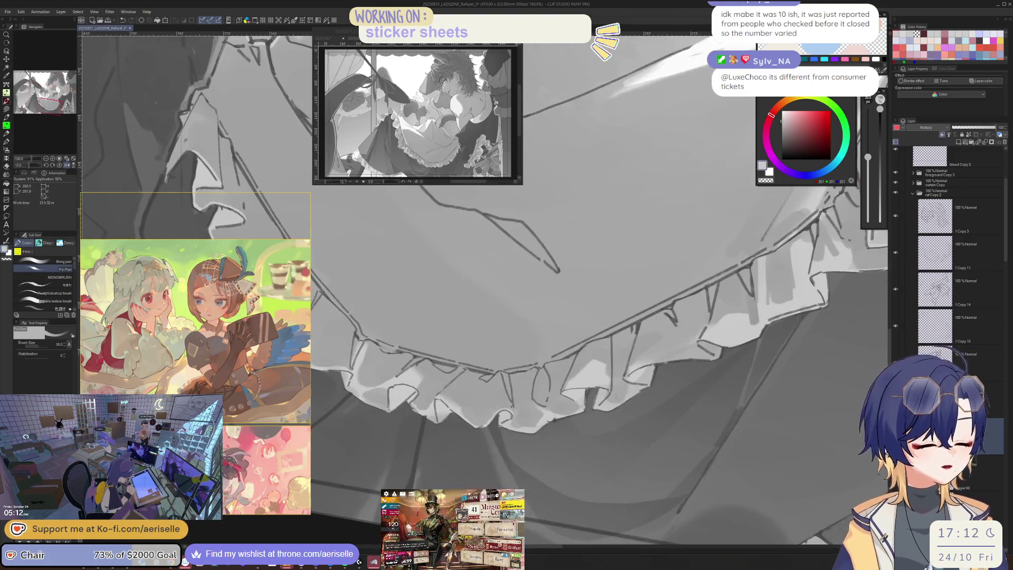
mouse_move(417, 382)
mouse_down()
mouse_move(427, 372)
mouse_move(417, 382)
mouse_up()
key(e)
key(bracketright)
key(bracketright)
key(bracketright)
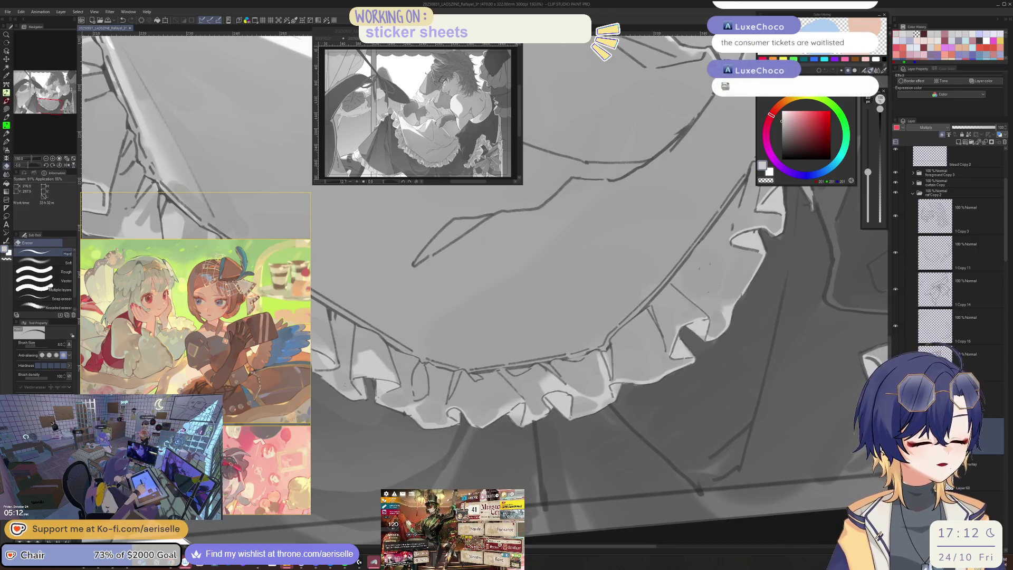
key(bracketright)
key(bracketright)
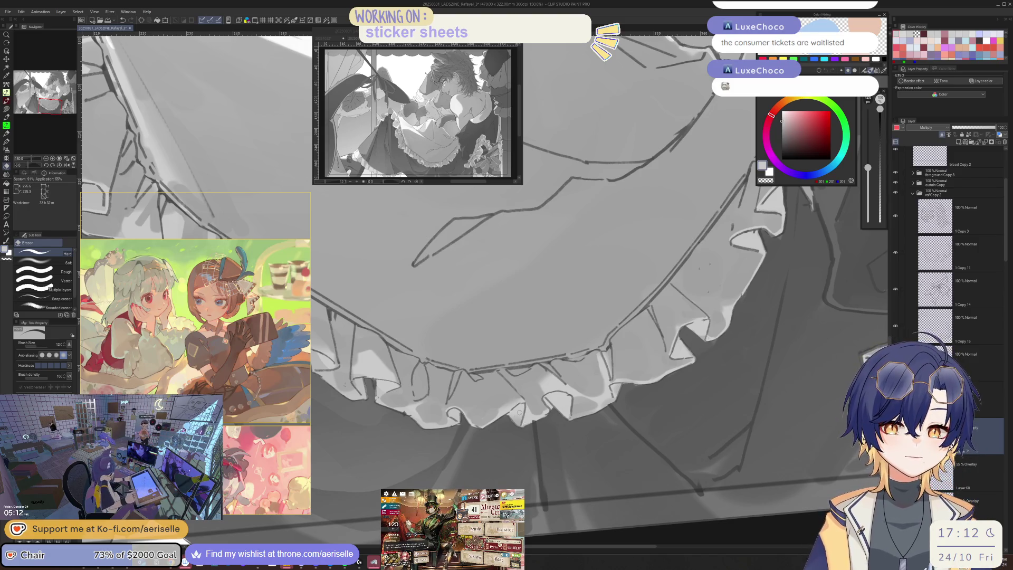
key(bracketright)
key(bracketright)
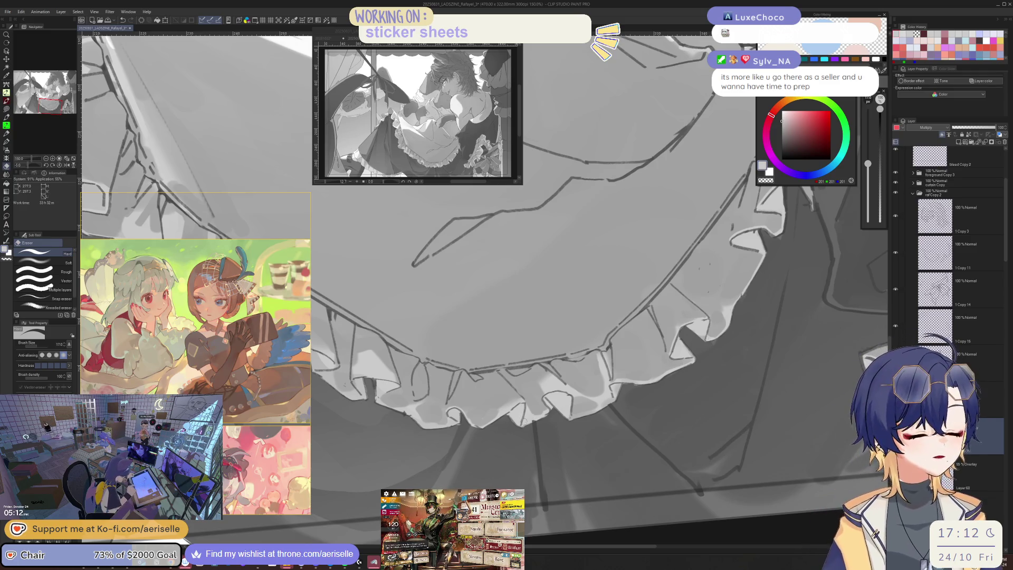
Return to the Poi Pen at size 20 and bring the whole figure into view
key(p)
key(bracketleft)
key(bracketleft)
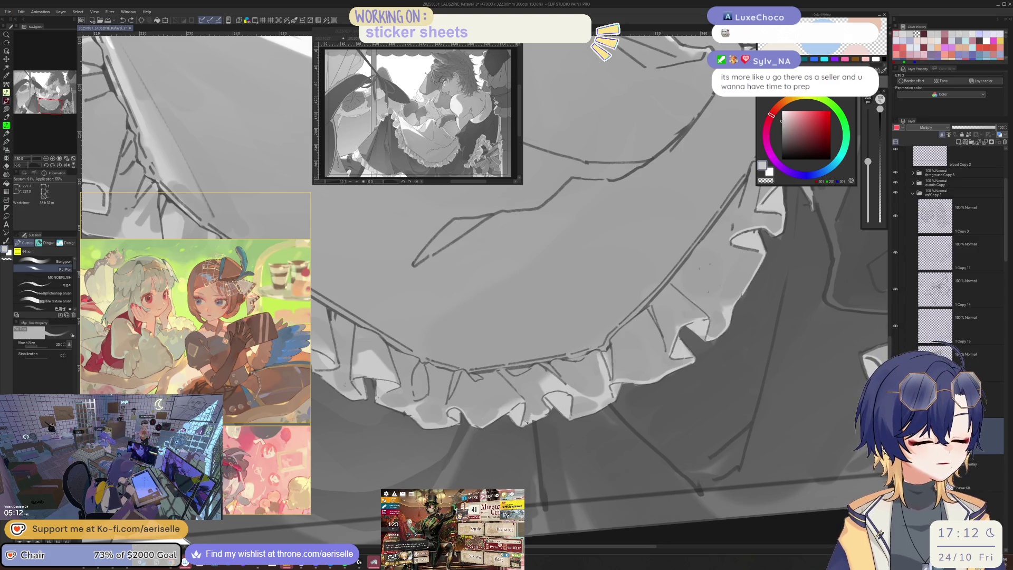
key(ctrl+minus)
key(ctrl+minus)
key(ctrl+minus)
drag(527, 264, 611, 327)
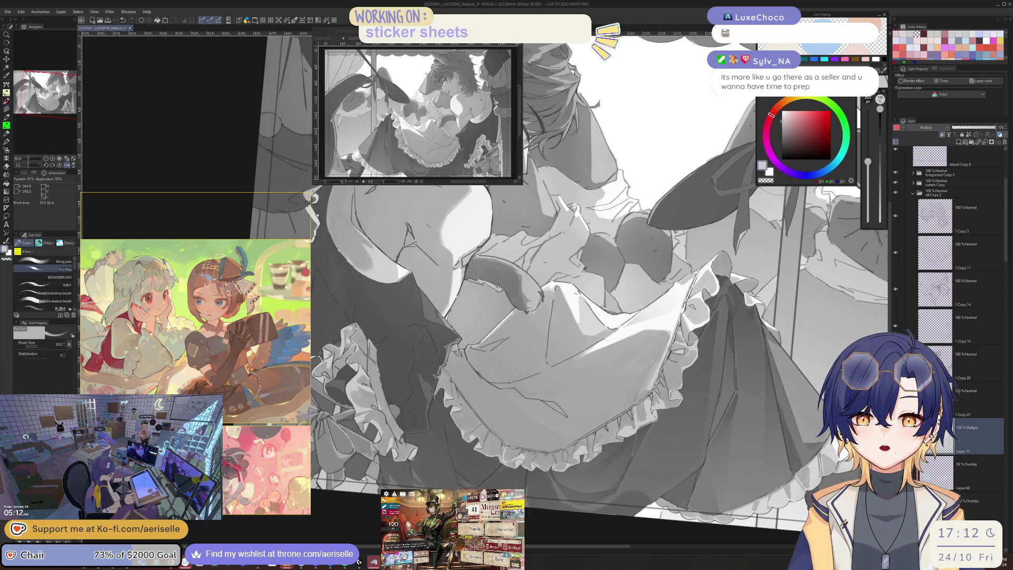
Zoom onto the cat tail and dress folds and set the Eraser to size 12
scroll(433, 376, up, 1)
scroll(434, 376, up, 2)
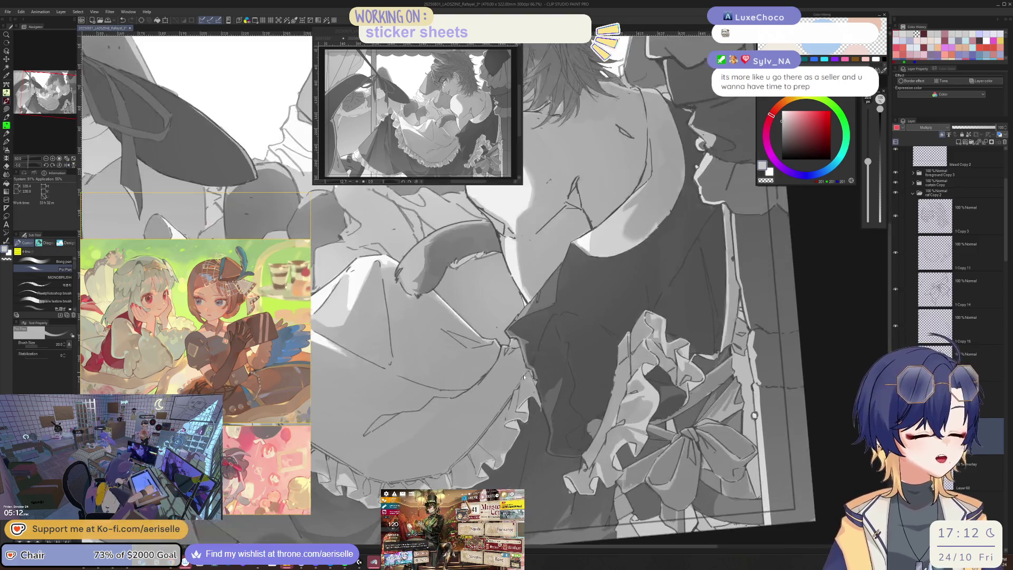
key(bracketleft)
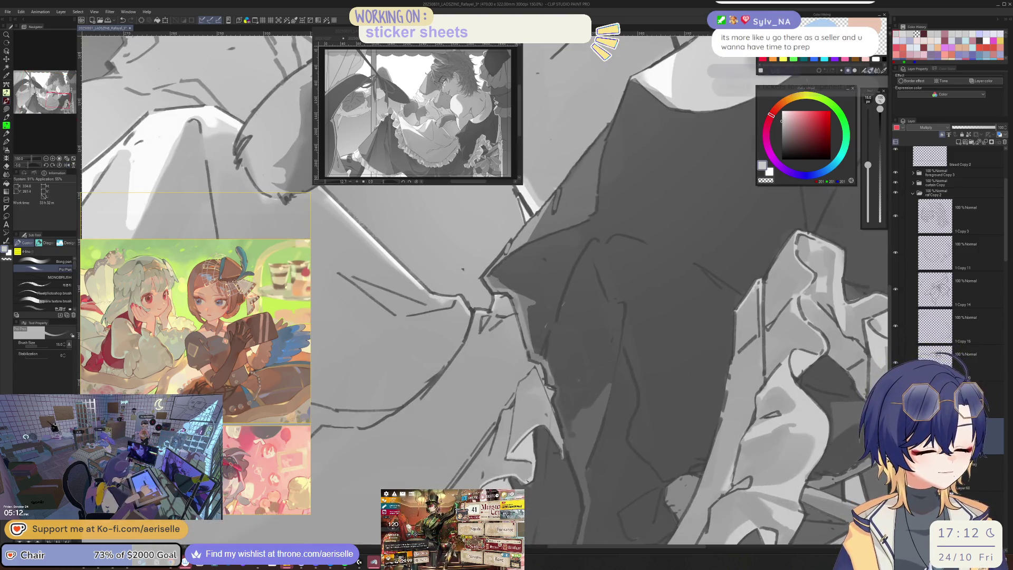
scroll(531, 465, down, 3)
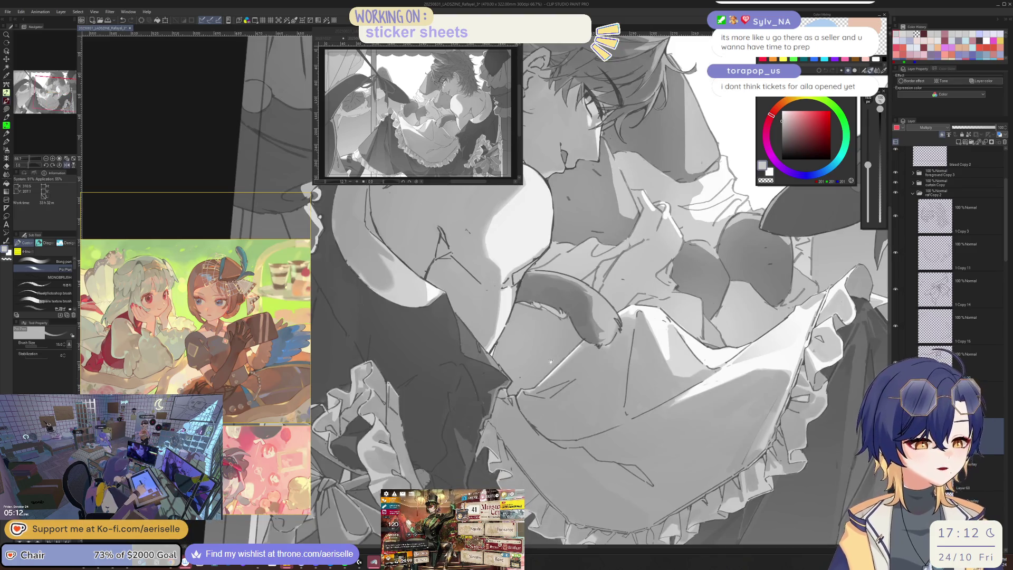
scroll(473, 406, up, 4)
key(e)
key(bracketleft)
key(bracketleft)
key(bracketleft)
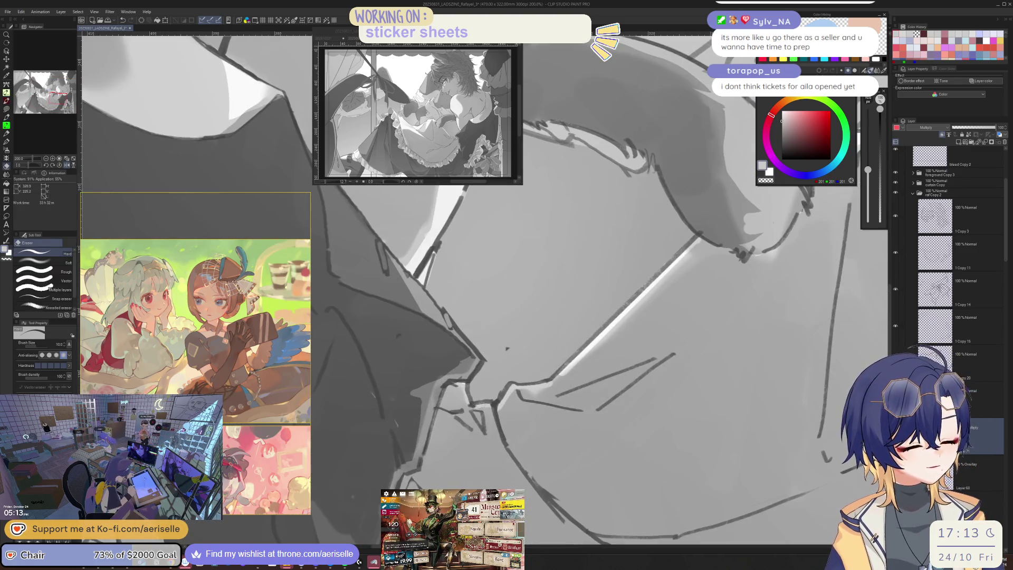
key(h)
key(bracketright)
scroll(528, 290, down, 5)
scroll(571, 325, up, 3)
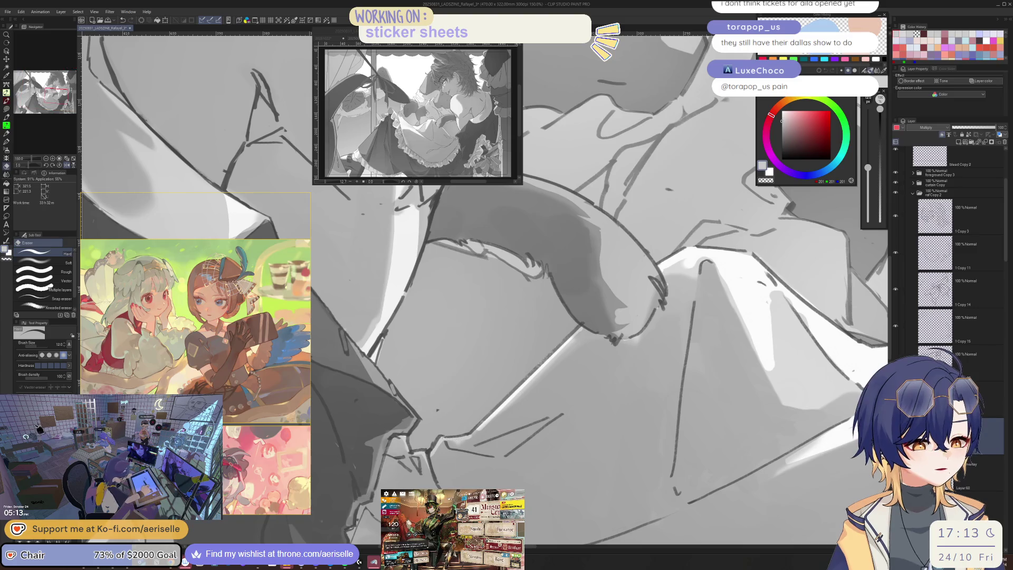
Erase a long straight light line along the fold, then resume fold shading with the Poi Pen
drag(580, 327, 472, 432)
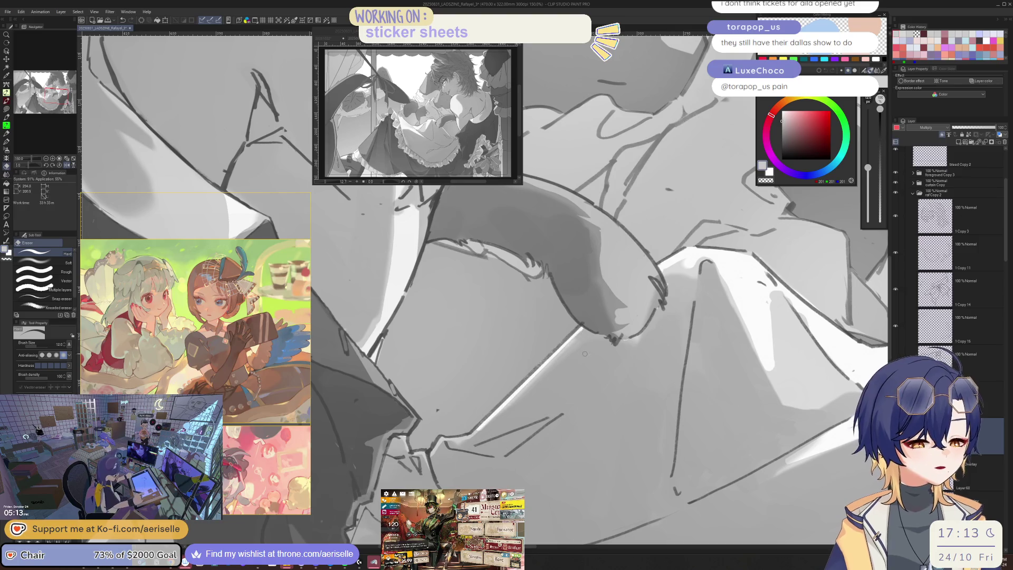
scroll(580, 327, down, 3)
scroll(511, 447, up, 3)
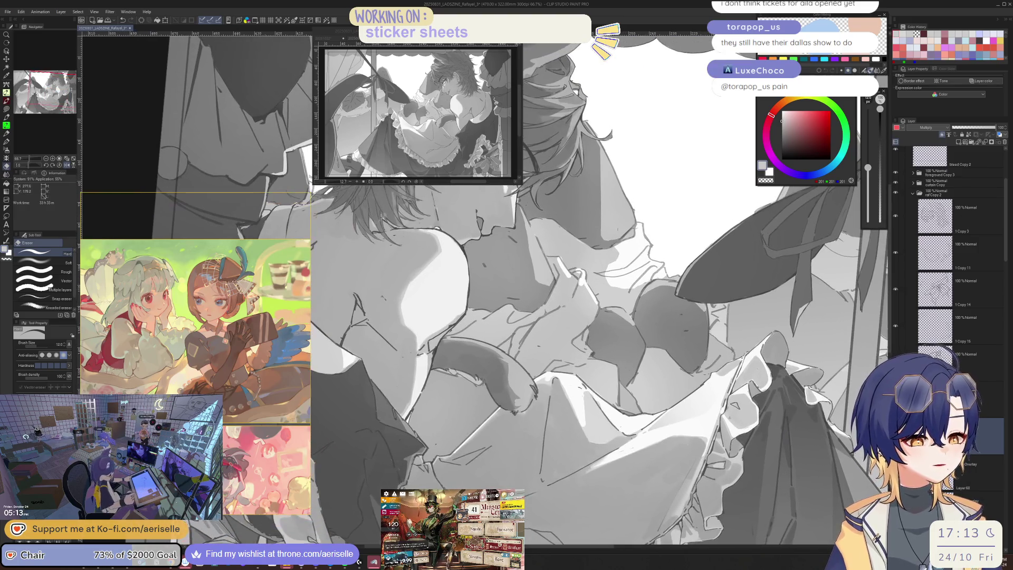
key(p)
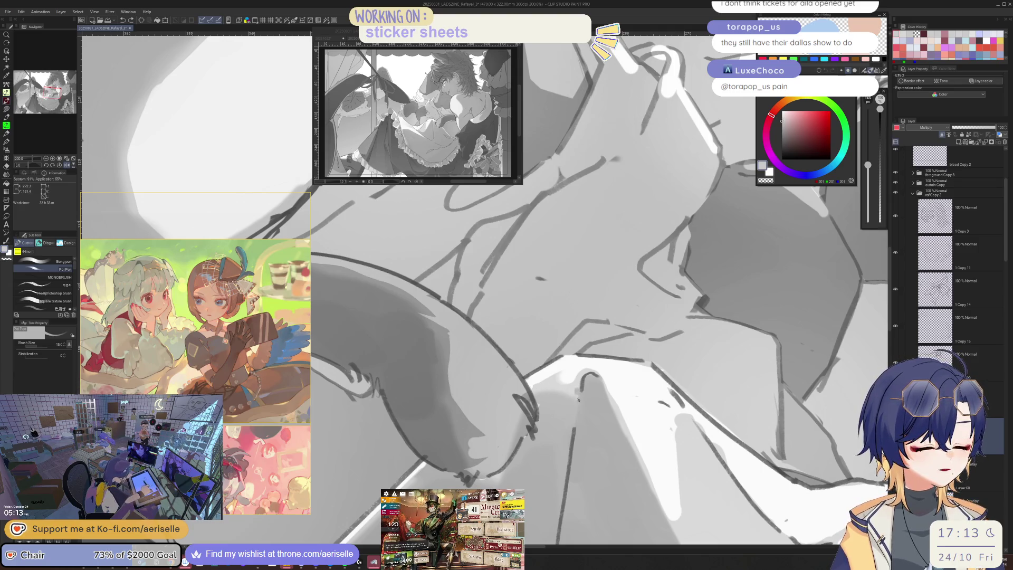
scroll(579, 428, down, 5)
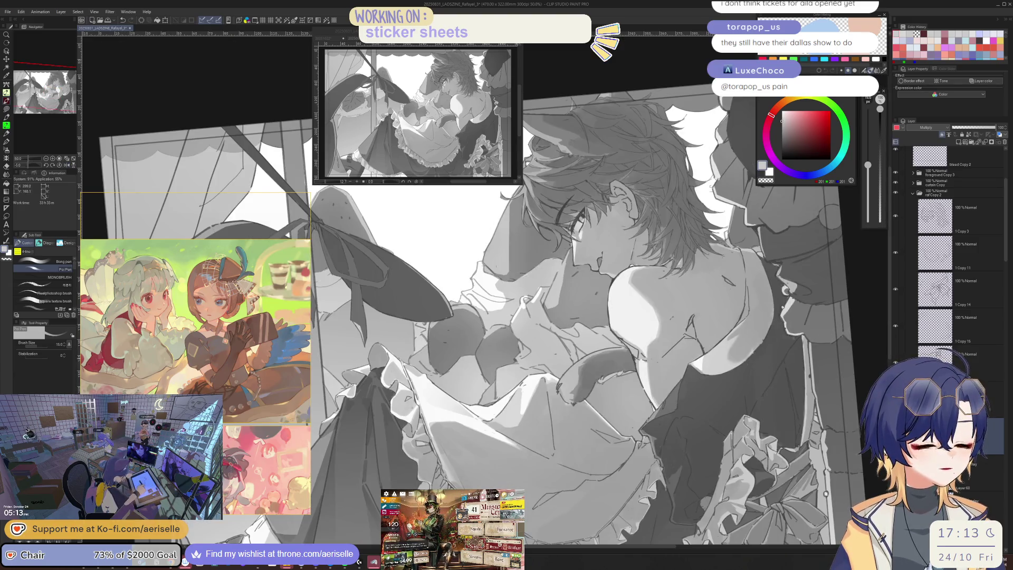
scroll(519, 392, up, 5)
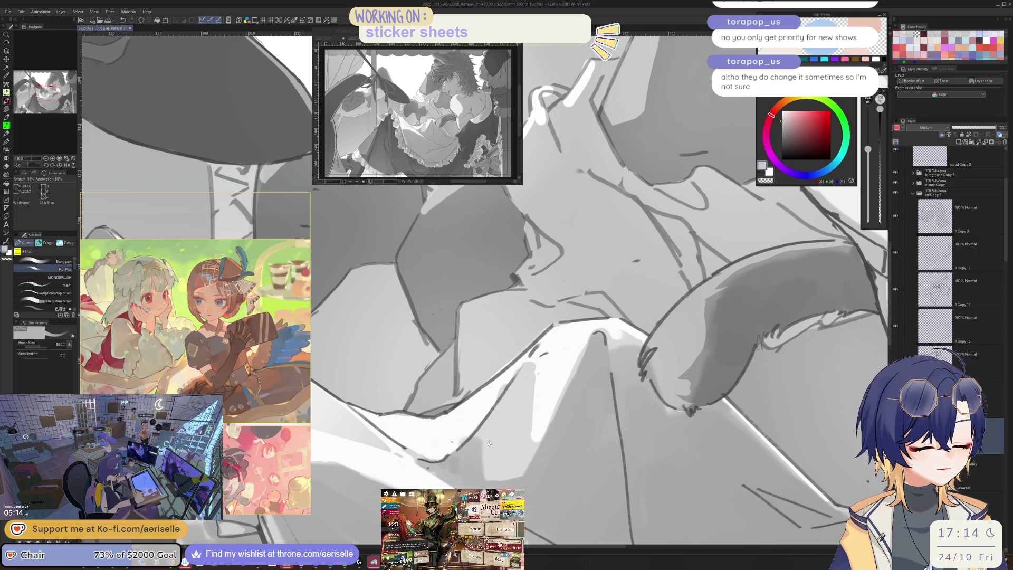
scroll(465, 446, down, 5)
drag(528, 369, 549, 359)
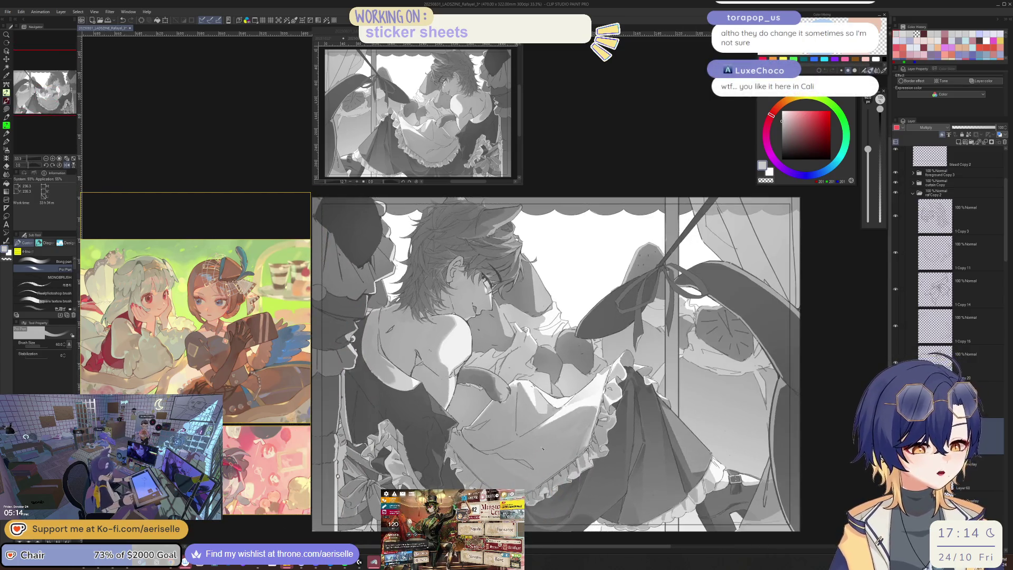
scroll(636, 395, up, 5)
scroll(636, 395, down, 3)
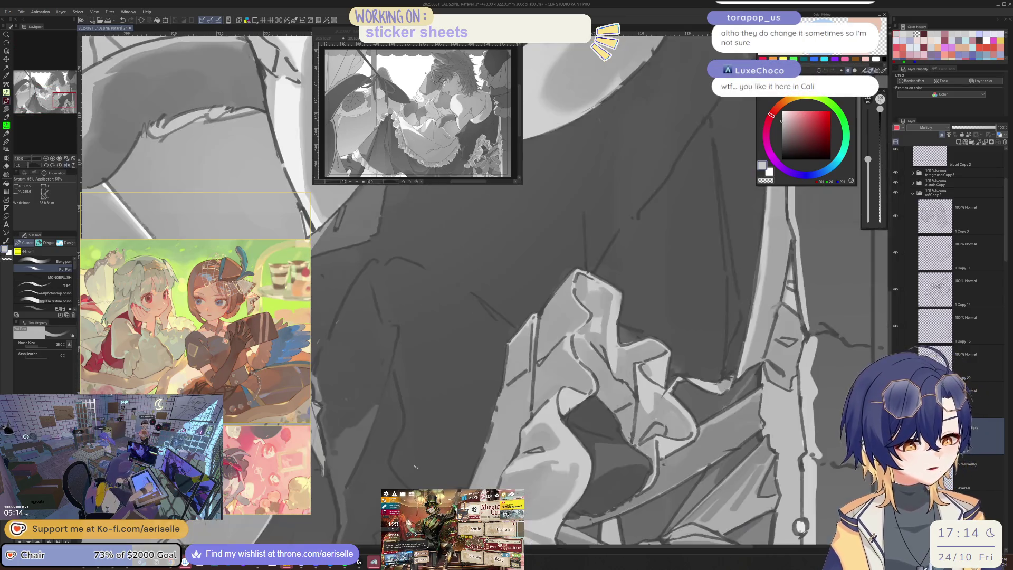
scroll(636, 394, up, 4)
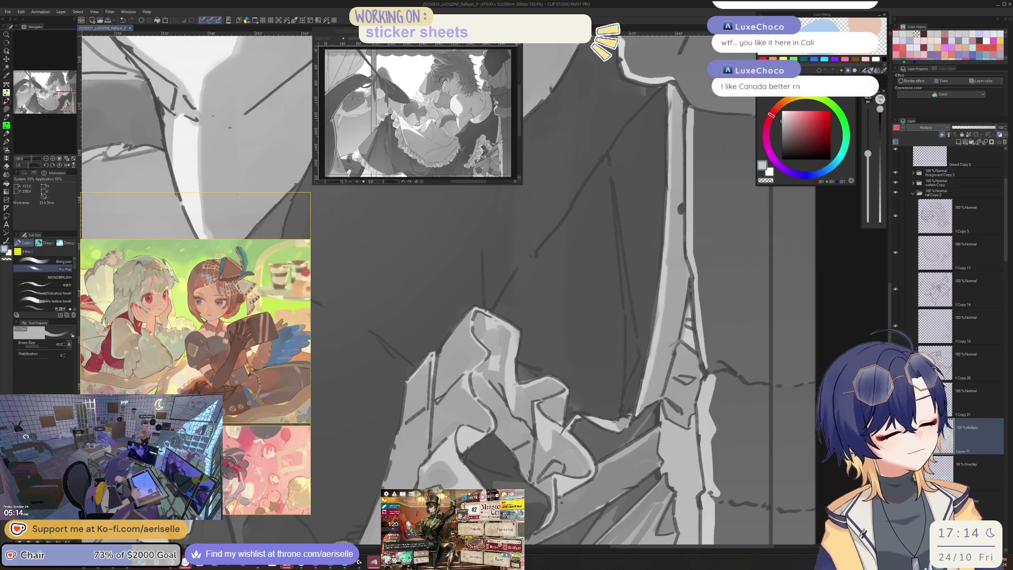
key(bracketleft)
key(bracketleft)
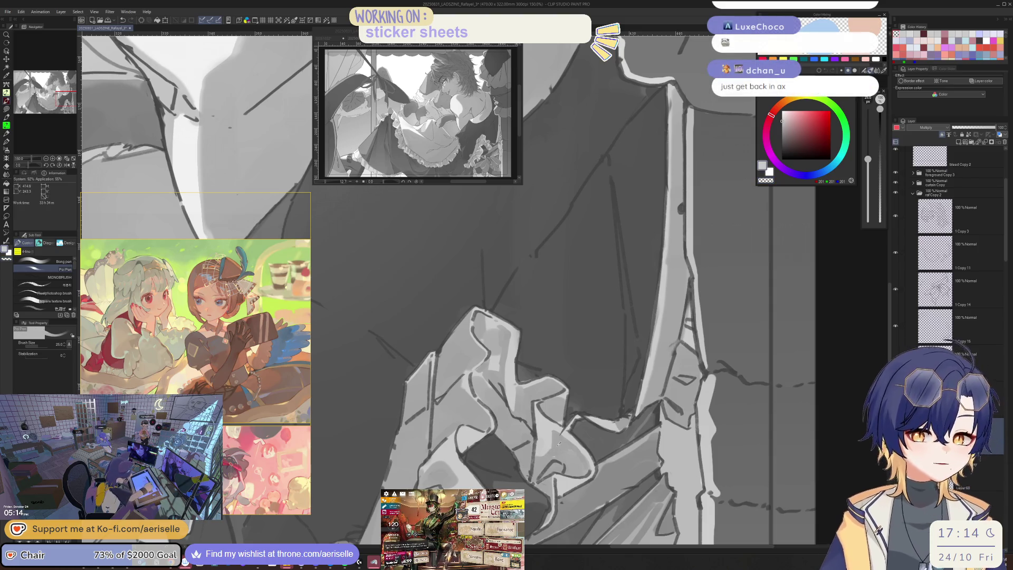
scroll(559, 445, up, 3)
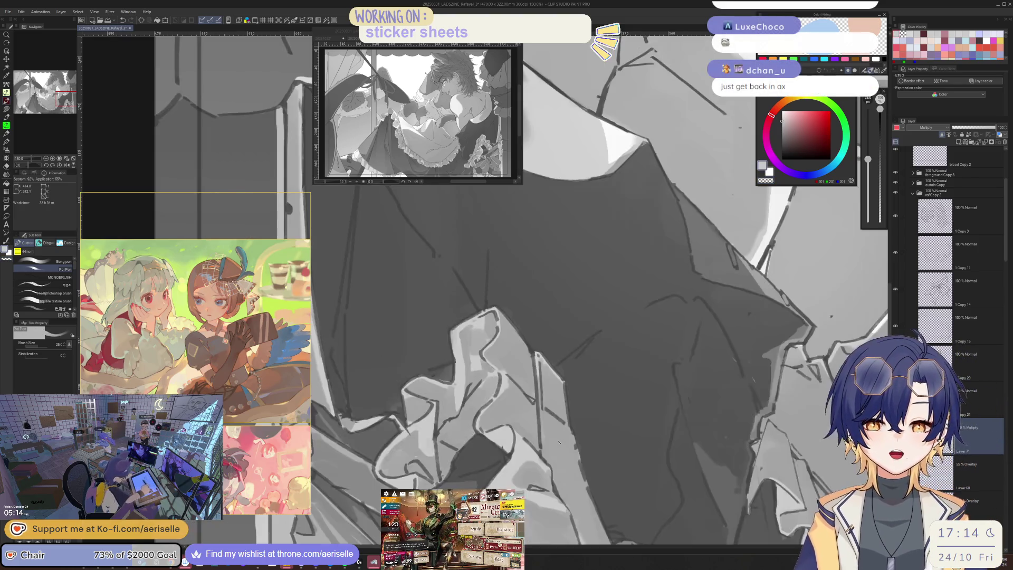
key(bracketleft)
key(bracketleft)
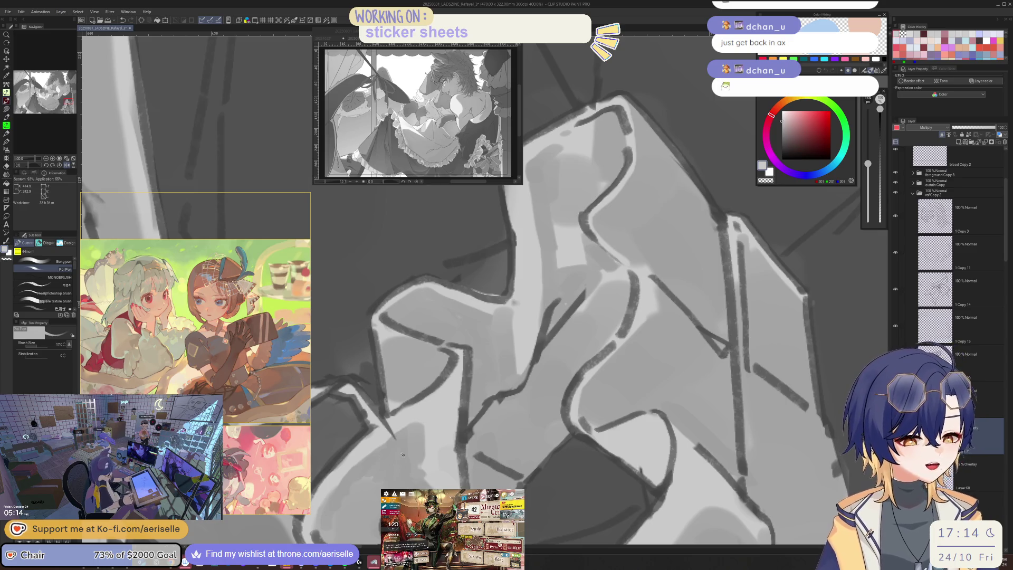
drag(383, 447, 452, 432)
key(ctrl+minus)
key(ctrl+minus)
key(ctrl+minus)
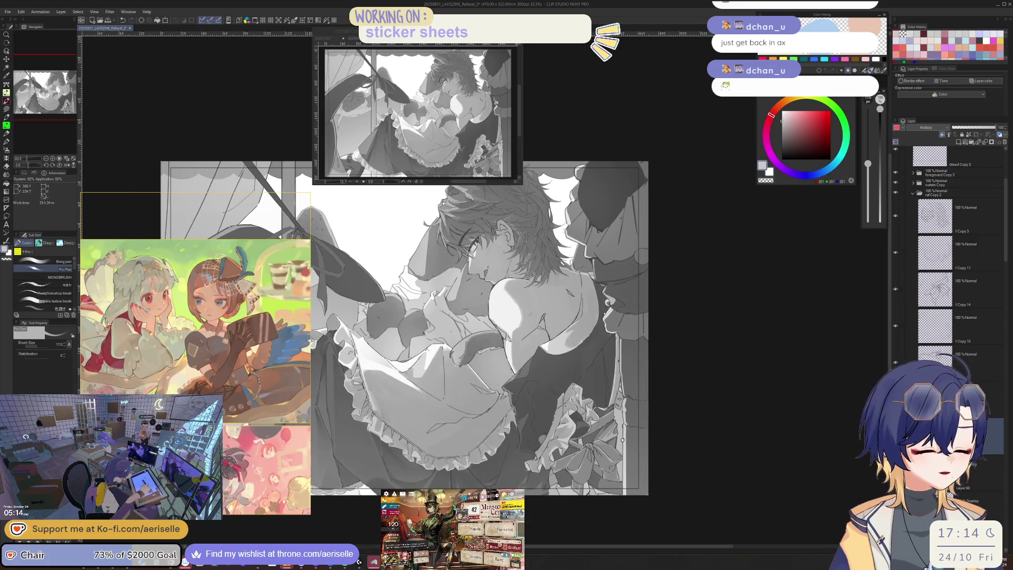
Paint a thin light highlight stroke across the skirt bow, redrawing it once after an undo
key(ctrl+plus)
key(ctrl+plus)
key(ctrl+plus)
key(ctrl+plus)
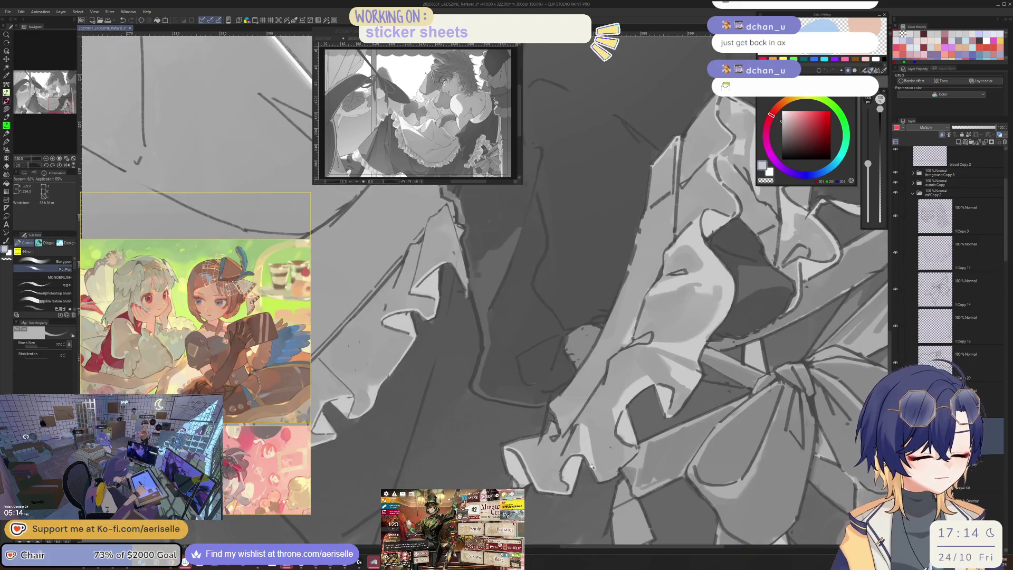
key(ctrl+plus)
key(ctrl+minus)
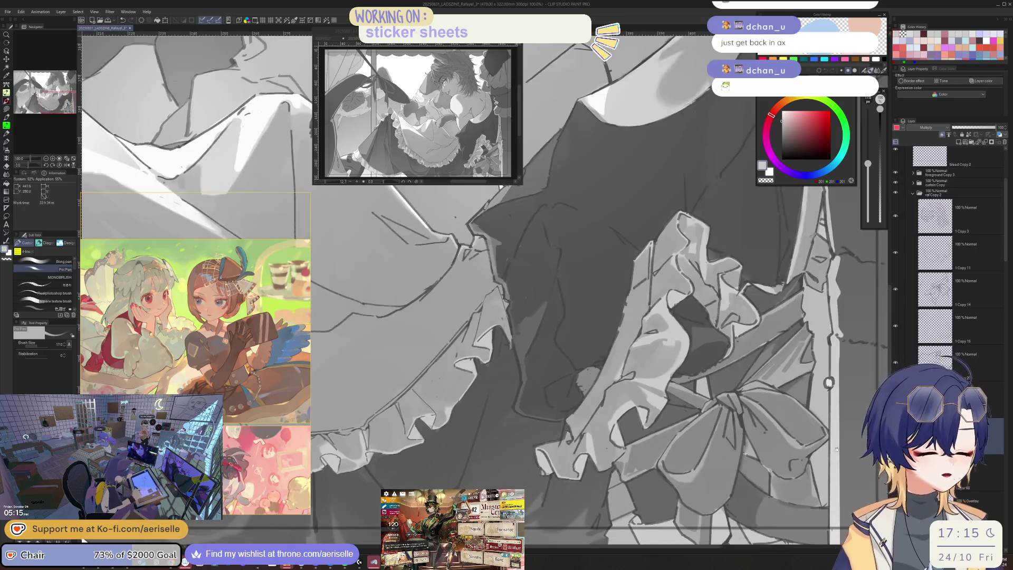
key(bracketleft)
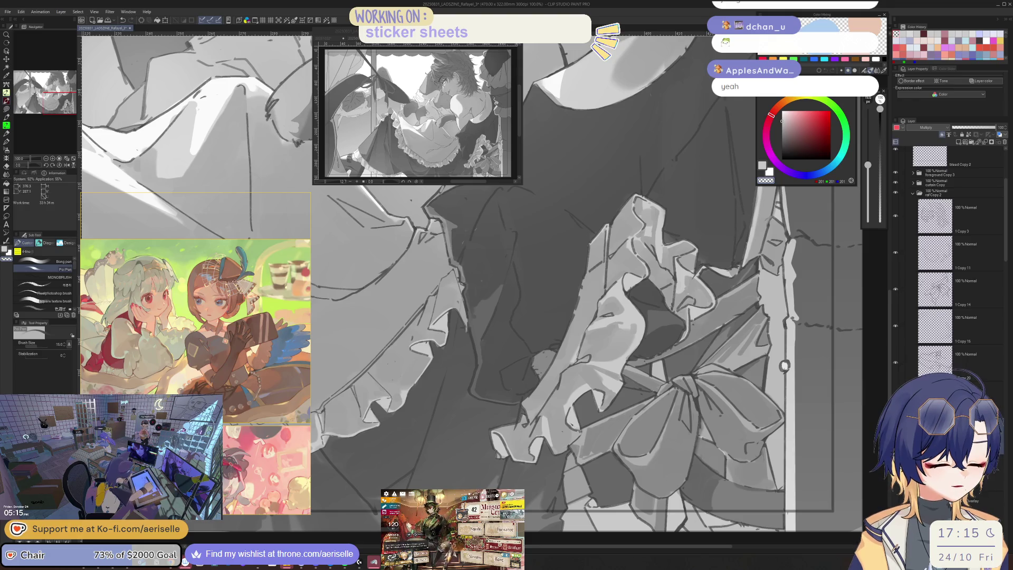
key(bracketright)
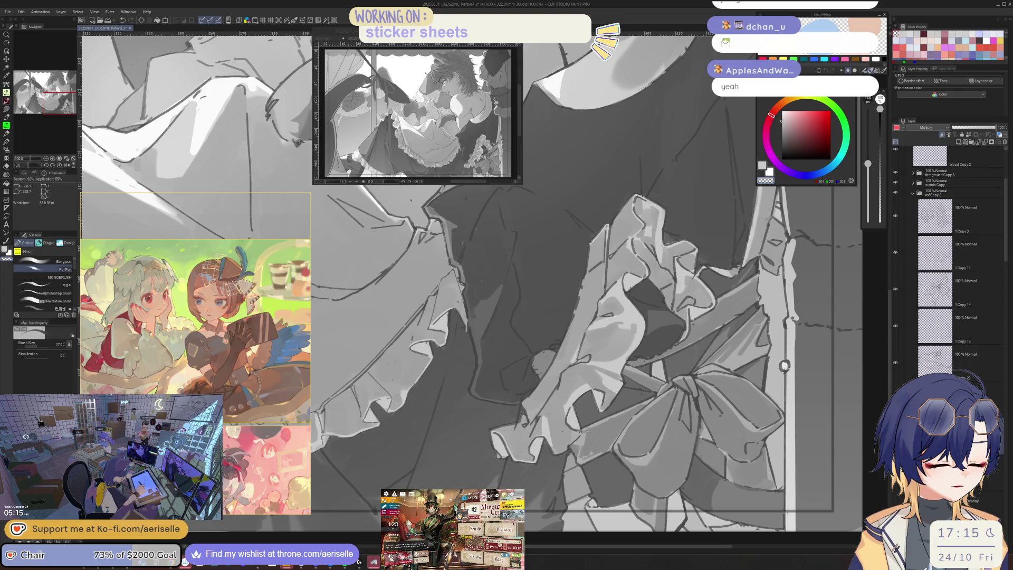
drag(657, 397, 580, 429)
key(ctrl+z)
drag(657, 397, 580, 428)
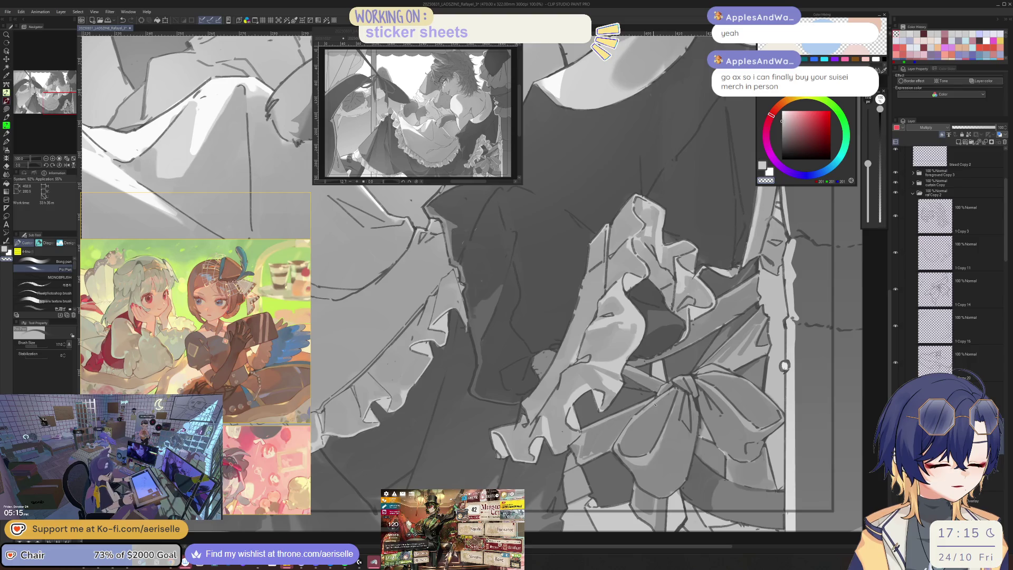
key(ctrl+minus)
key(ctrl+minus)
key(ctrl+minus)
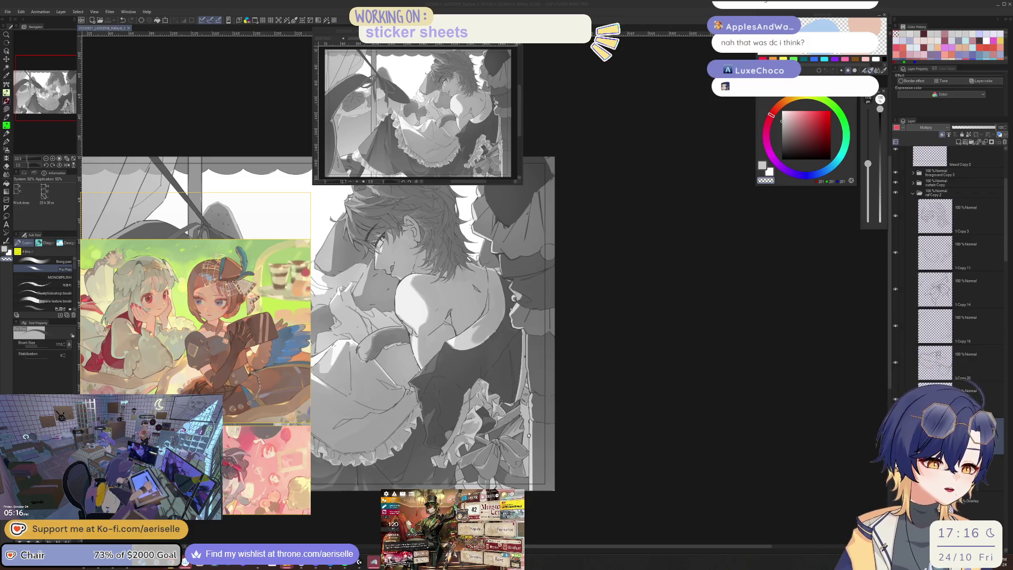
Zoom into the chest and neck and mirror the view to check the bodice
click(426, 418)
scroll(426, 419, up, 5)
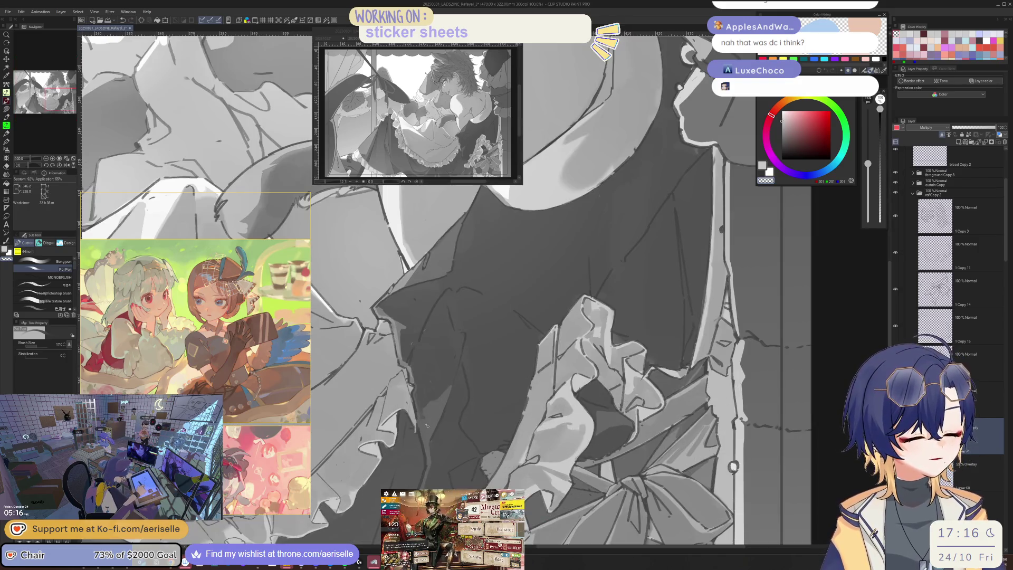
scroll(469, 360, up, 1)
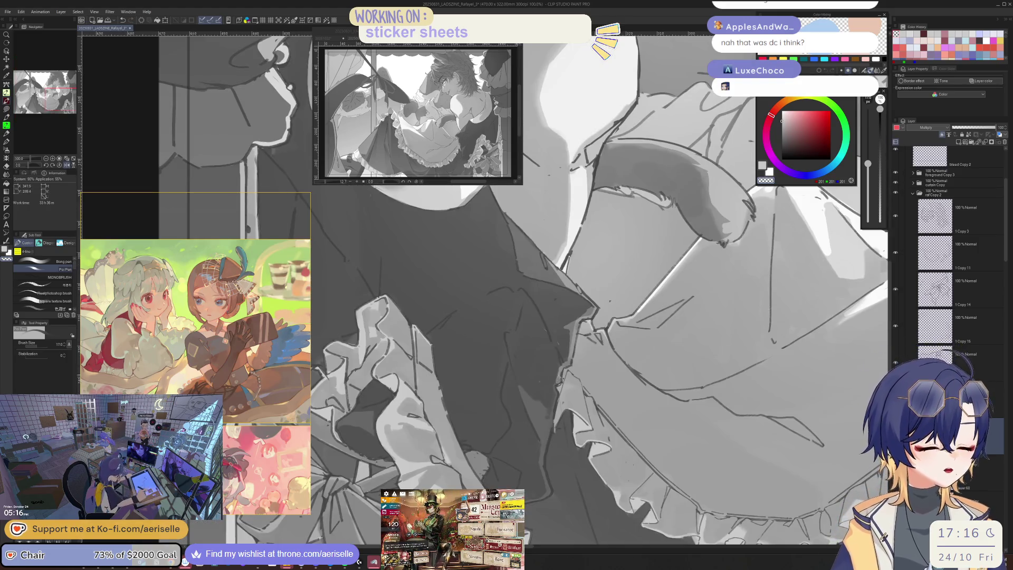
scroll(546, 419, down, 3)
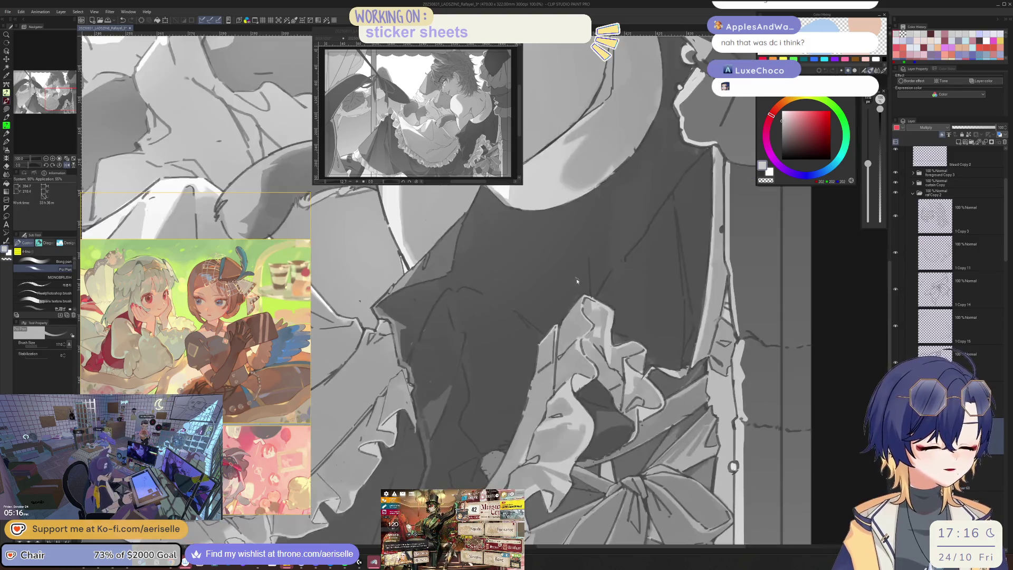
scroll(464, 432, up, 3)
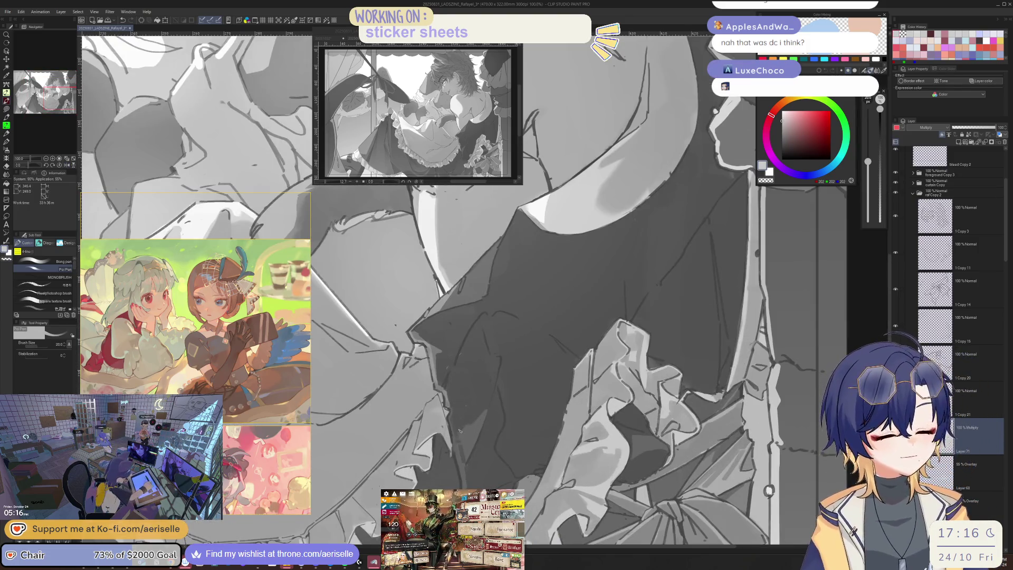
scroll(474, 420, down, 2)
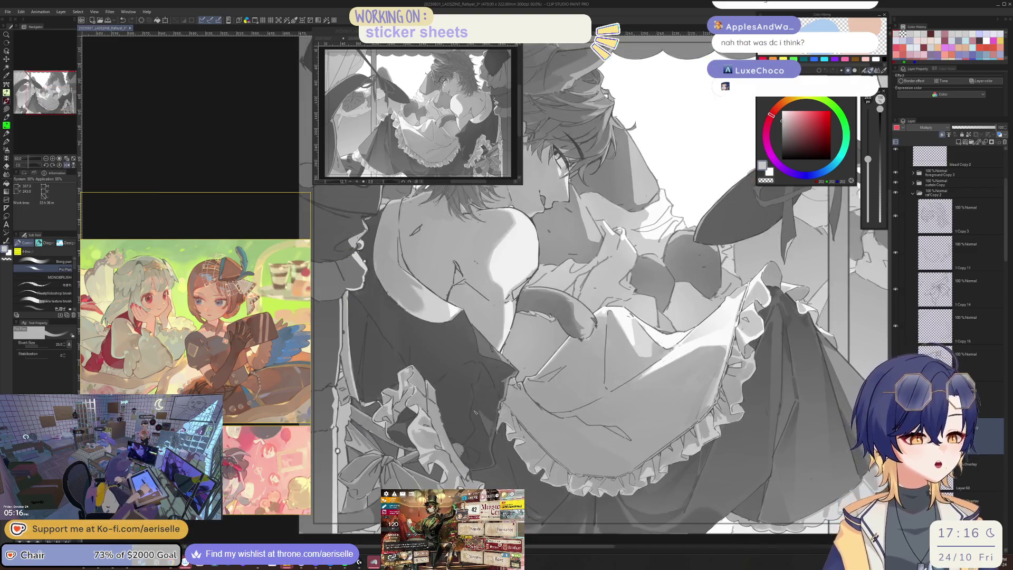
scroll(474, 420, down, 1)
scroll(474, 420, up, 2)
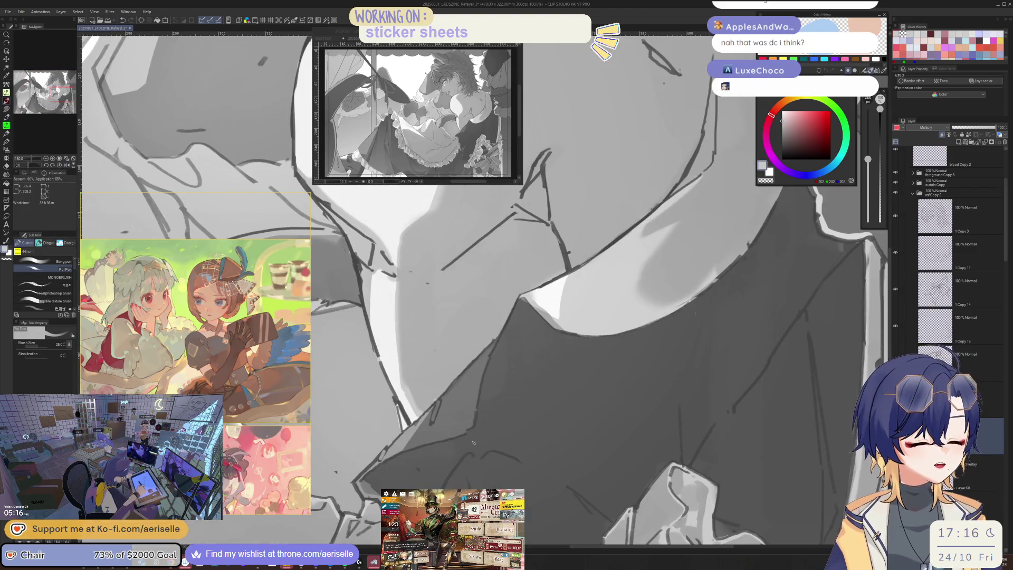
scroll(478, 458, down, 3)
key(h)
scroll(480, 447, up, 4)
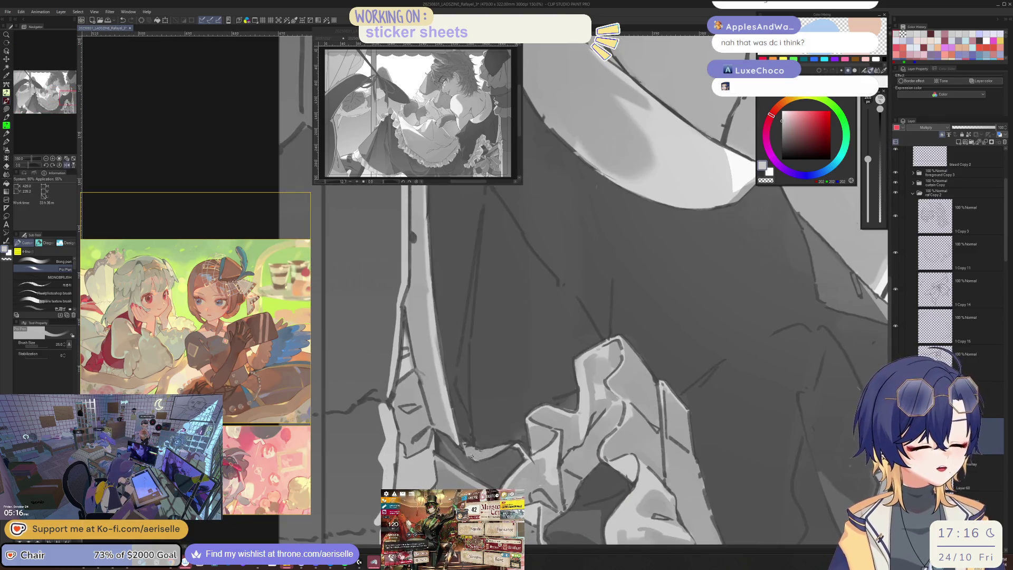
scroll(586, 369, down, 2)
scroll(586, 369, up, 3)
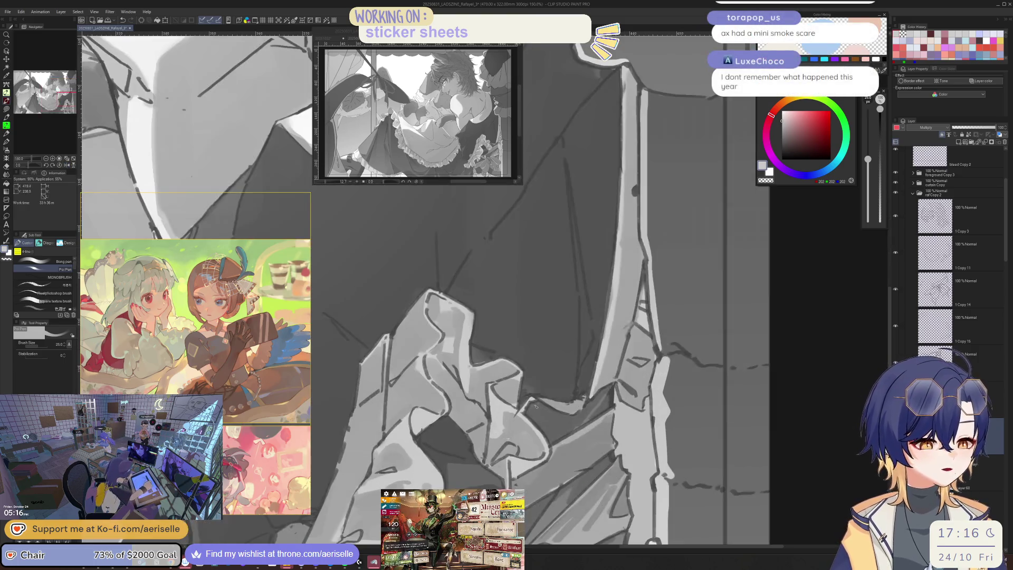
scroll(539, 395, down, 1)
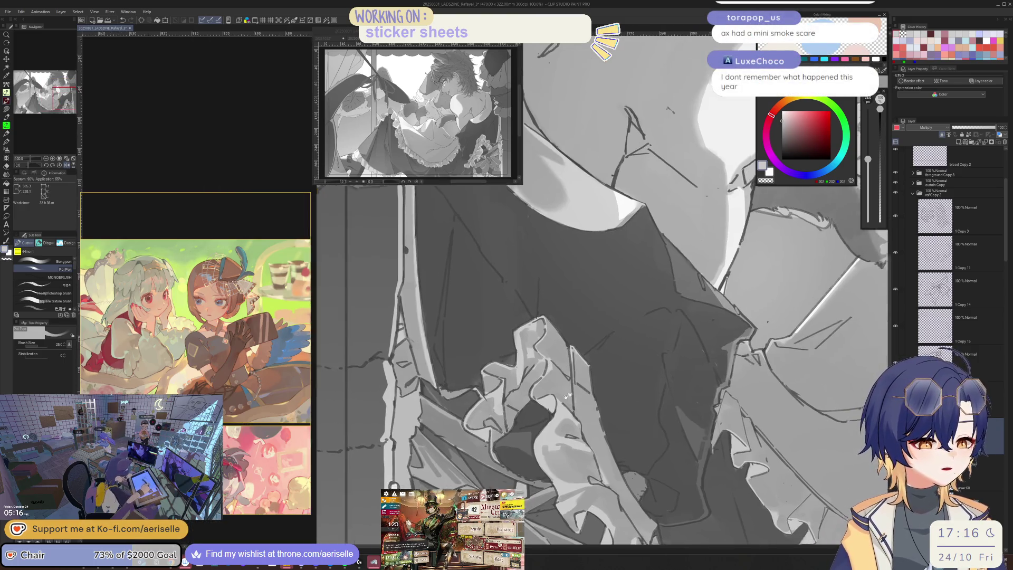
Resize the brush and softly touch up the bodice shading below the neck, rechecking it mirrored
key(bracketleft)
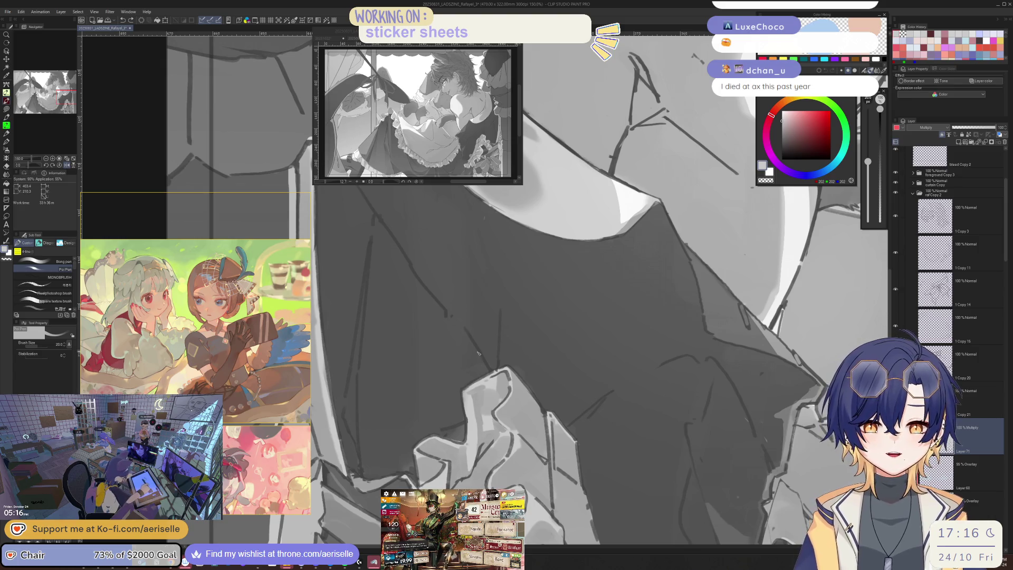
key(bracketleft)
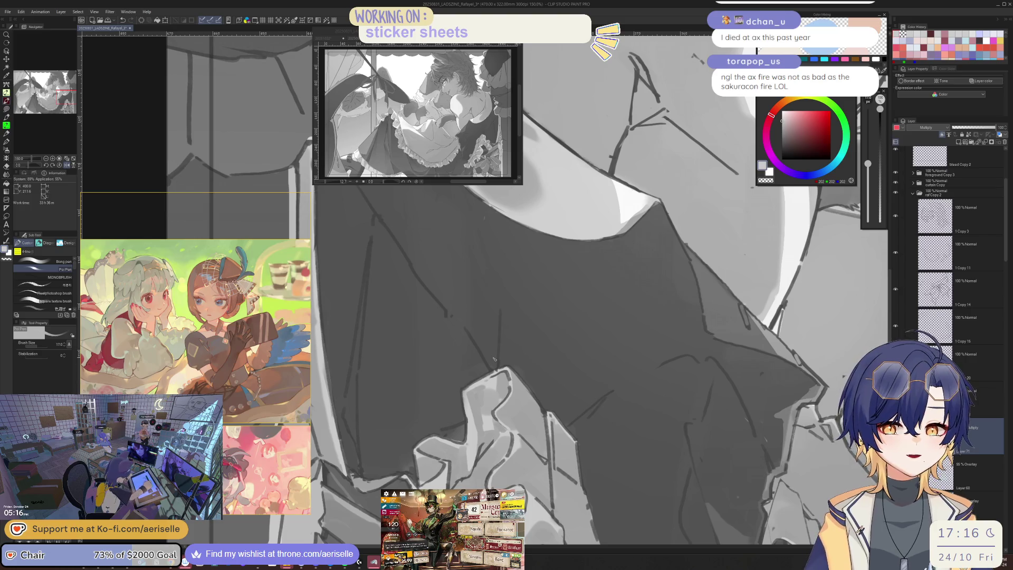
key(bracketleft)
key(bracketright)
key(bracketright)
key(bracketright)
scroll(526, 412, down, 3)
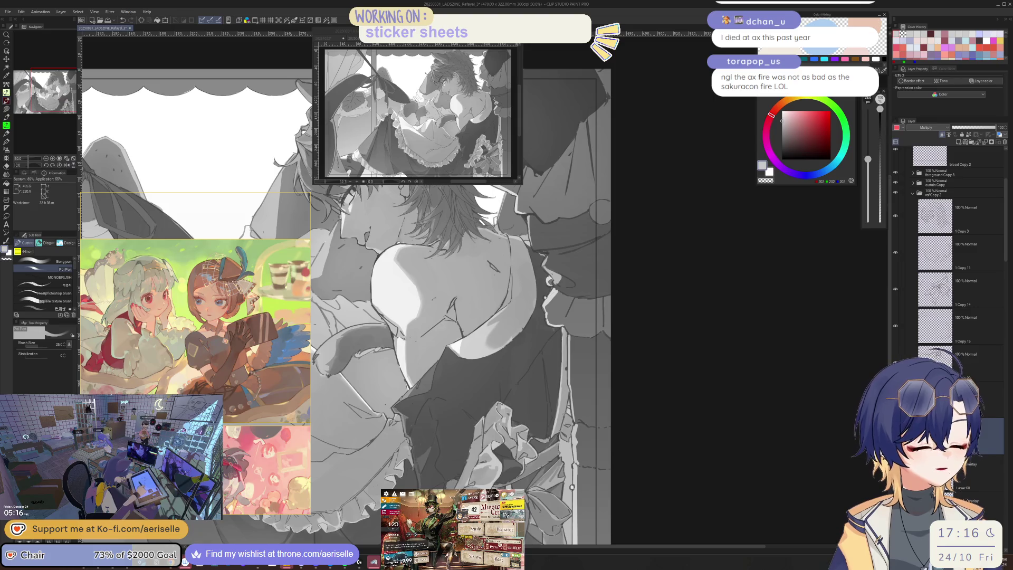
scroll(477, 456, down, 2)
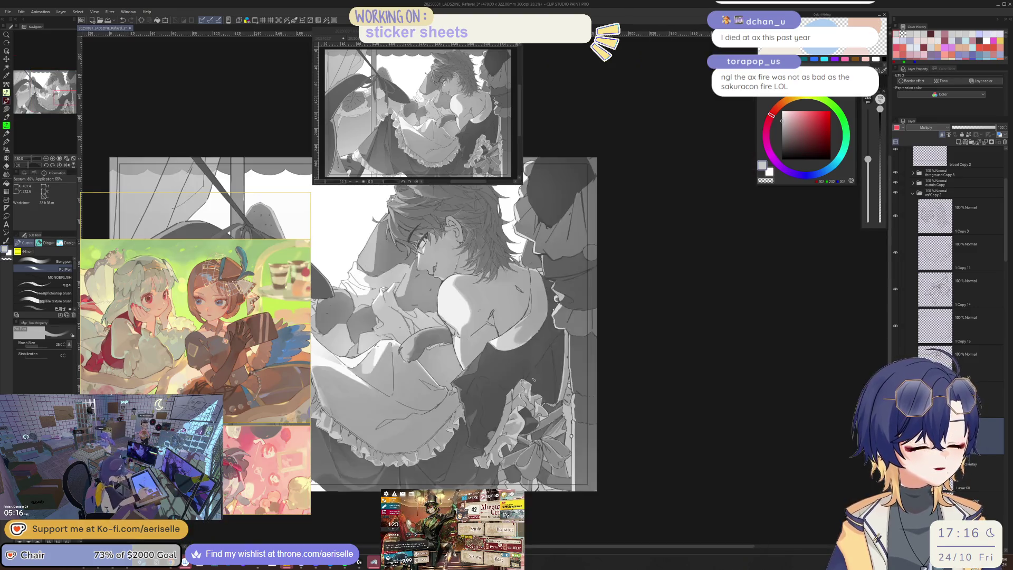
scroll(544, 406, up, 1)
key(h)
scroll(545, 407, up, 2)
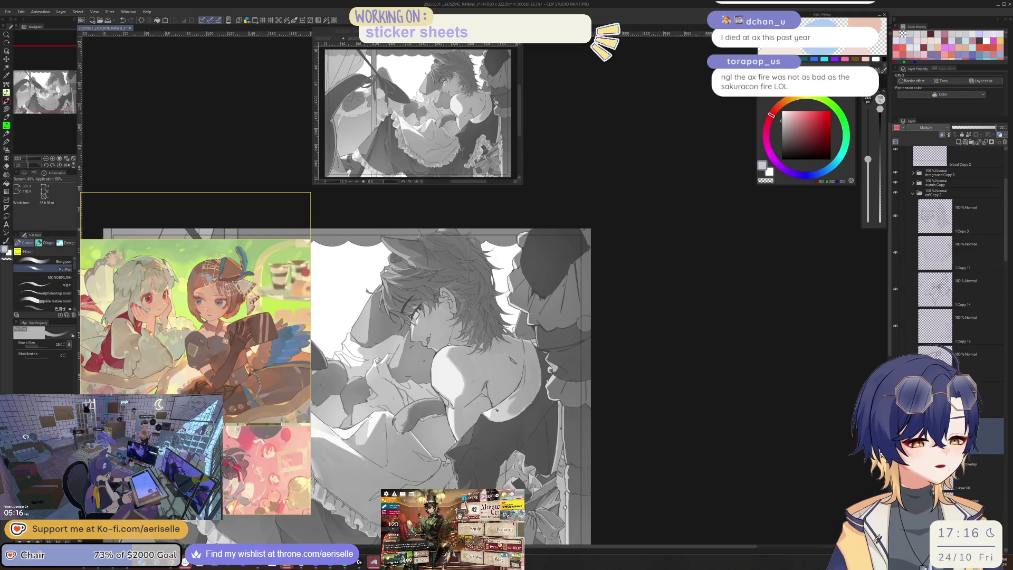
scroll(545, 406, up, 1)
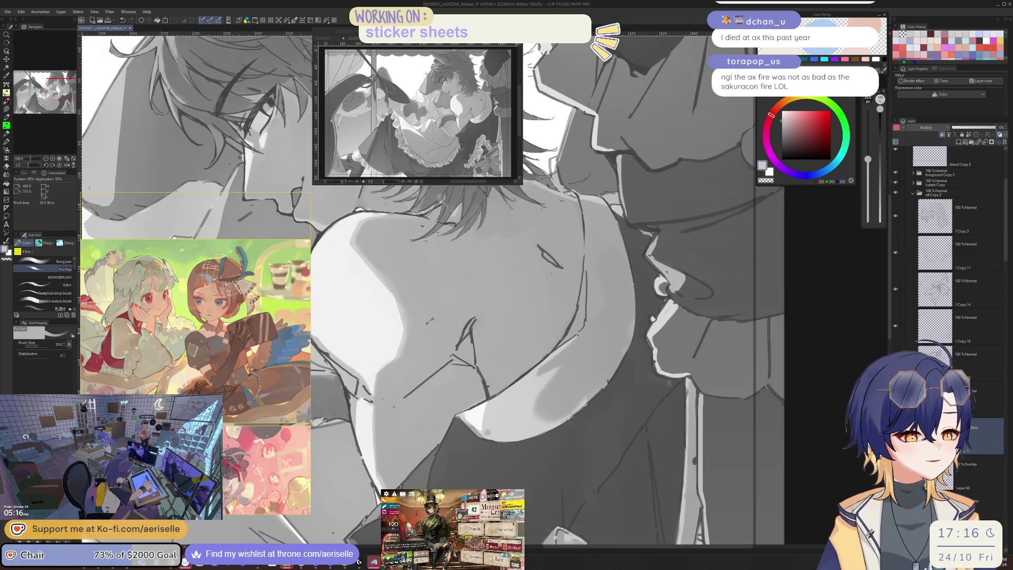
scroll(488, 432, down, 1)
mouse_move(448, 422)
mouse_down()
mouse_move(497, 471)
mouse_move(484, 465)
mouse_up()
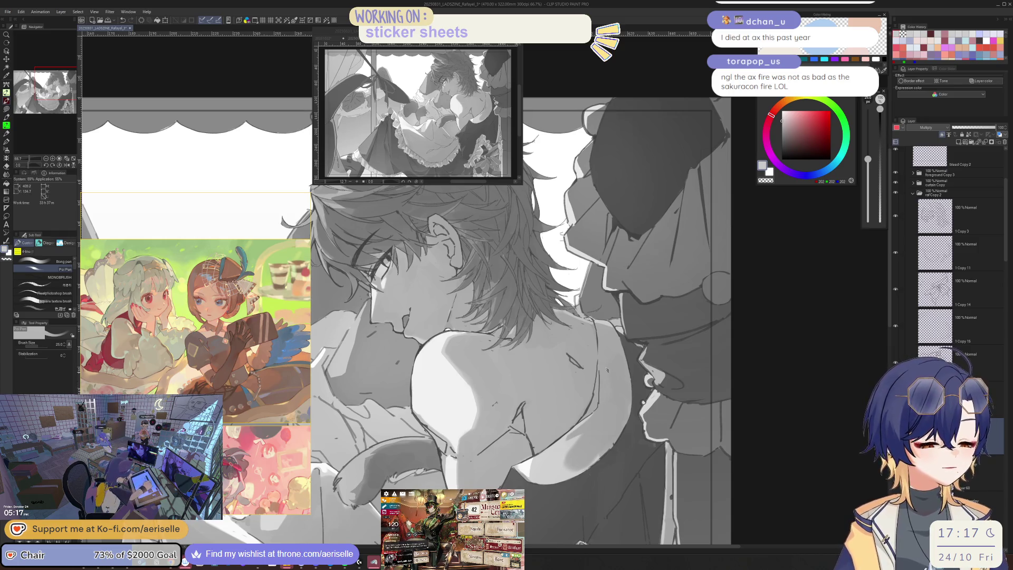
scroll(604, 381, up, 4)
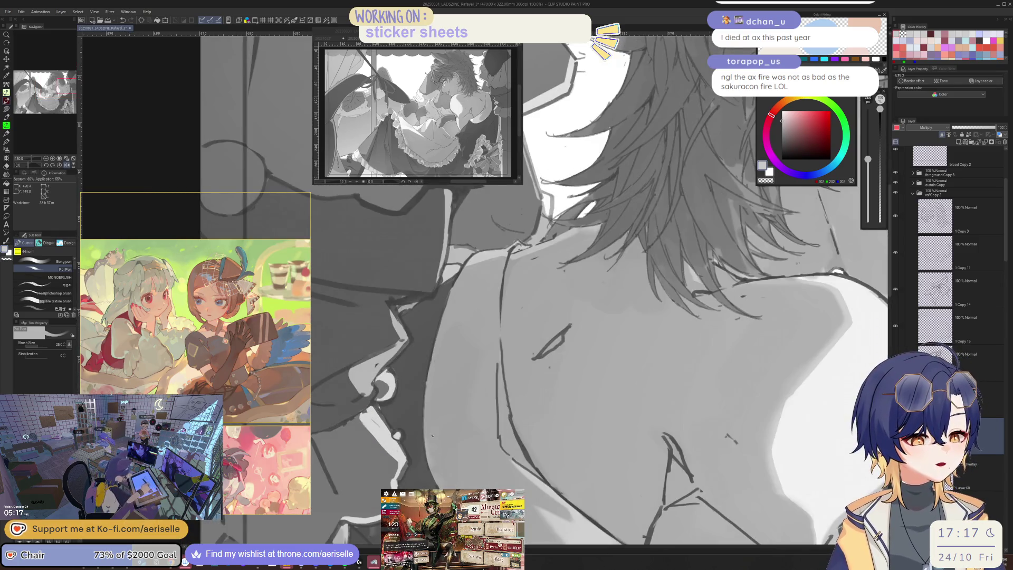
scroll(433, 439, down, 3)
scroll(493, 414, up, 1)
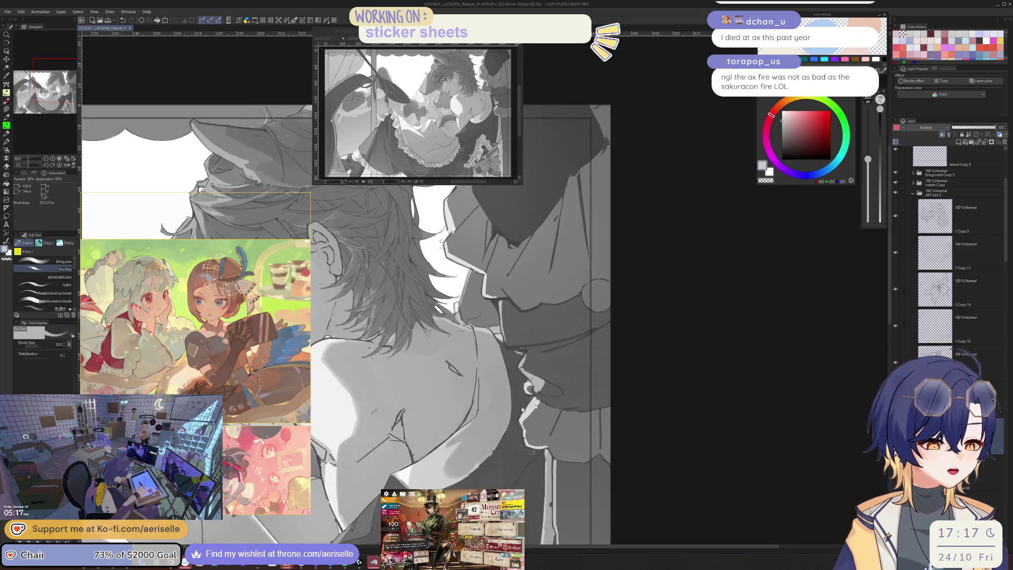
key(h)
key(bracketright)
key(bracketright)
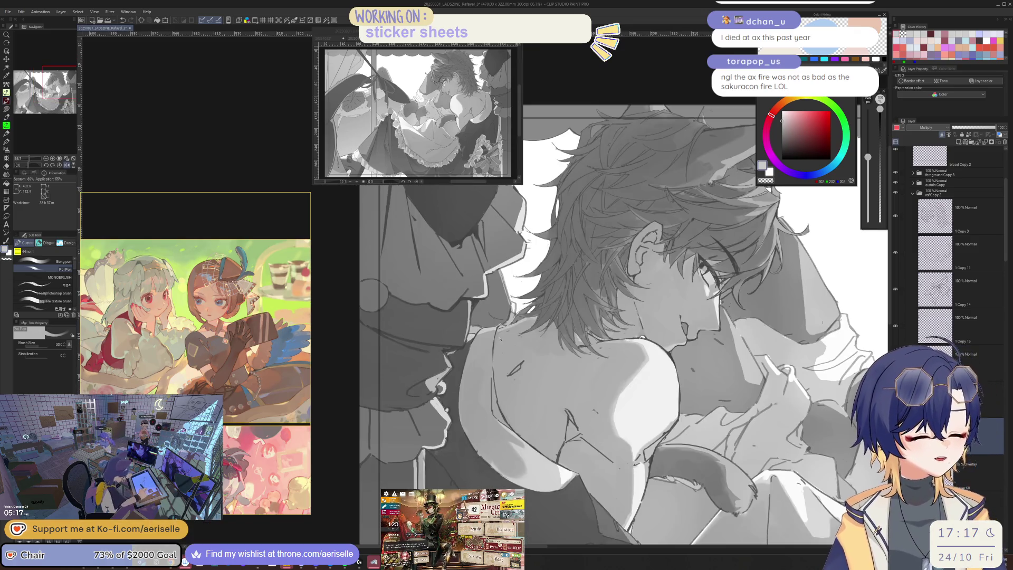
mouse_move(496, 368)
mouse_down()
mouse_move(519, 355)
mouse_move(501, 341)
mouse_up()
key(h)
scroll(457, 311, down, 4)
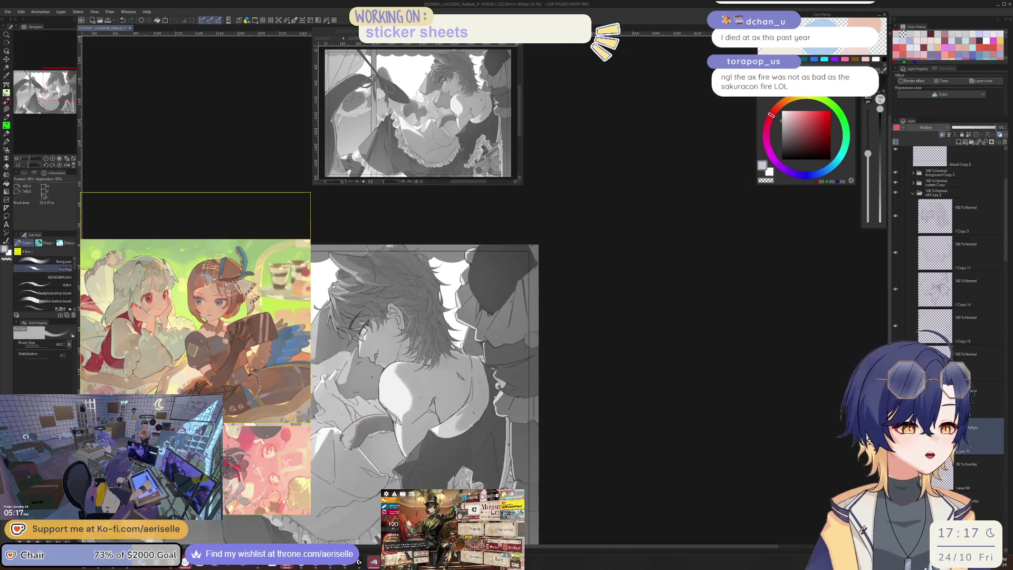
scroll(457, 311, up, 2)
scroll(574, 383, up, 2)
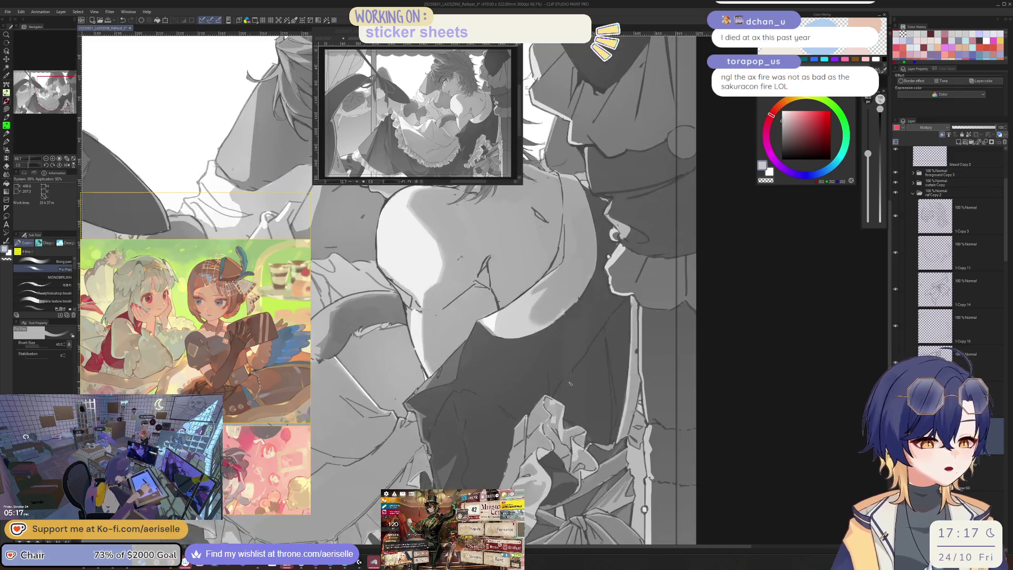
key(h)
key(h)
scroll(570, 383, down, 4)
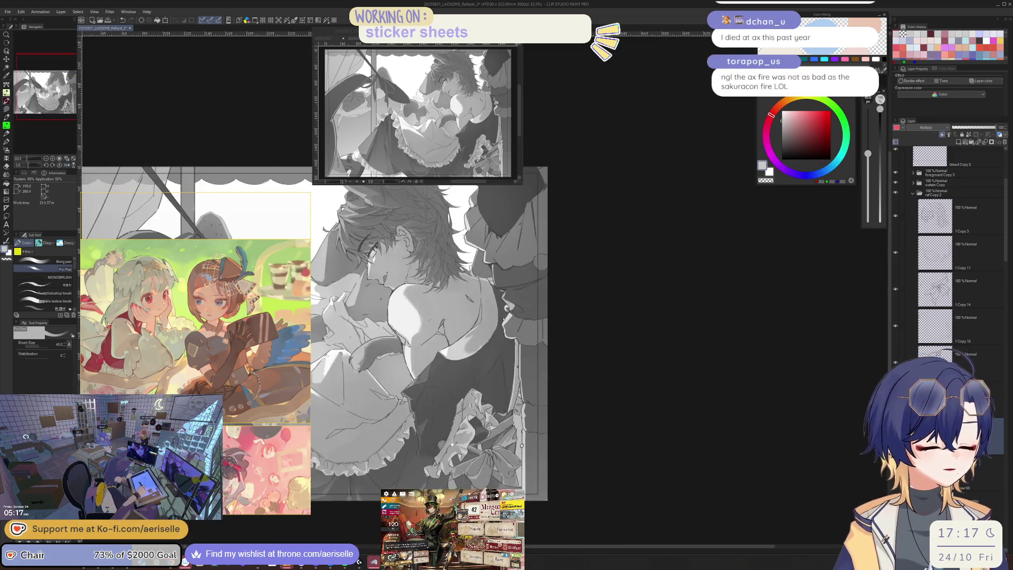
scroll(554, 401, up, 2)
scroll(520, 435, up, 3)
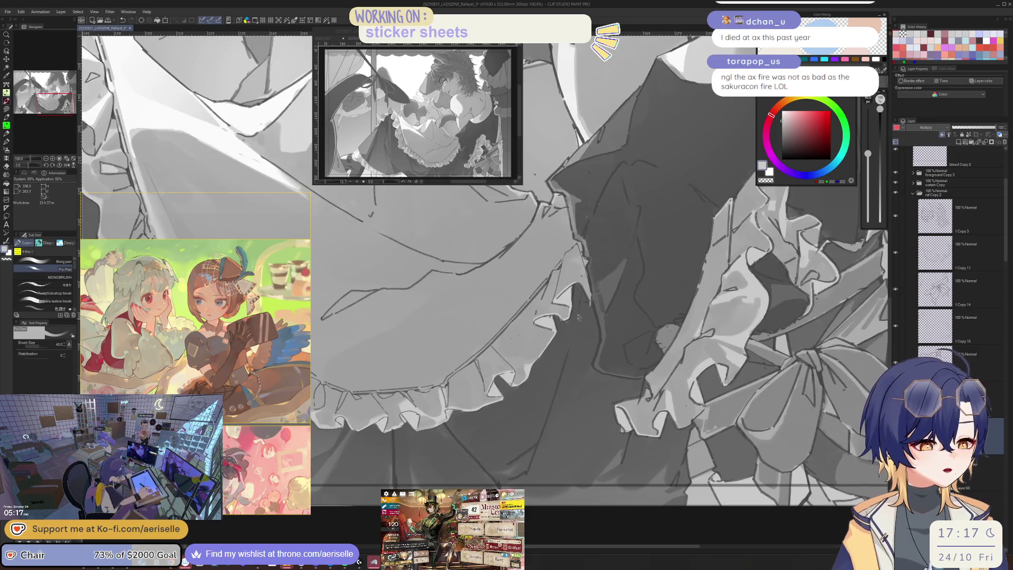
scroll(569, 332, down, 3)
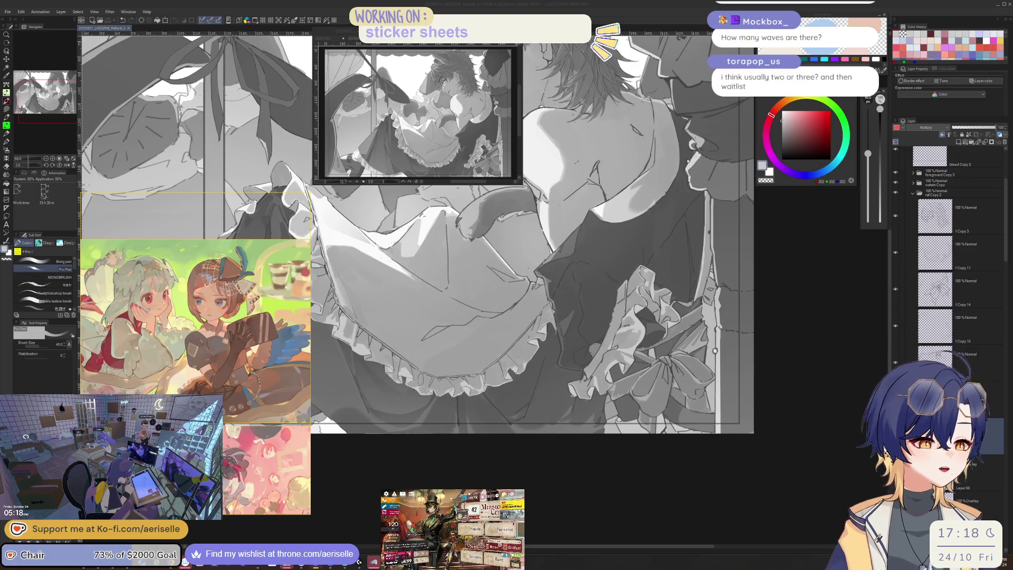
drag(784, 281, 737, 285)
scroll(483, 289, up, 5)
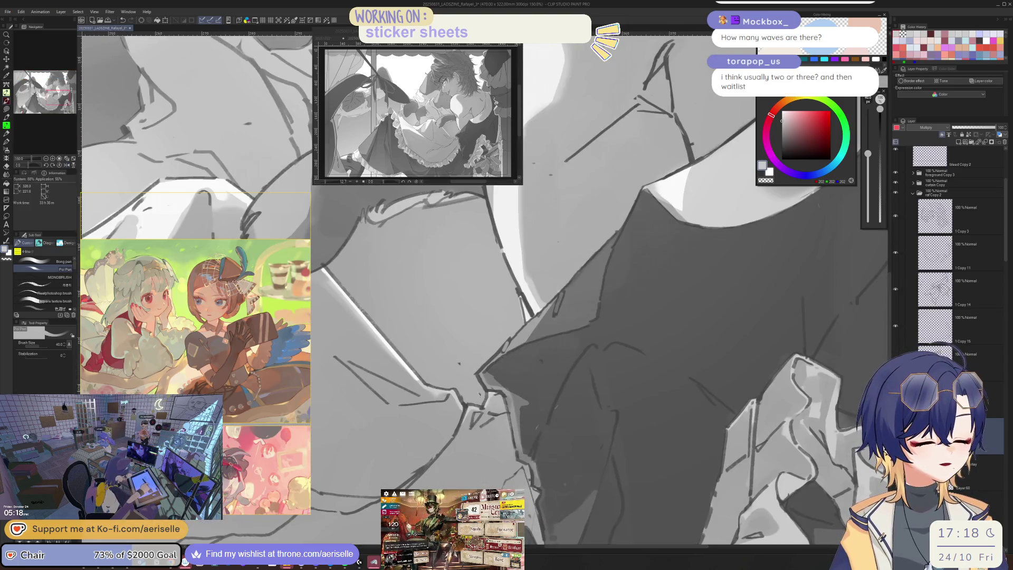
scroll(483, 289, down, 5)
scroll(500, 397, up, 2)
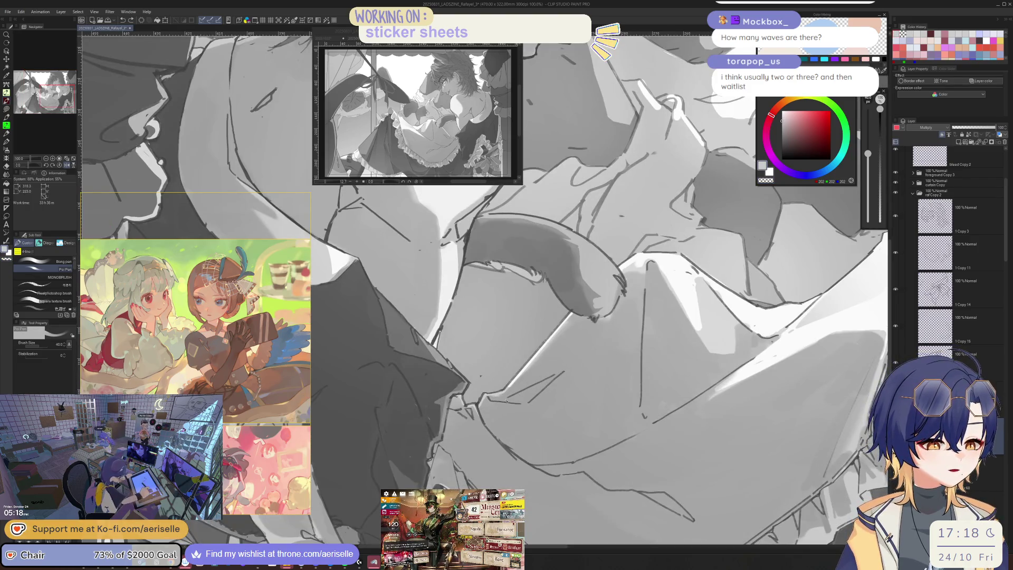
scroll(499, 401, down, 3)
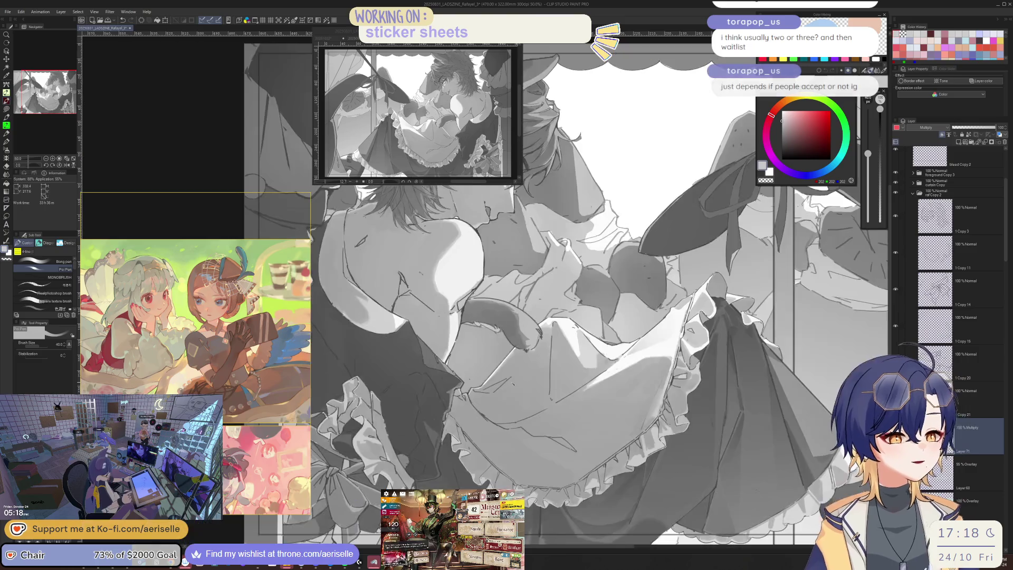
scroll(514, 390, up, 3)
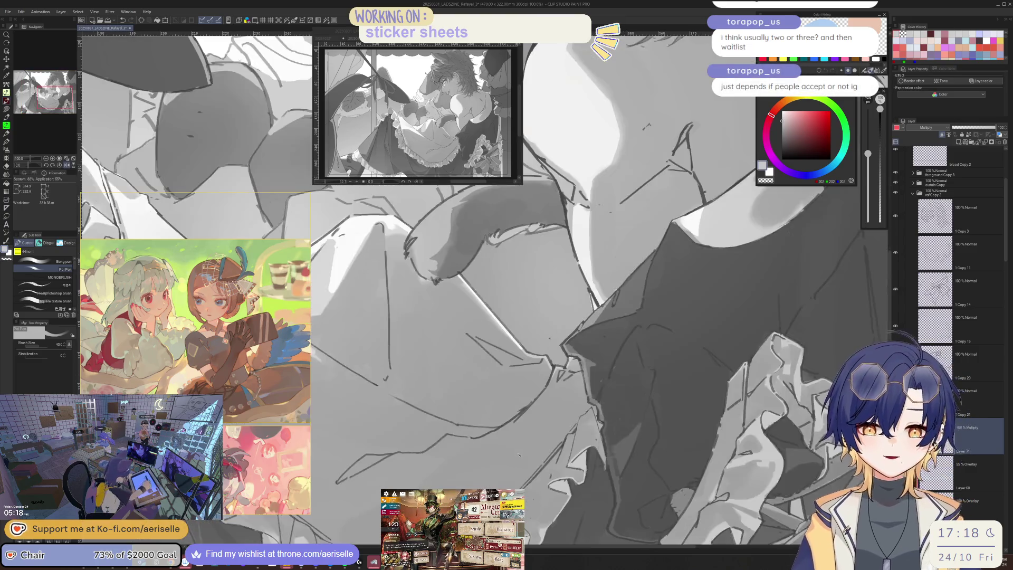
scroll(518, 452, down, 2)
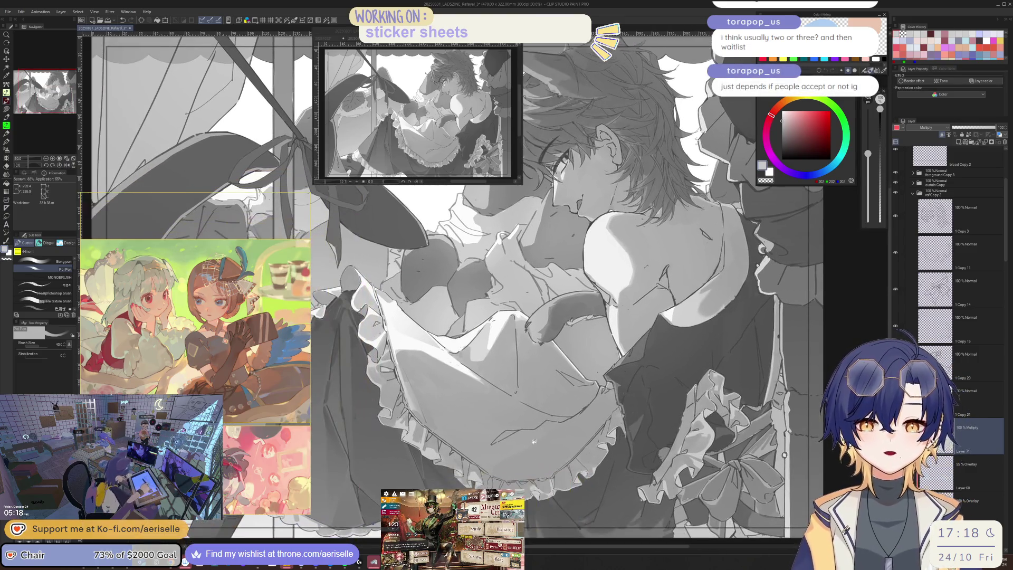
scroll(524, 462, up, 1)
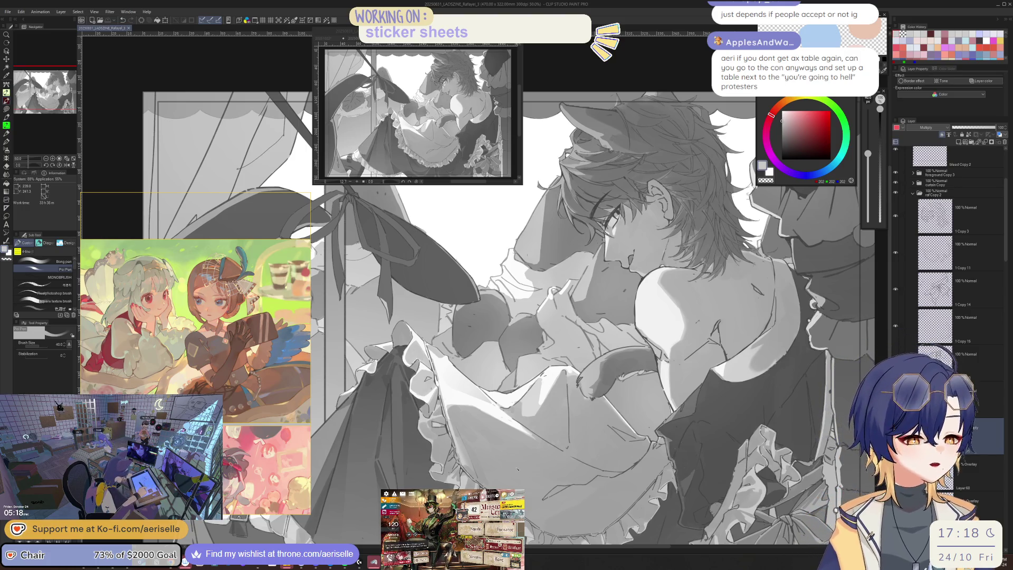
key(h)
scroll(546, 364, up, 2)
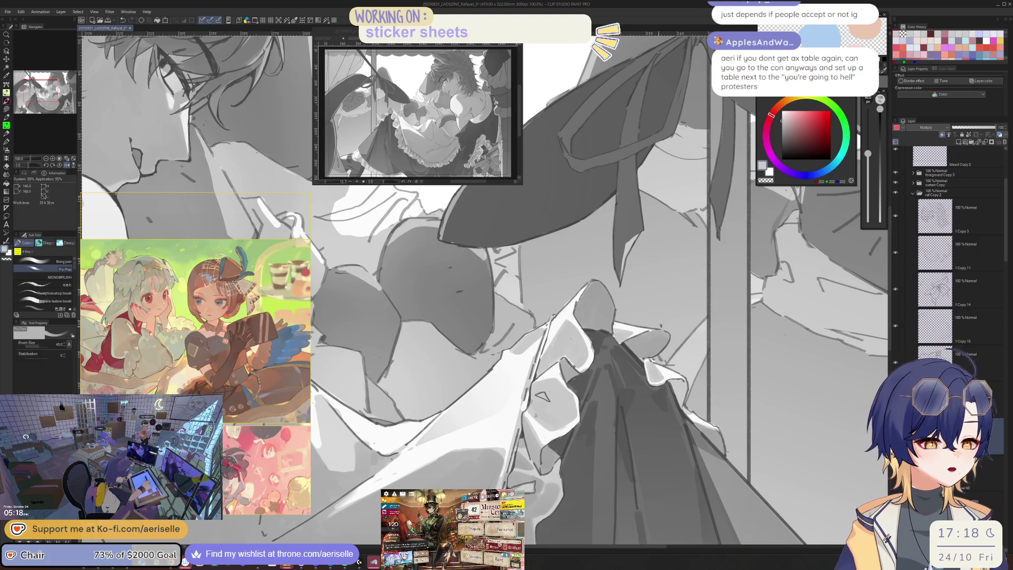
Zoom, rotate and mirror the view onto the collar bow with a smaller brush
key(h)
key(ctrl+plus)
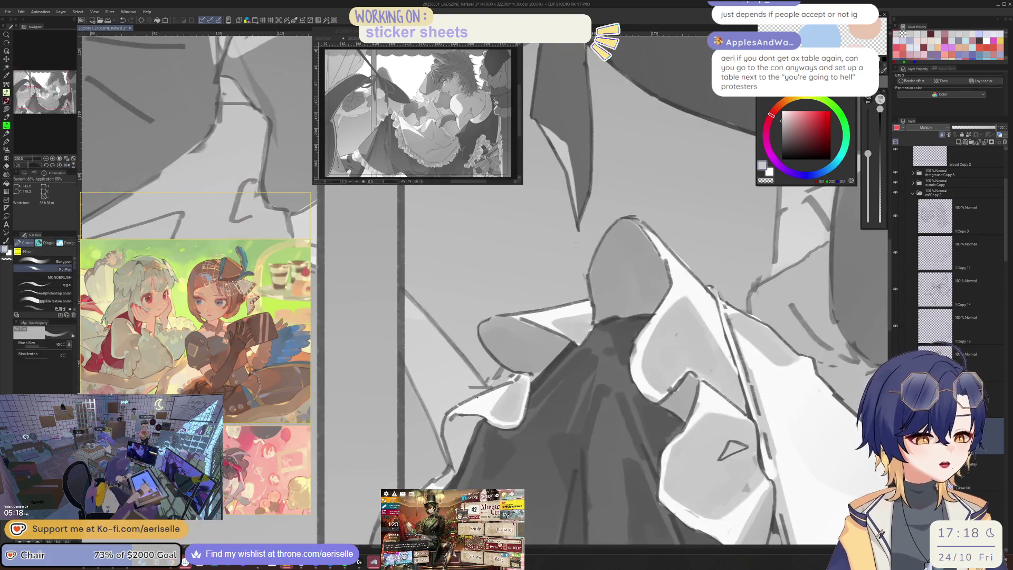
key(bracketleft)
key(bracketleft)
key(bracketleft)
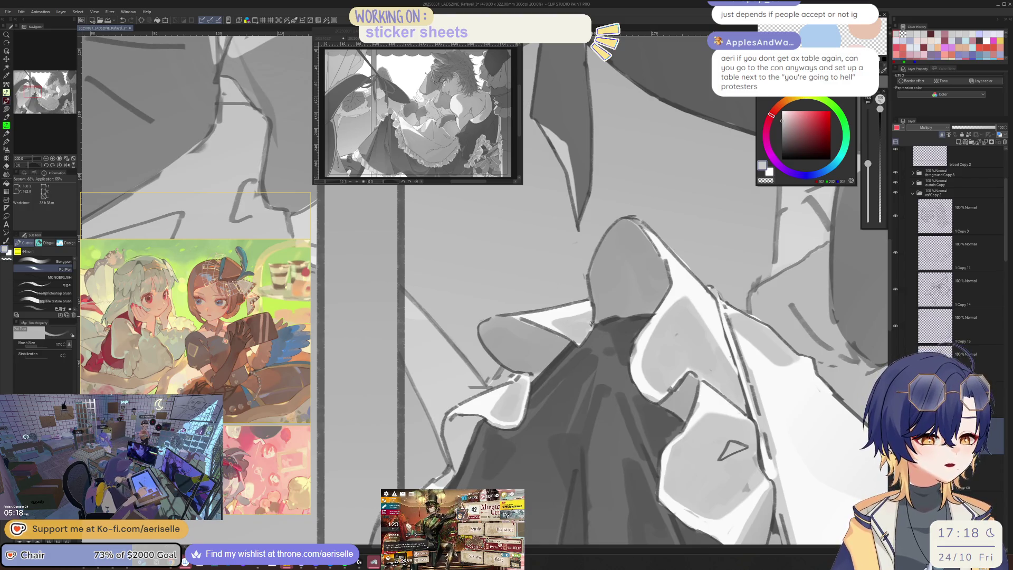
key(minus)
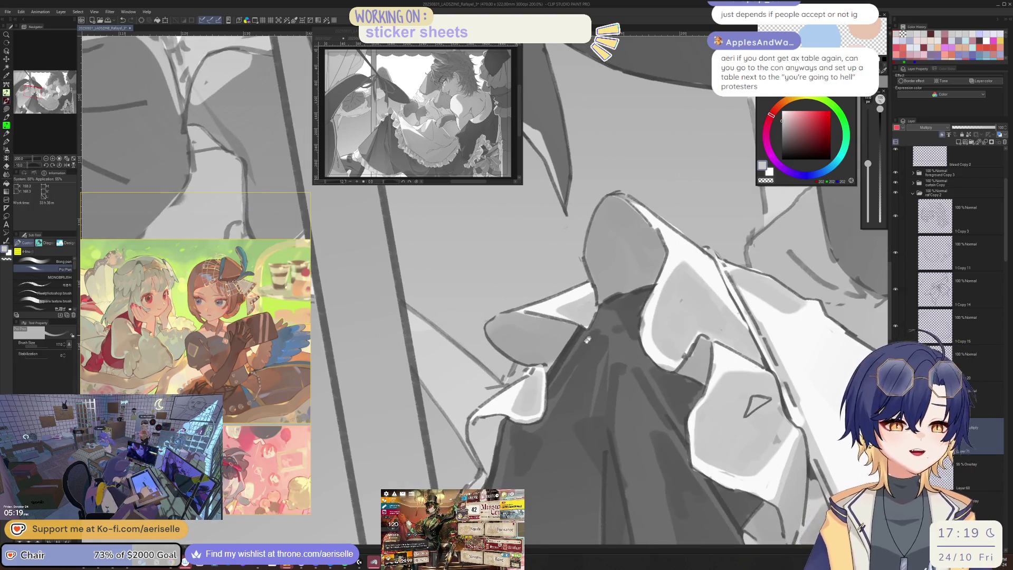
key(minus)
key(h)
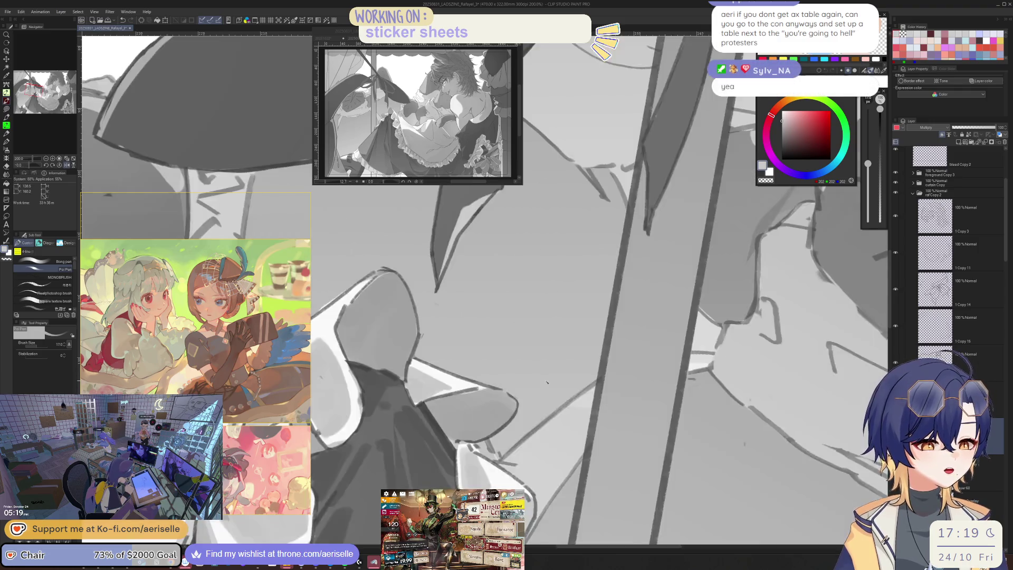
key(minus)
key(minus)
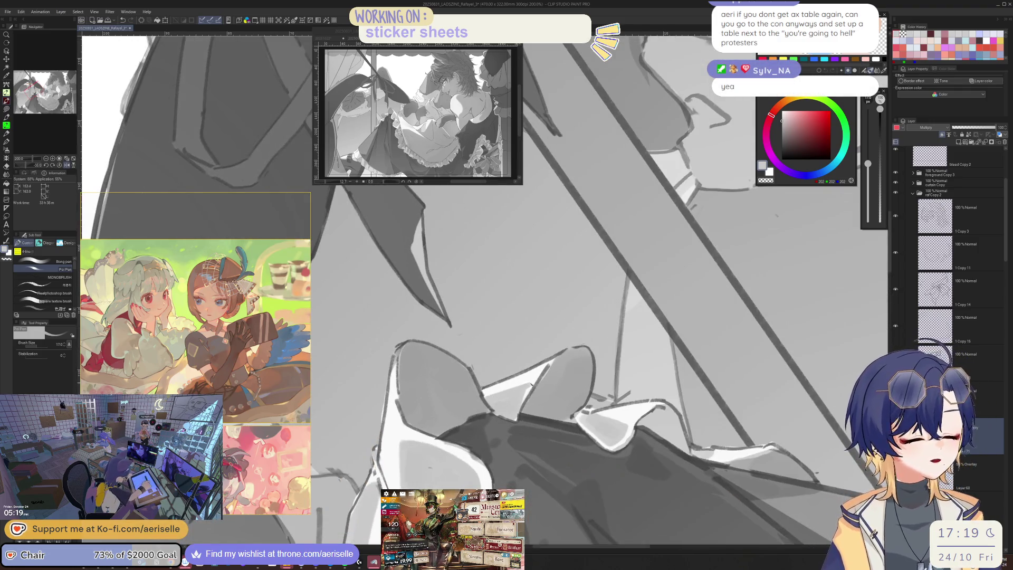
key(bracketleft)
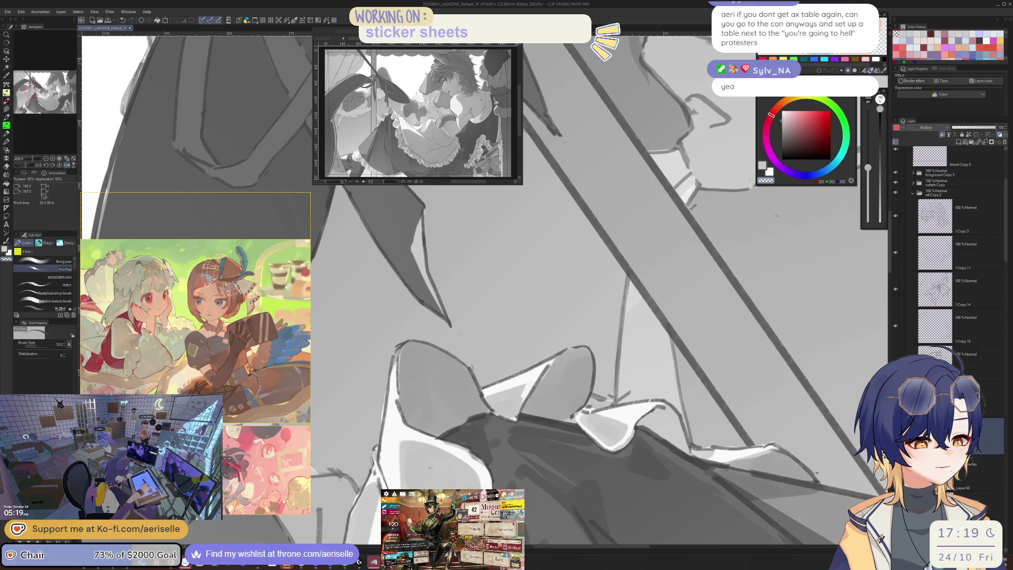
key(ctrl+minus)
key(ctrl+minus)
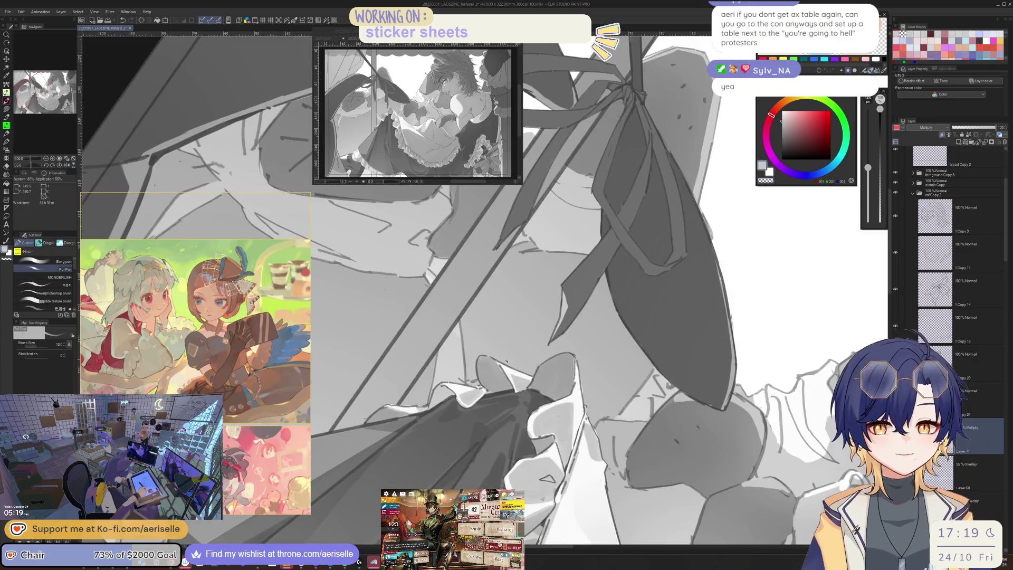
key(minus)
key(minus)
key(minus)
key(minus)
key(minus)
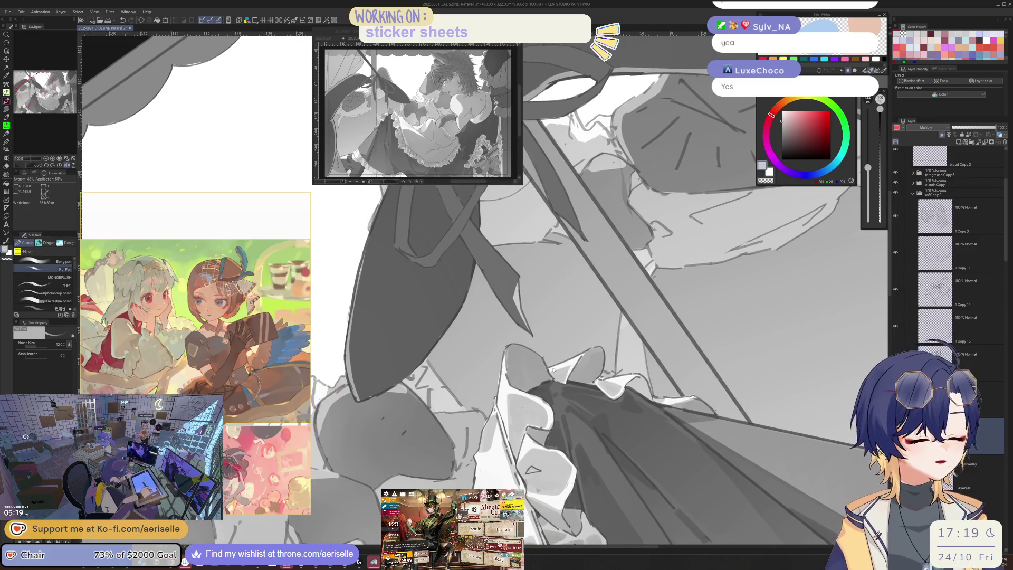
Lasso-select the bow's white area, apply a soft gradient across it, and deselect
key(ctrl+plus)
key(ctrl+plus)
key(ctrl+plus)
key(m)
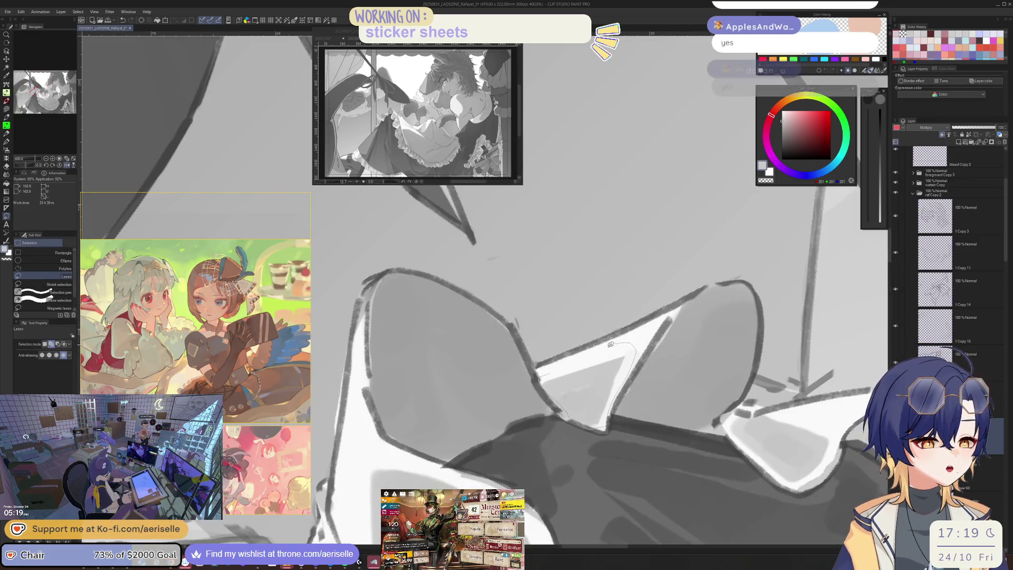
drag(608, 422, 543, 380)
key(g)
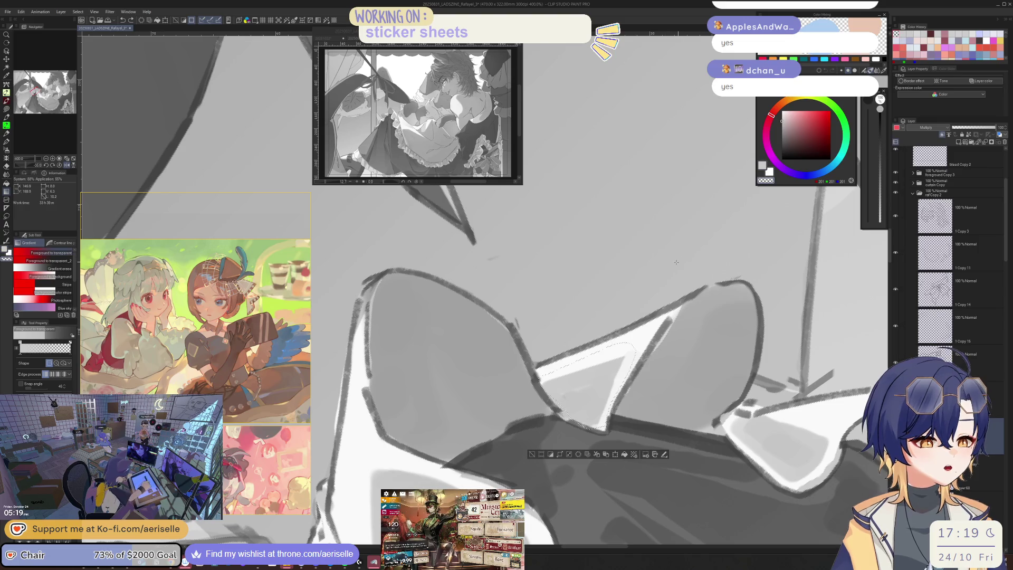
key(p)
key(bracketleft)
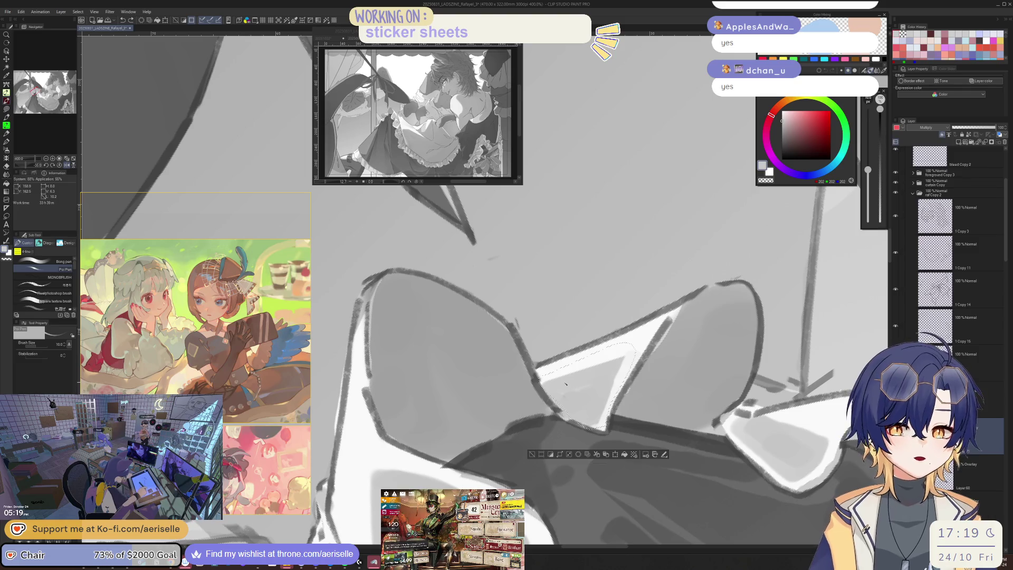
key(ctrl+d)
Zoom out over the area and save the illustration
key(ctrl+alt+0)
scroll(578, 352, up, 8)
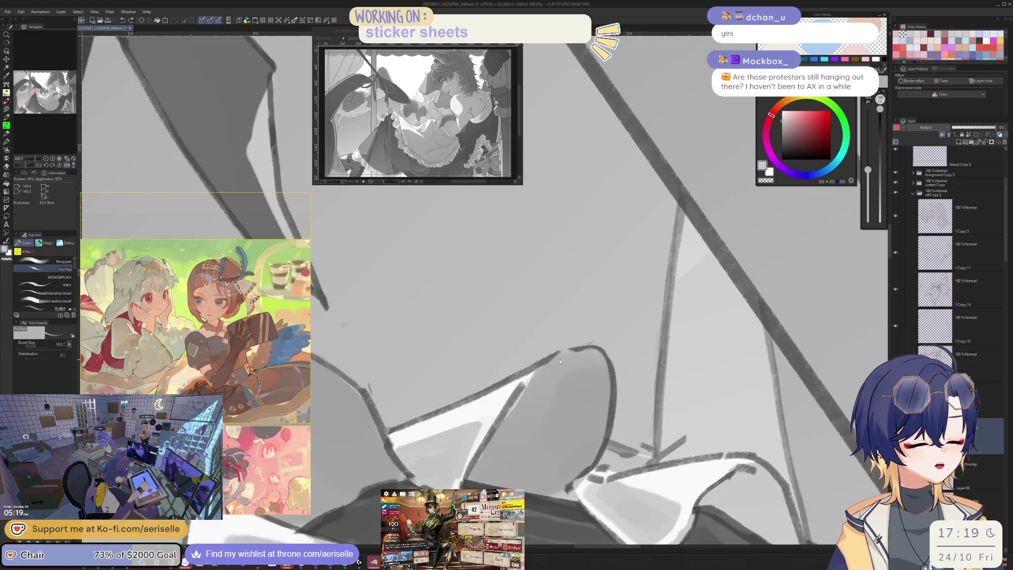
key(ctrl+alt+0)
scroll(553, 405, up, 3)
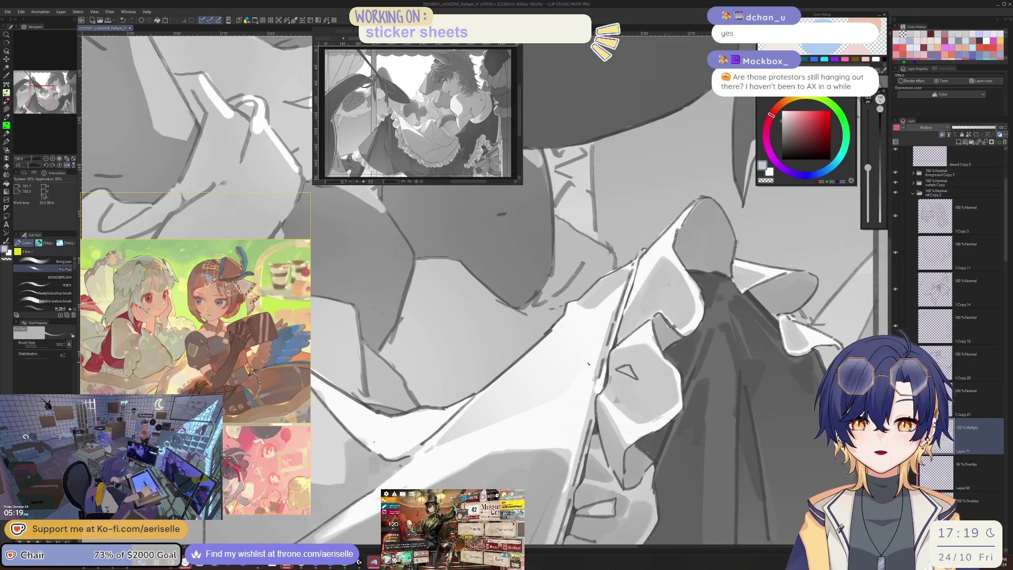
key(ctrl+s)
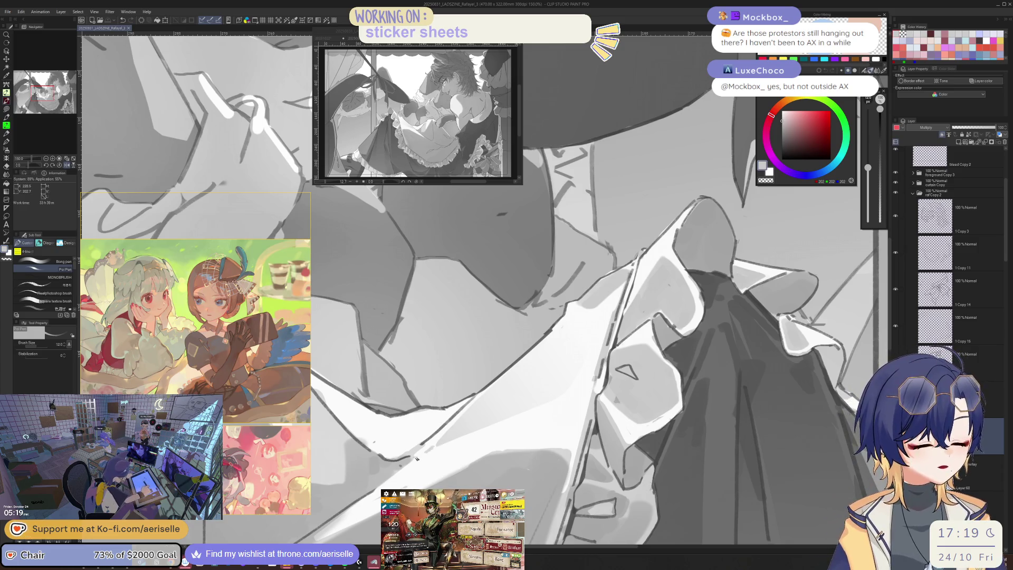
Enlarge the brush and zoom around the illustration toward the face and skirt
key(ctrl+minus)
key(ctrl+minus)
key(ctrl+plus)
key(ctrl+plus)
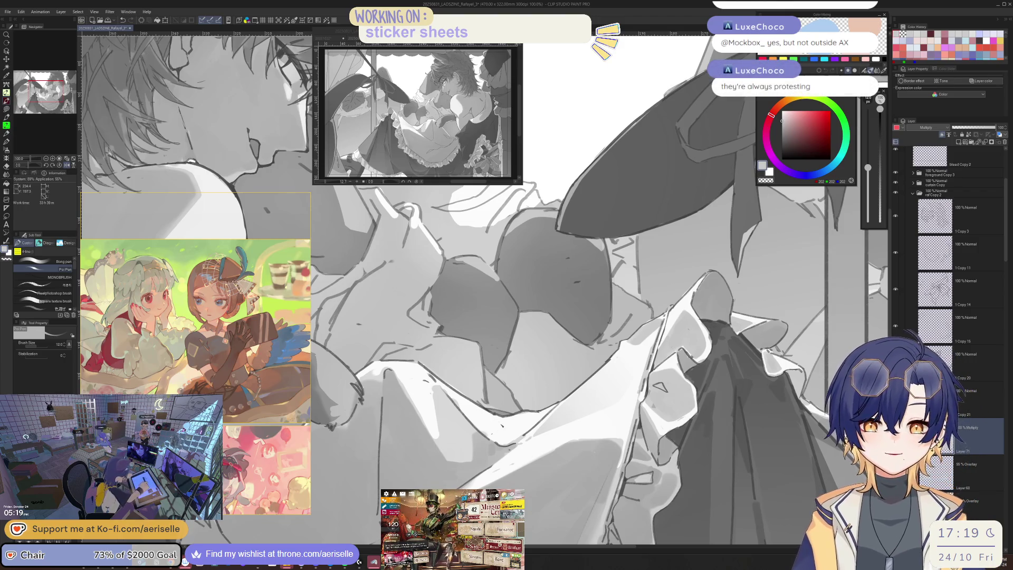
key(bracketright)
key(bracketright)
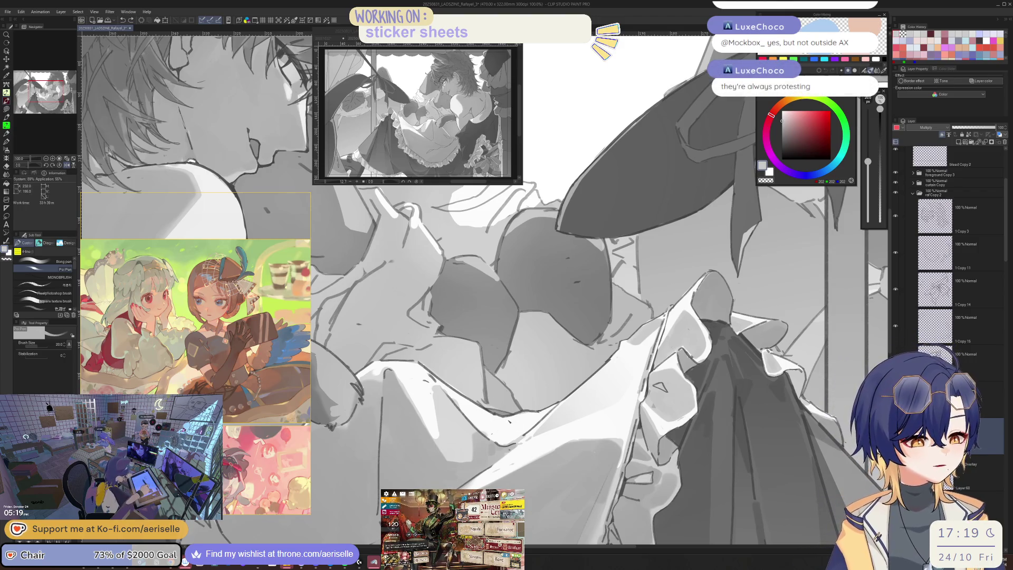
key(ctrl+minus)
key(ctrl+minus)
key(bracketright)
key(ctrl+plus)
key(ctrl+plus)
key(bracketright)
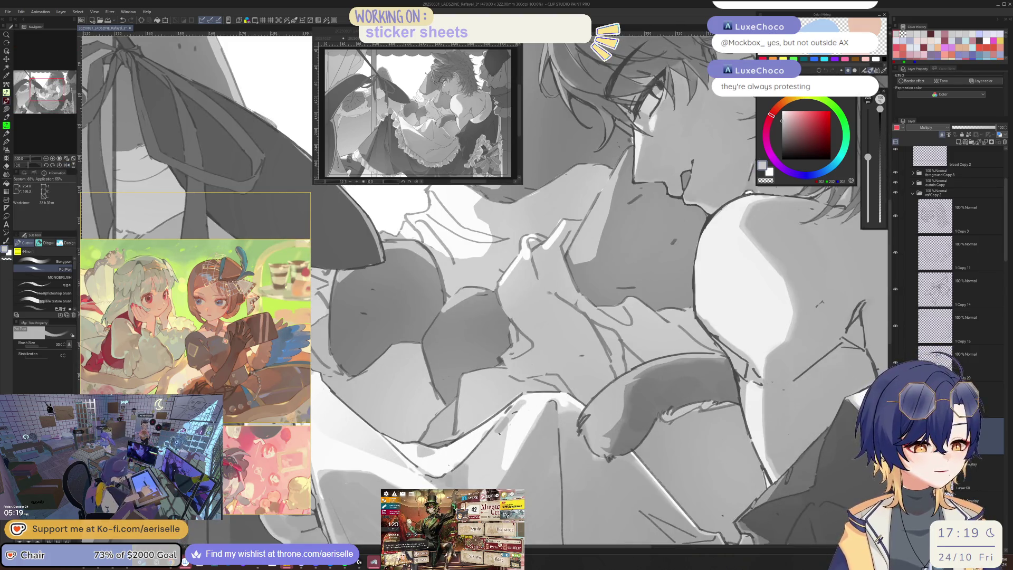
key(ctrl+minus)
key(ctrl+minus)
key(ctrl+minus)
key(ctrl+plus)
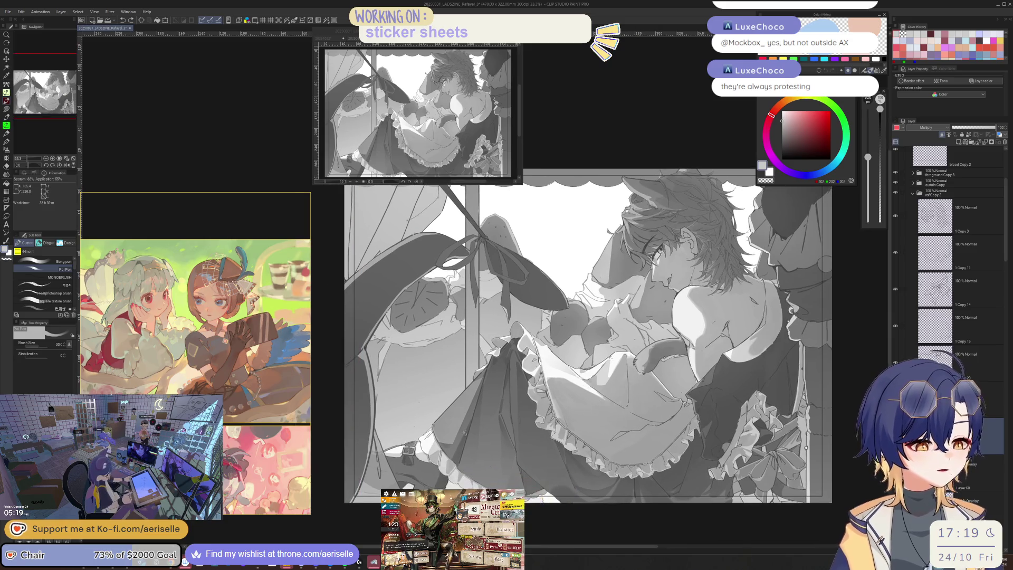
key(ctrl+plus)
key(ctrl+minus)
key(ctrl+minus)
key(ctrl+minus)
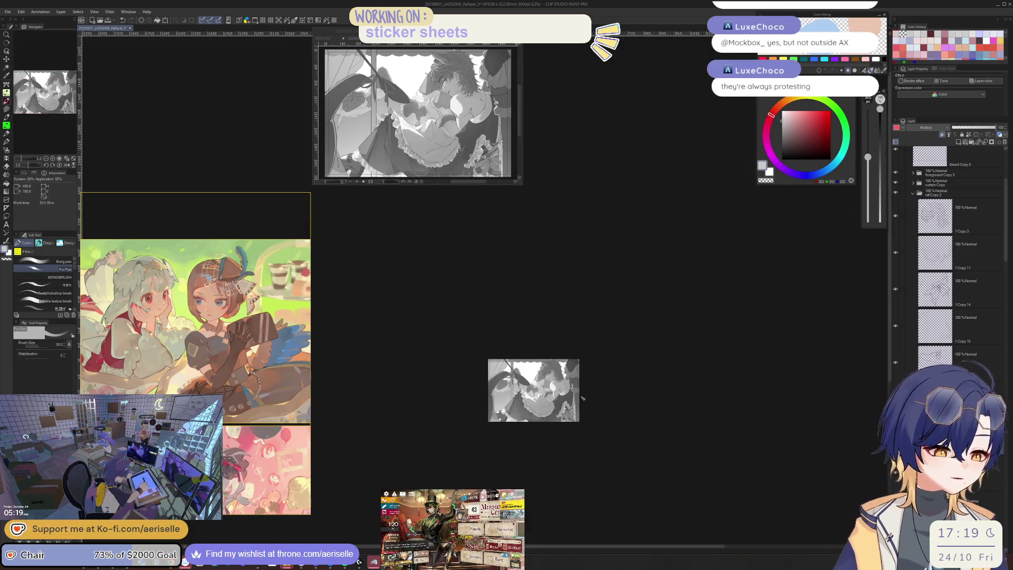
key(ctrl+plus)
key(ctrl+plus)
key(ctrl+plus)
key(ctrl+plus)
key(ctrl+plus)
key(ctrl+plus)
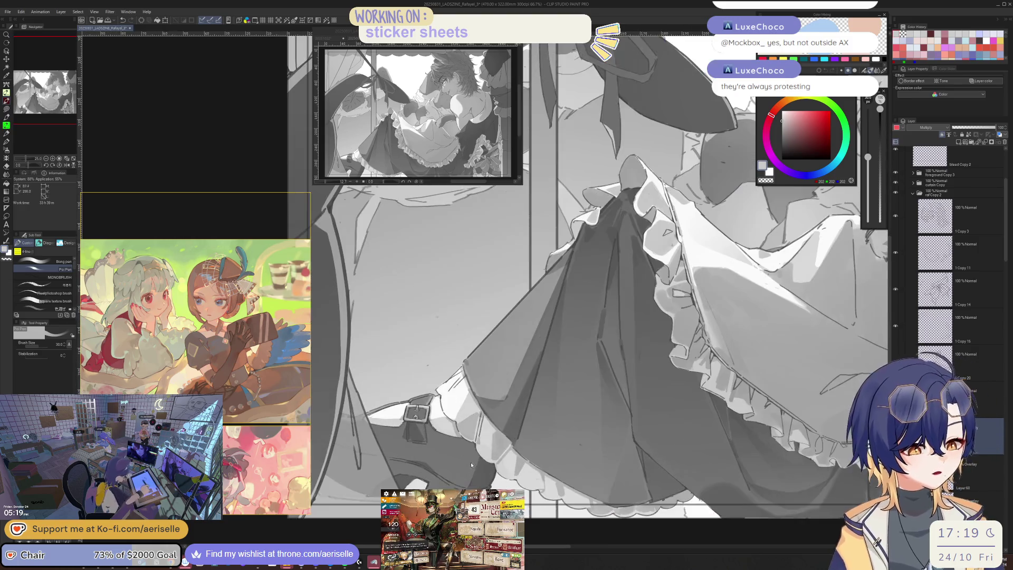
key(h)
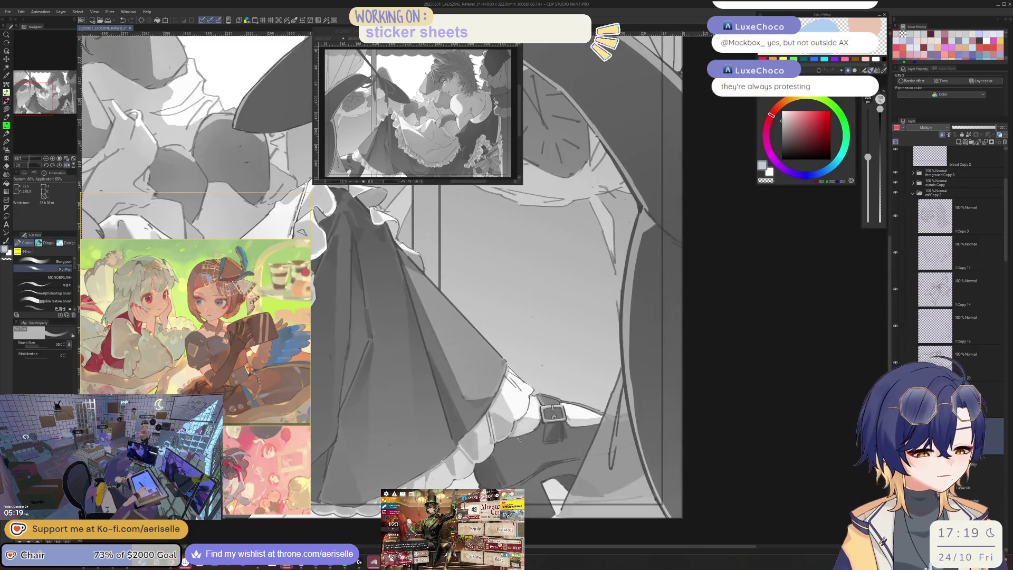
key(bracketright)
key(bracketright)
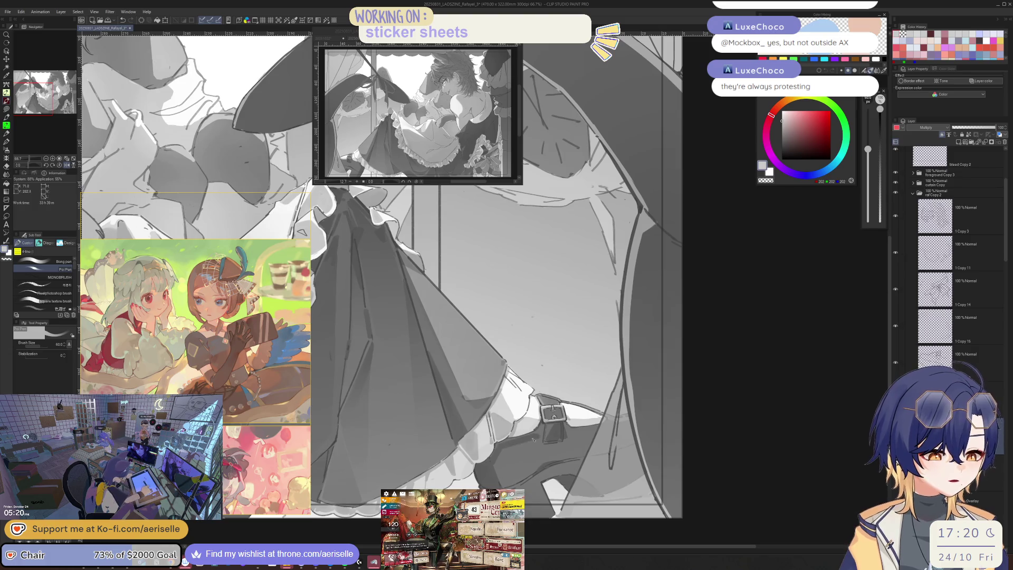
key(bracketright)
key(bracketright)
key(bracketright)
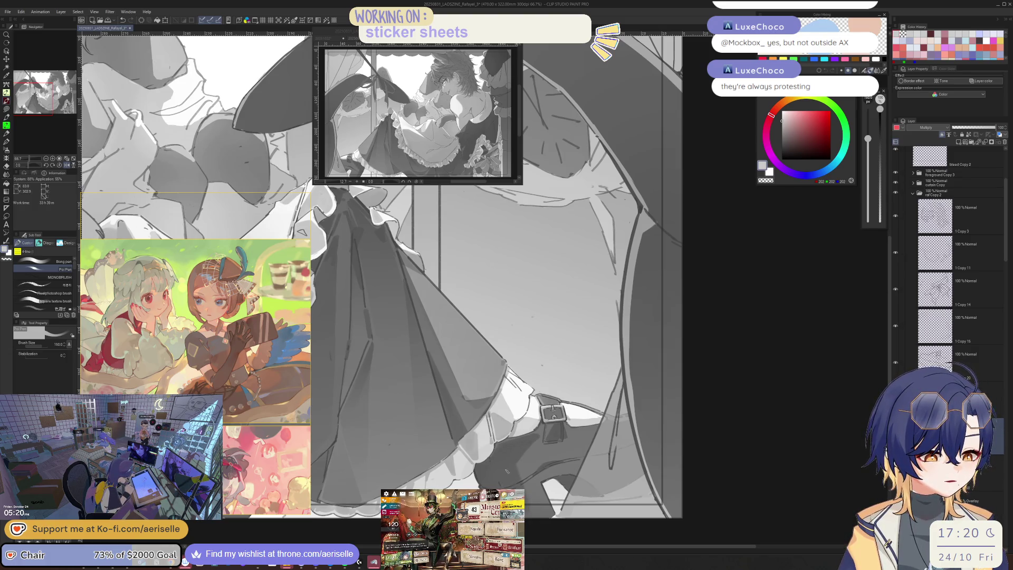
drag(534, 508, 539, 434)
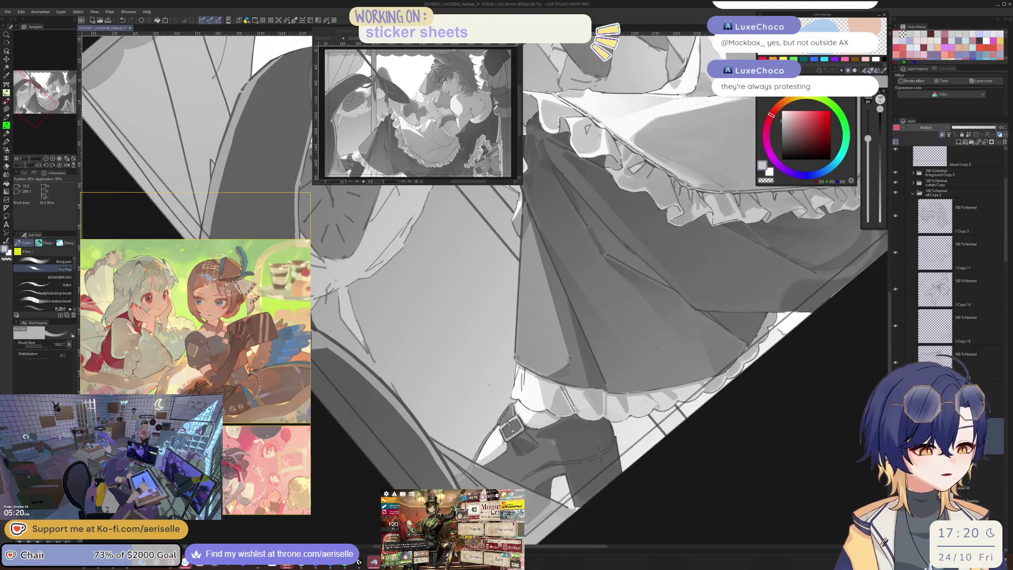
key(bracketleft)
key(bracketleft)
key(bracketleft)
key(bracketleft)
key(bracketleft)
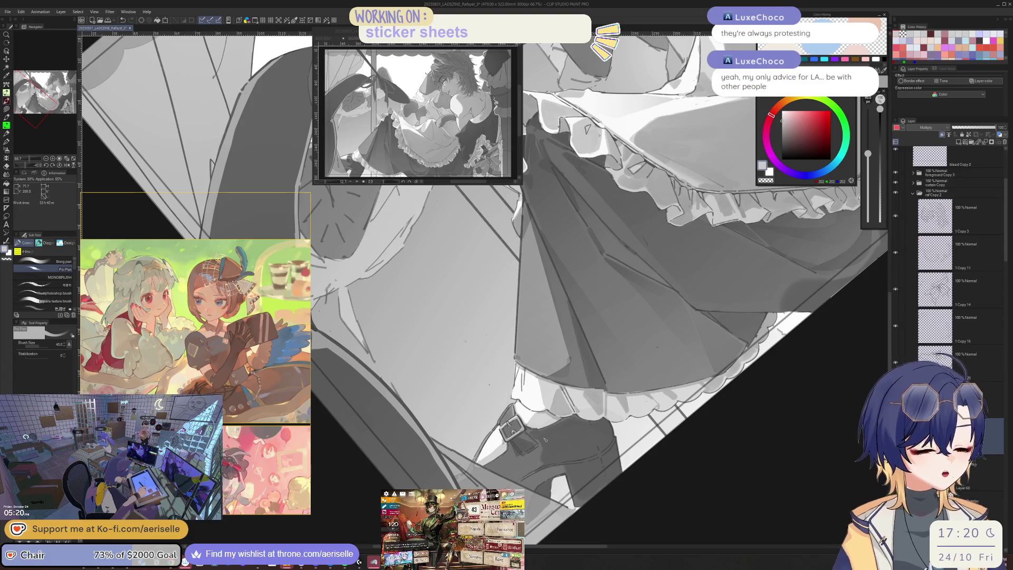
key(bracketright)
key(bracketright)
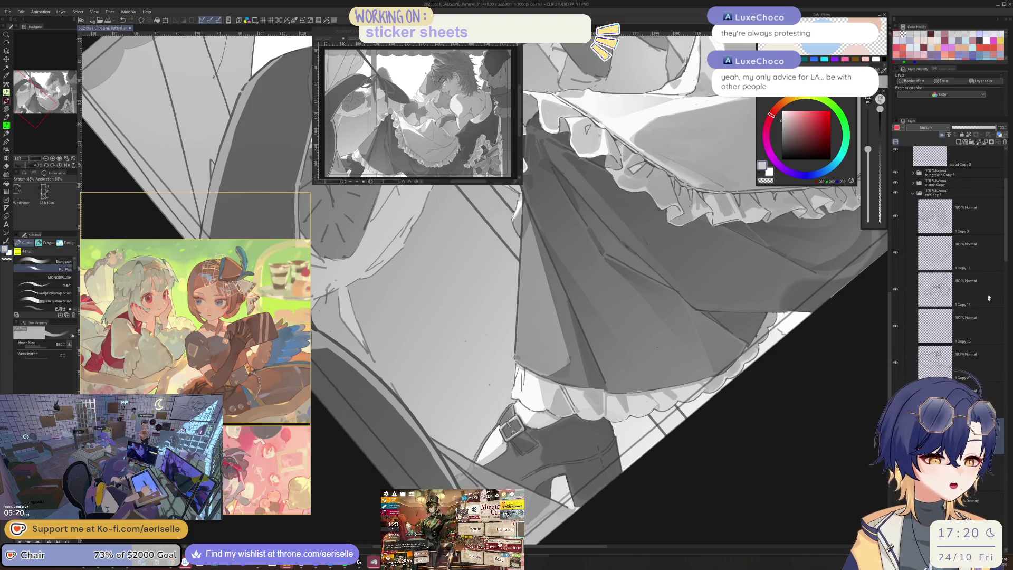
scroll(1004, 274, down, 3)
scroll(1007, 275, down, 3)
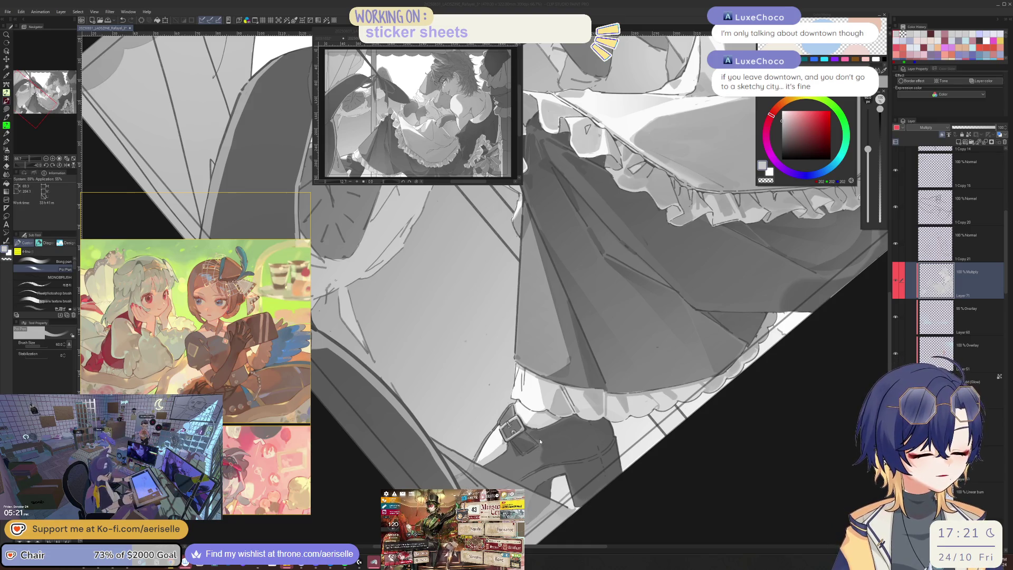
mouse_move(539, 441)
mouse_down()
mouse_move(601, 417)
mouse_move(530, 459)
mouse_up()
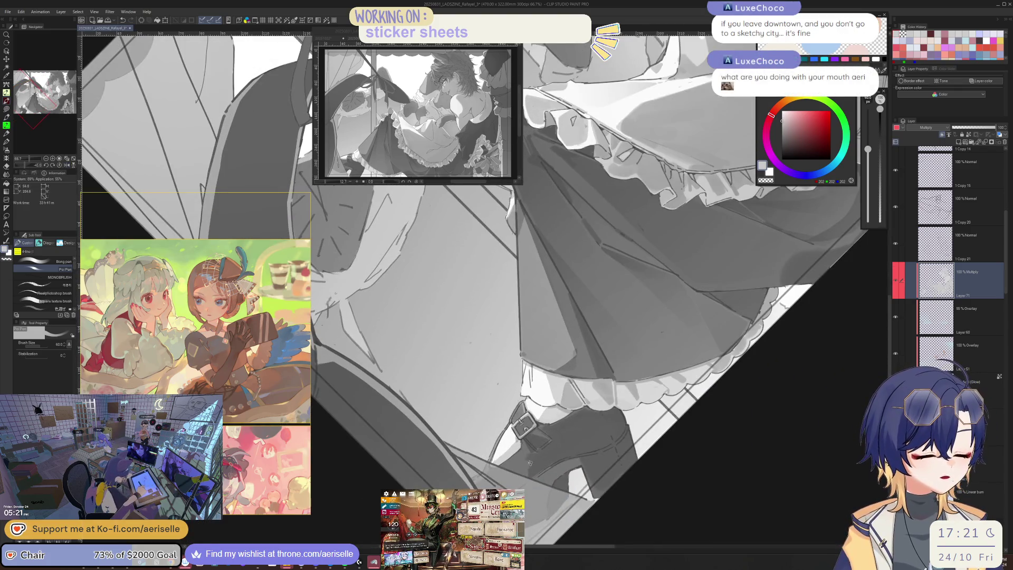
Rotate the view back upright, mirror-check it, and zoom in on the buckle
key(bracketleft)
key(bracketleft)
key(bracketright)
key(bracketright)
drag(515, 462, 620, 399)
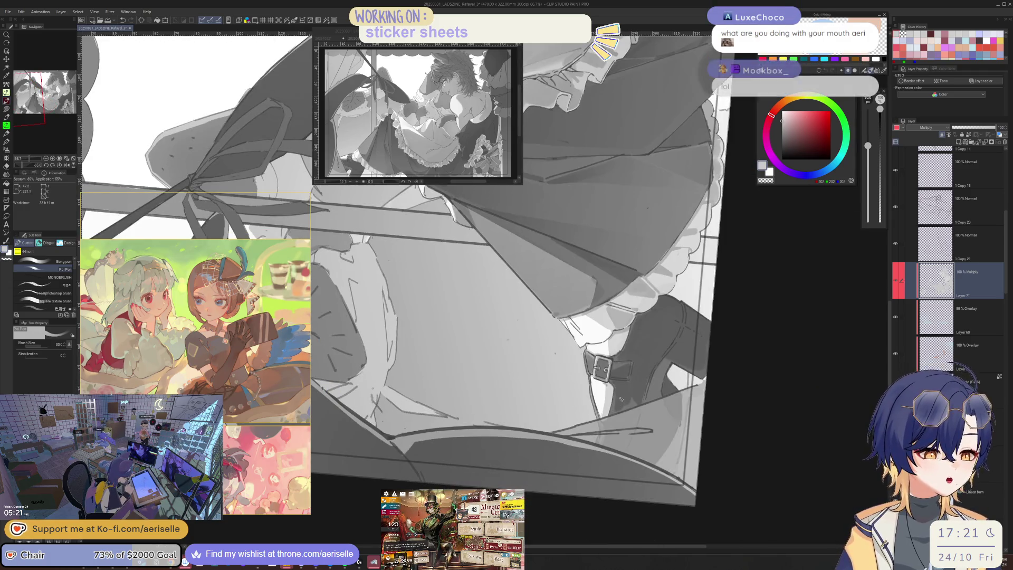
scroll(633, 422, down, 5)
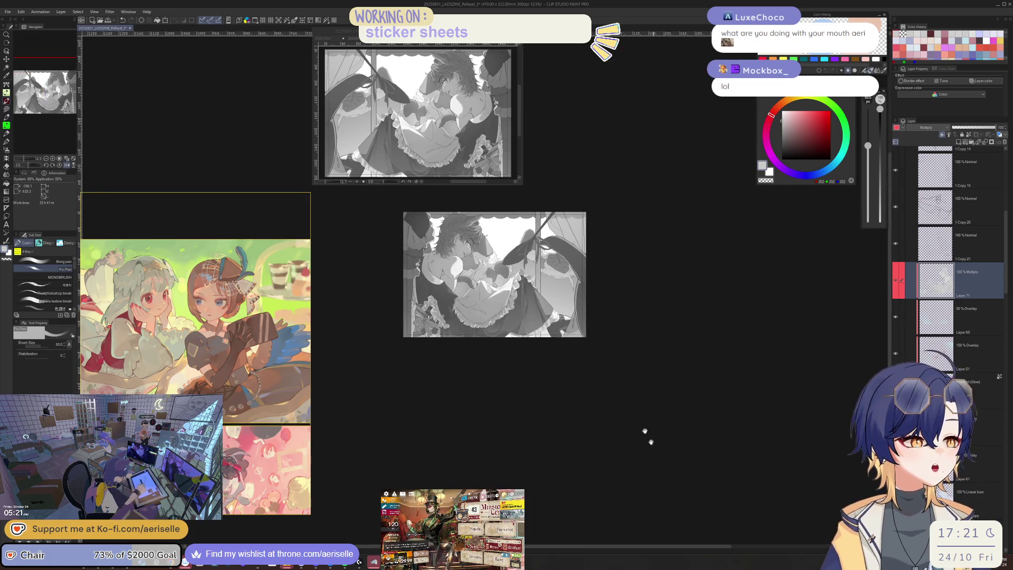
scroll(559, 311, up, 4)
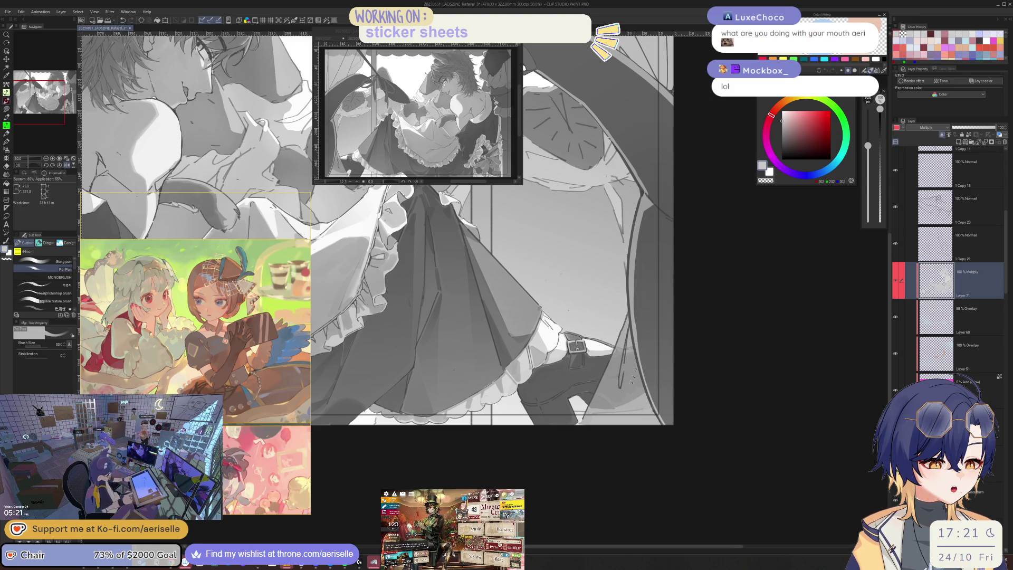
key(h)
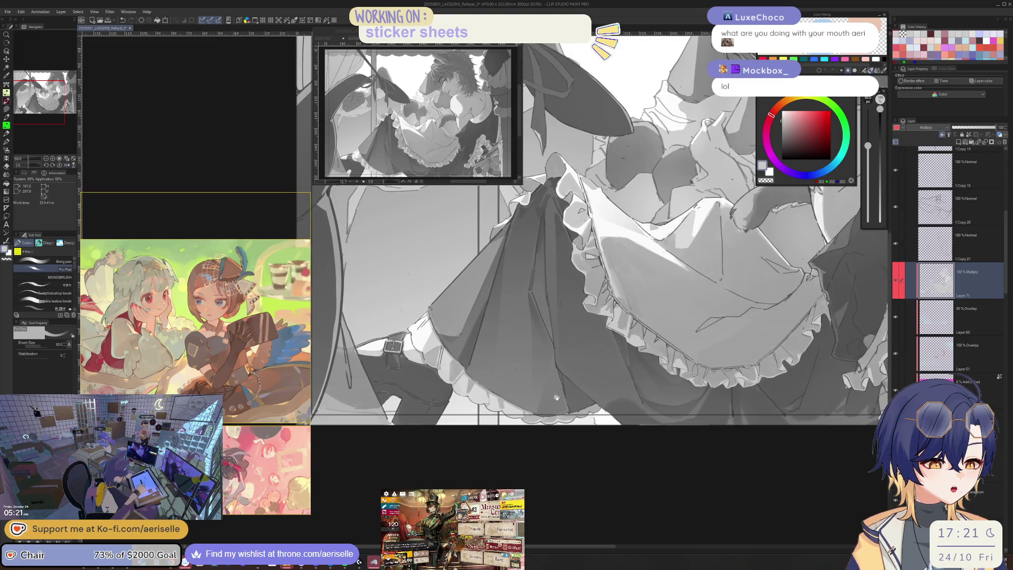
key(ctrl+plus)
key(ctrl+plus)
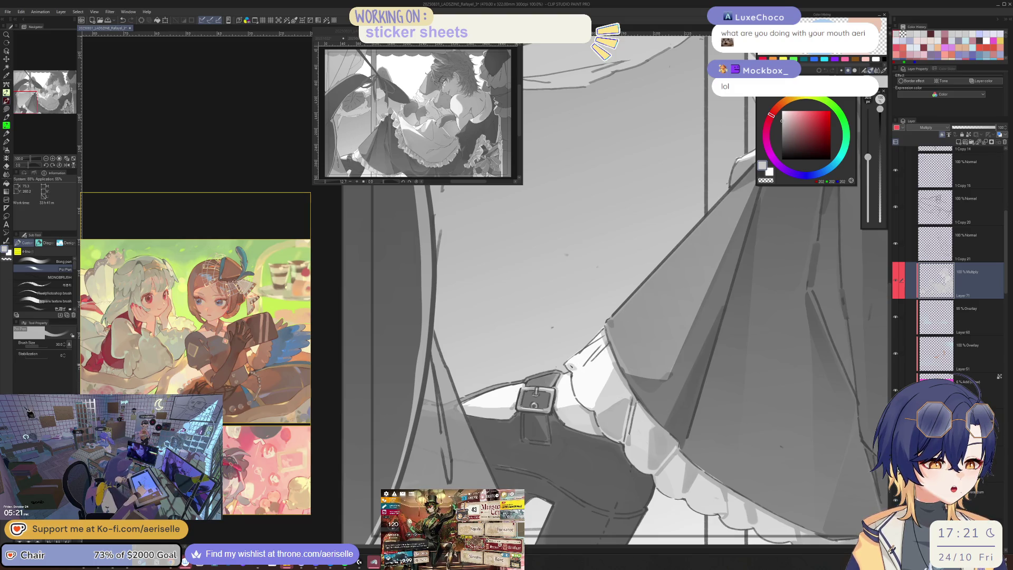
Paint a short dark stroke beside the buckle with the pen at size 15
key(bracketleft)
key(bracketleft)
drag(605, 348, 584, 372)
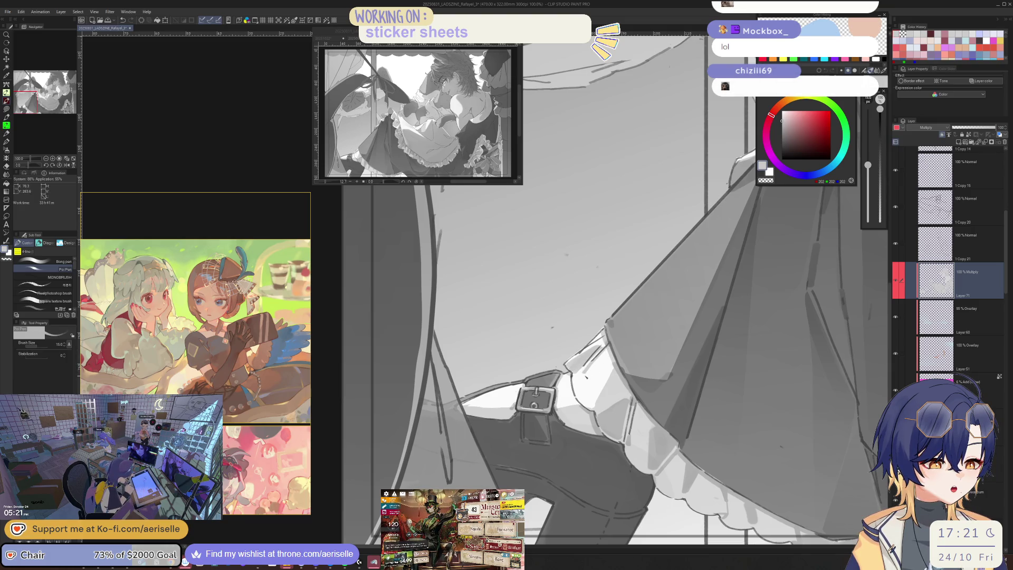
key(bracketleft)
key(bracketright)
key(bracketright)
key(bracketright)
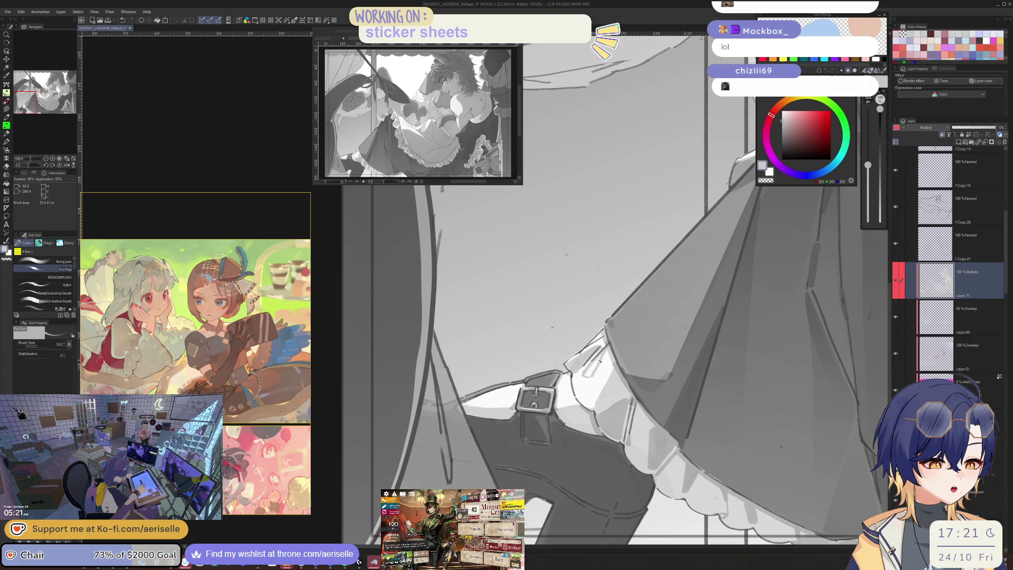
key(ctrl+minus)
key(ctrl+minus)
key(ctrl+minus)
scroll(633, 396, up, 5)
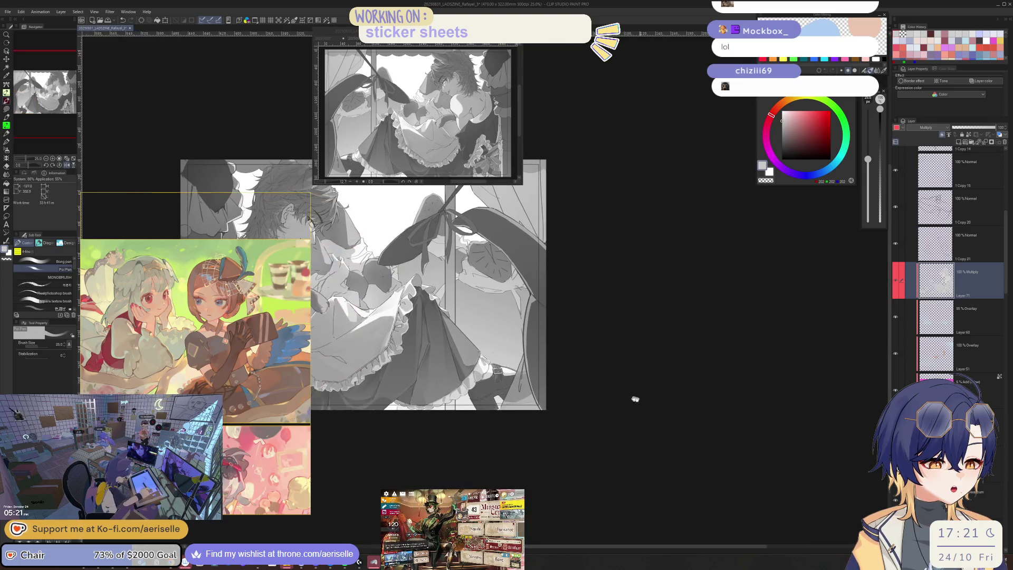
key(bracketright)
key(bracketright)
key(bracketright)
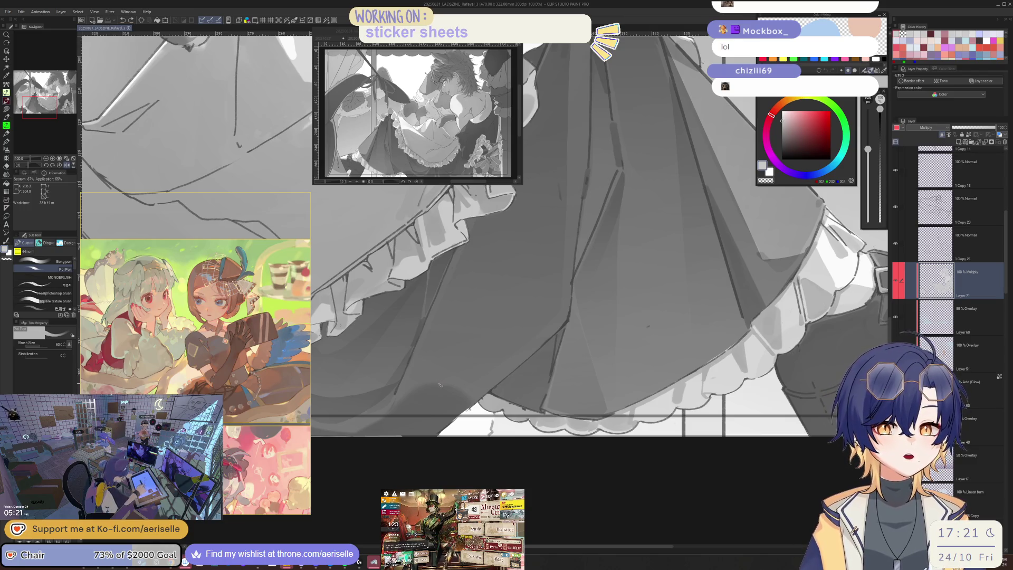
Paint a short dark stroke on the skirt and check it in mirrored, rotated views
key(h)
key(h)
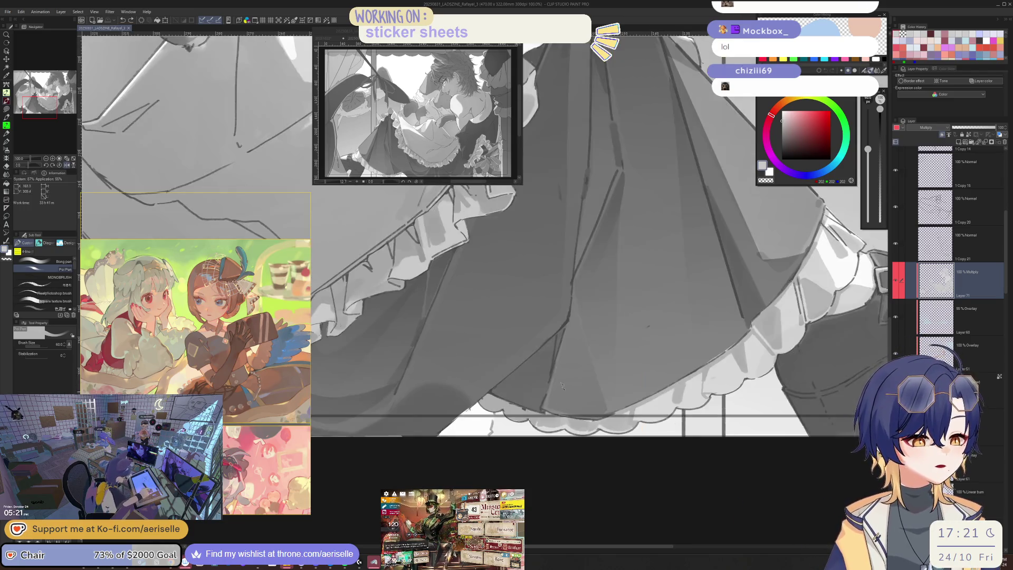
key(bracketleft)
key(bracketleft)
key(bracketleft)
drag(413, 380, 396, 396)
key(h)
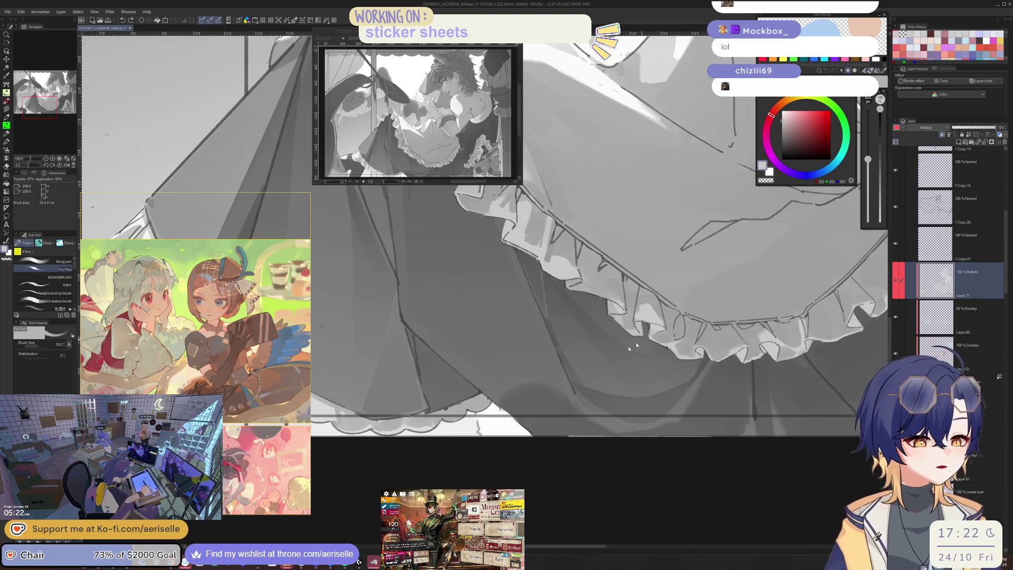
key(bracketleft)
key(h)
key(minus)
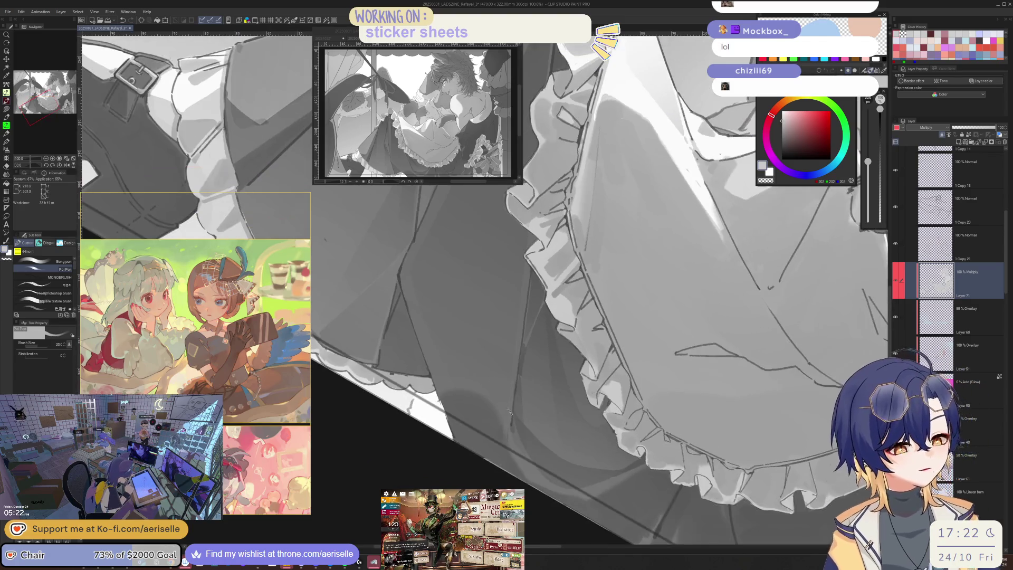
key(minus)
key(h)
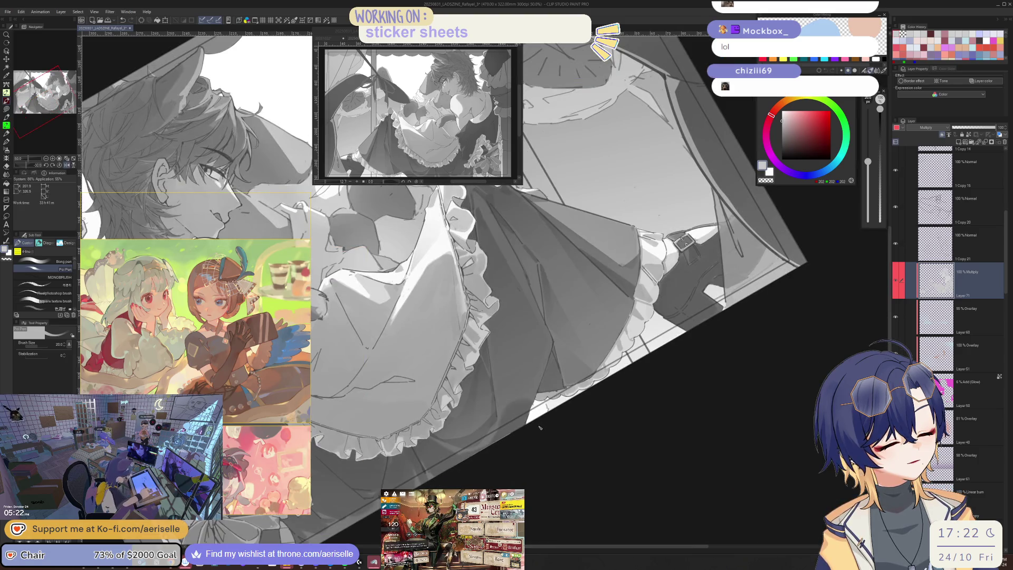
key(h)
key(ctrl+at)
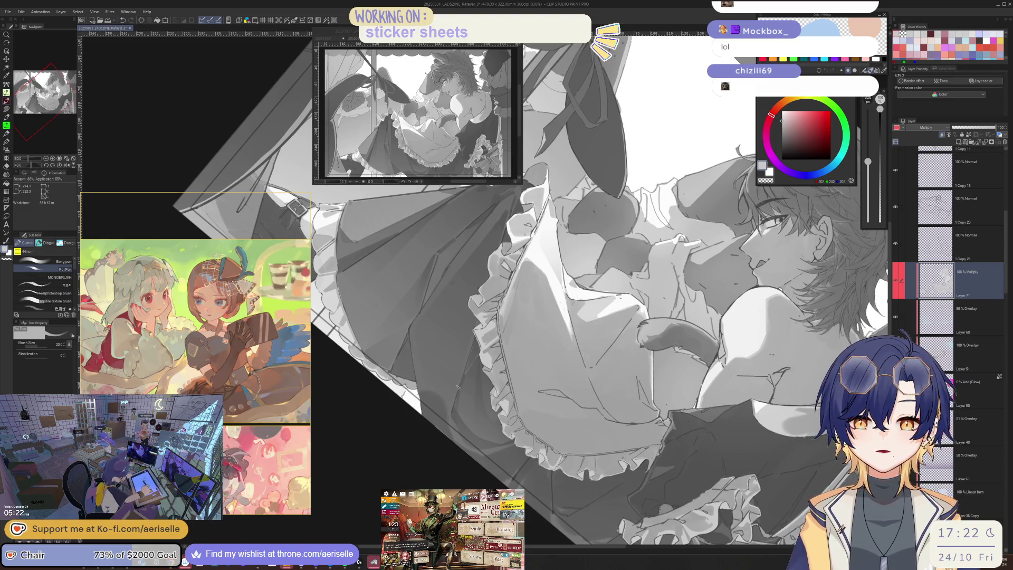
Reset the view upright and lasso-select a narrow fold of the dark skirt
scroll(462, 386, up, 1)
key(bracketleft)
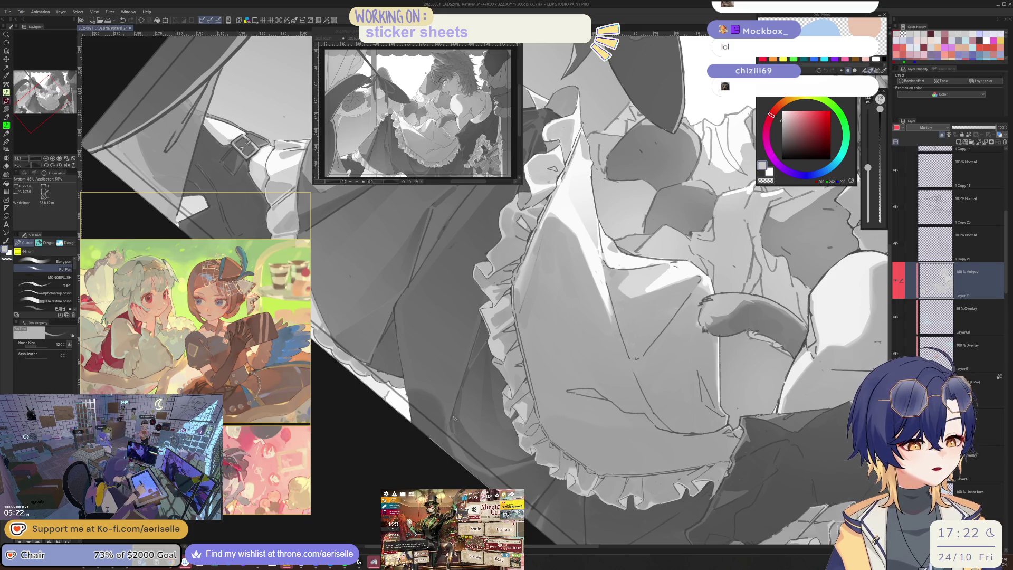
key(ctrl+at)
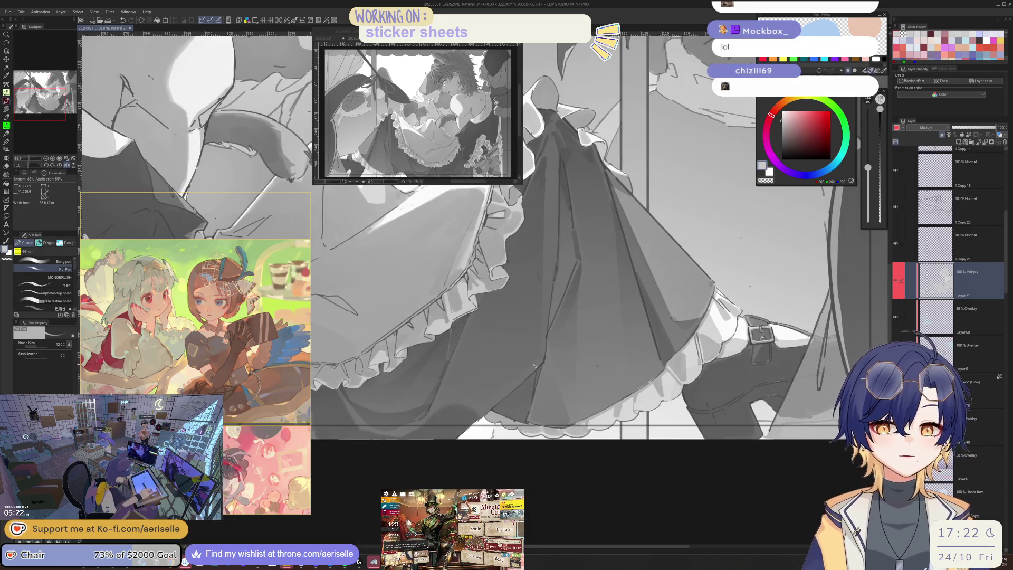
scroll(534, 368, down, 1)
drag(535, 368, 581, 406)
scroll(580, 406, up, 3)
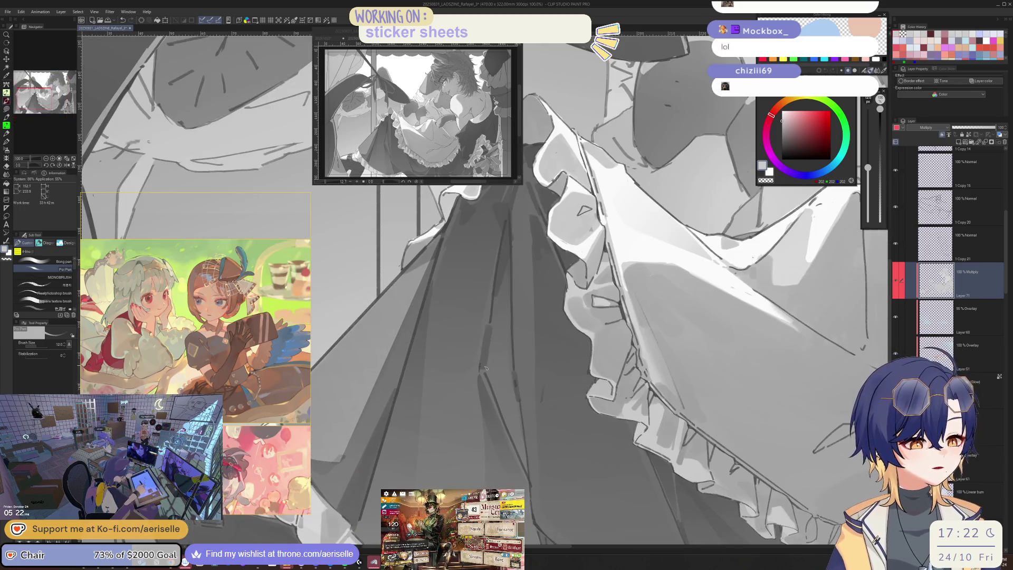
key(m)
mouse_move(485, 367)
mouse_down()
mouse_move(529, 468)
mouse_move(514, 352)
mouse_move(504, 338)
mouse_move(485, 356)
mouse_up()
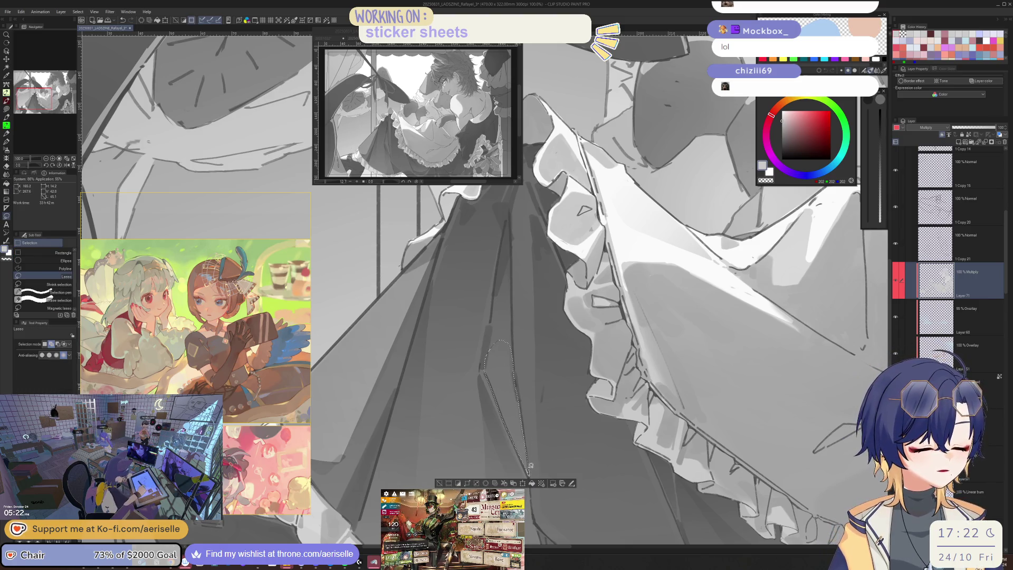
Clear the selection, switch from the gradient to the Lasso fill tool, and zoom out to the full canvas
key(g)
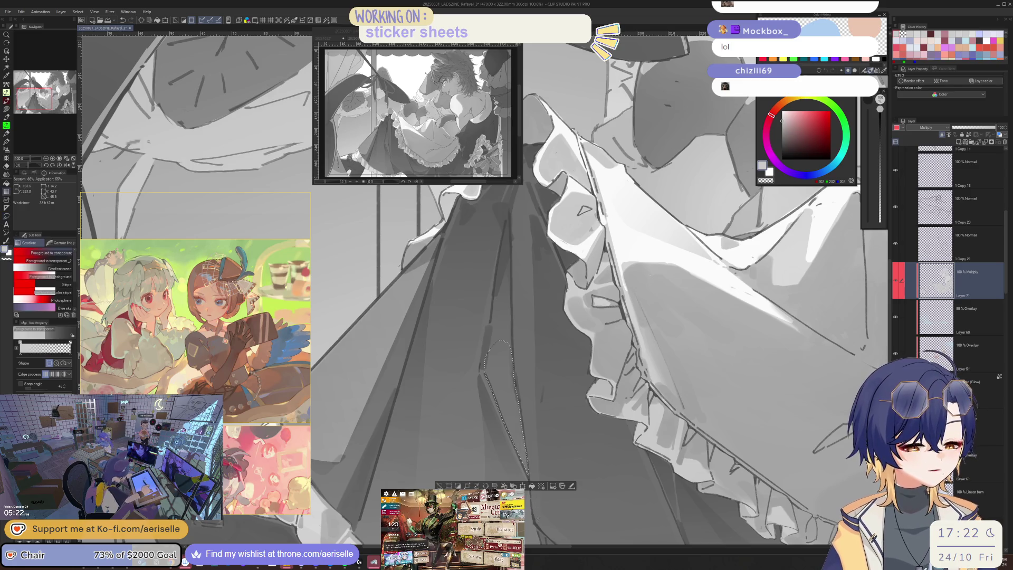
key(ctrl+d)
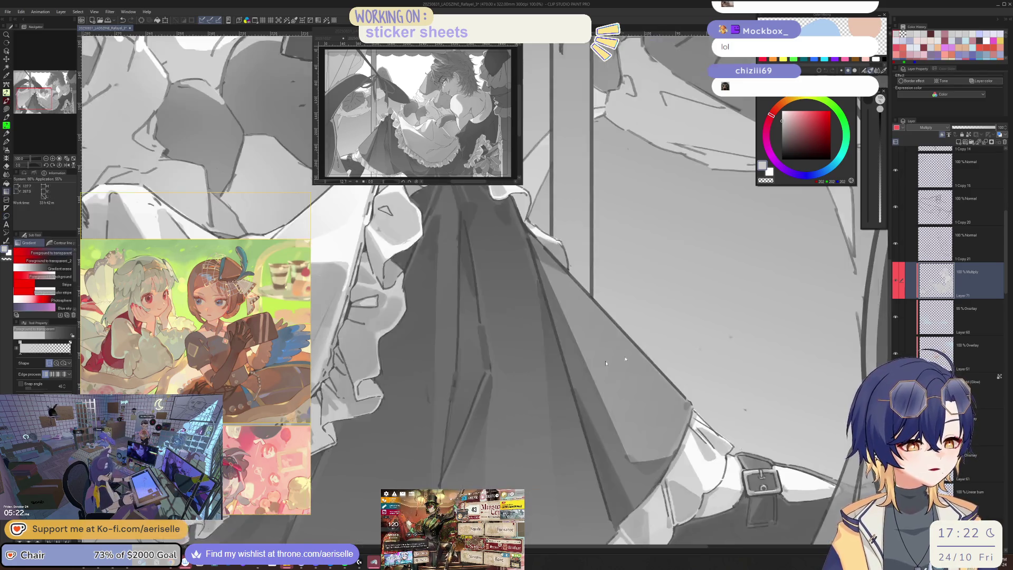
key(ctrl+minus)
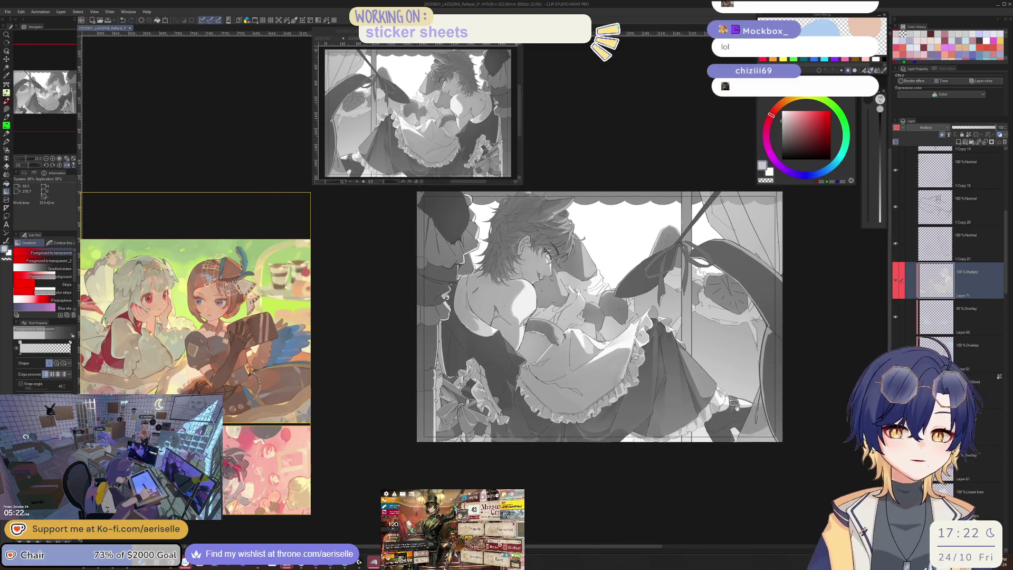
scroll(521, 354, up, 3)
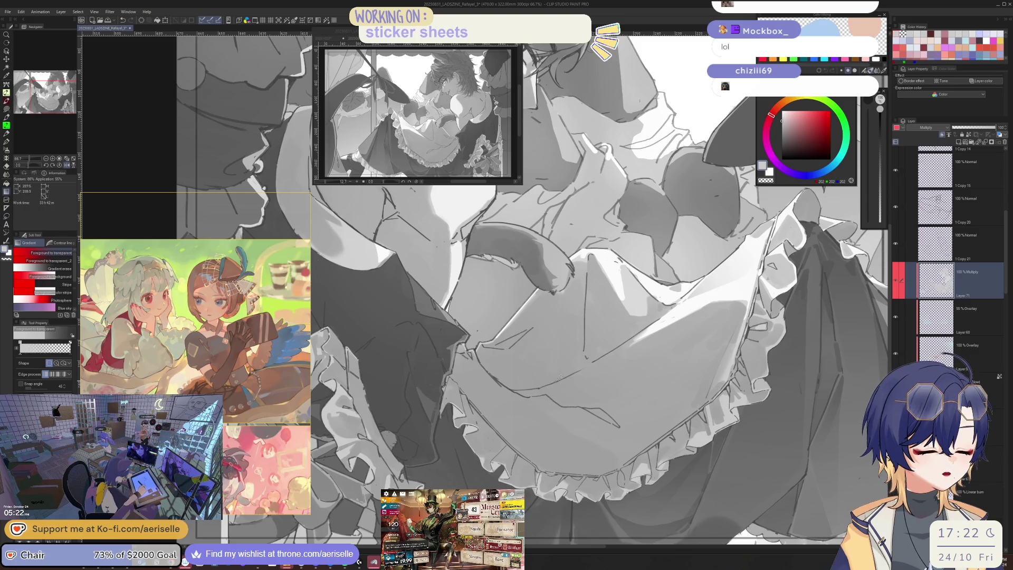
key(u)
scroll(563, 412, down, 2)
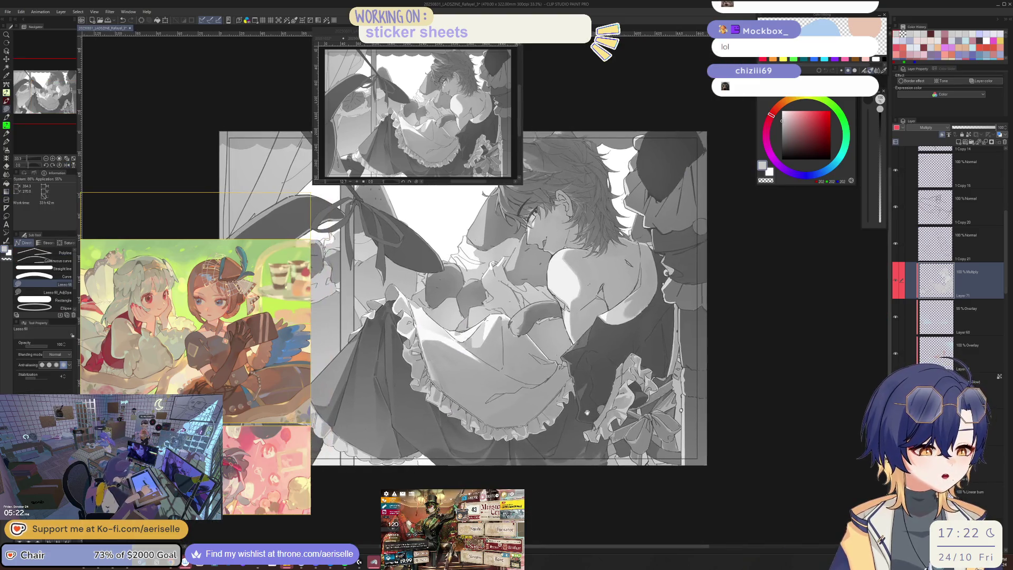
Expand folder c and briefly hide, then restore, the Color layer to preview the colours
drag(1005, 228, 1006, 183)
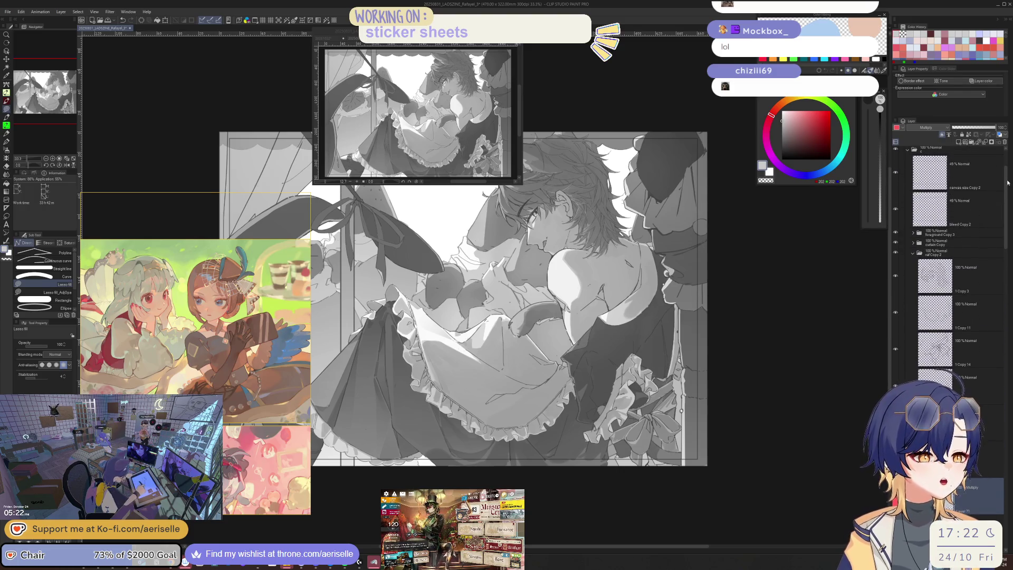
click(908, 153)
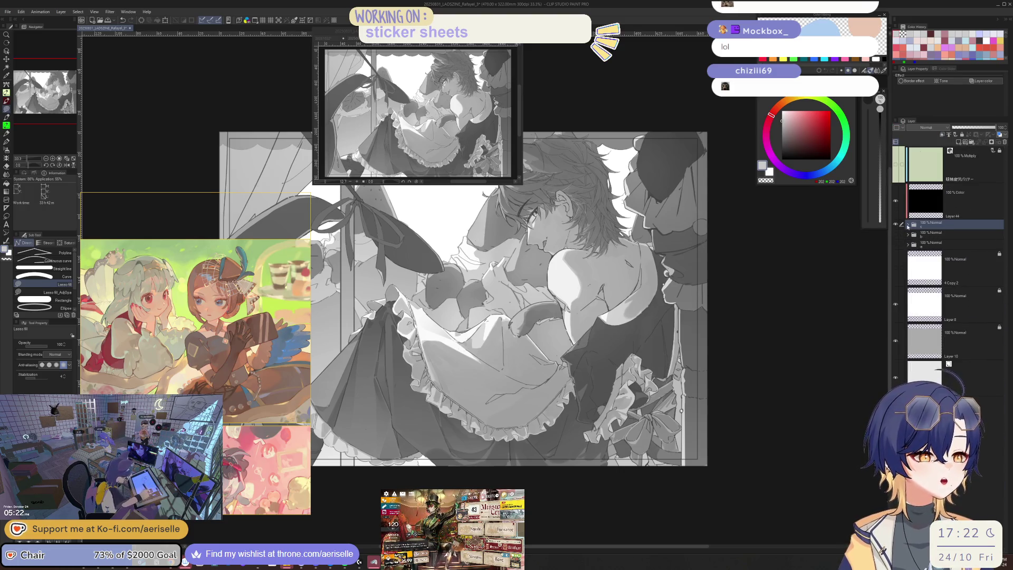
click(907, 225)
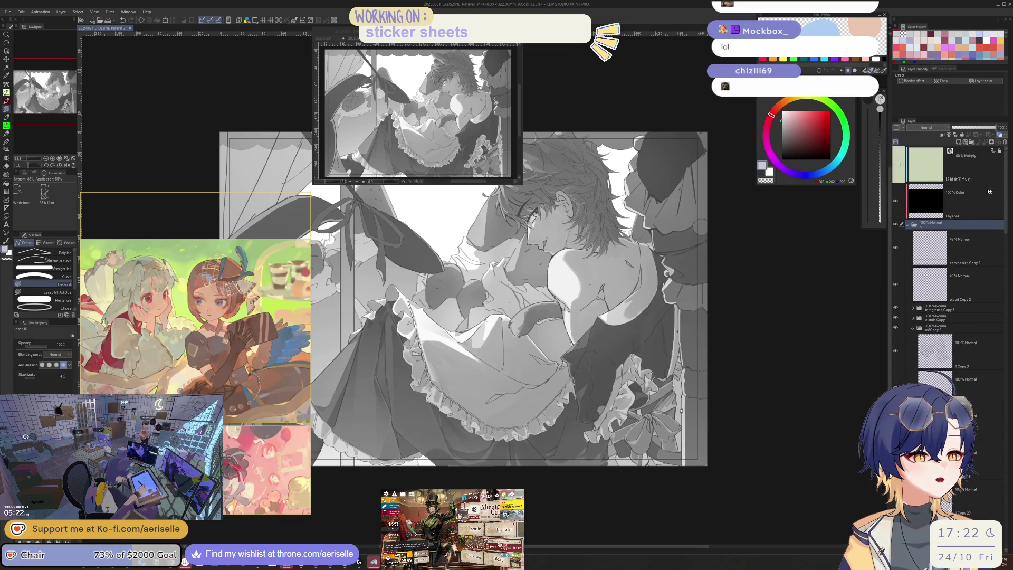
click(895, 202)
key(h)
click(895, 201)
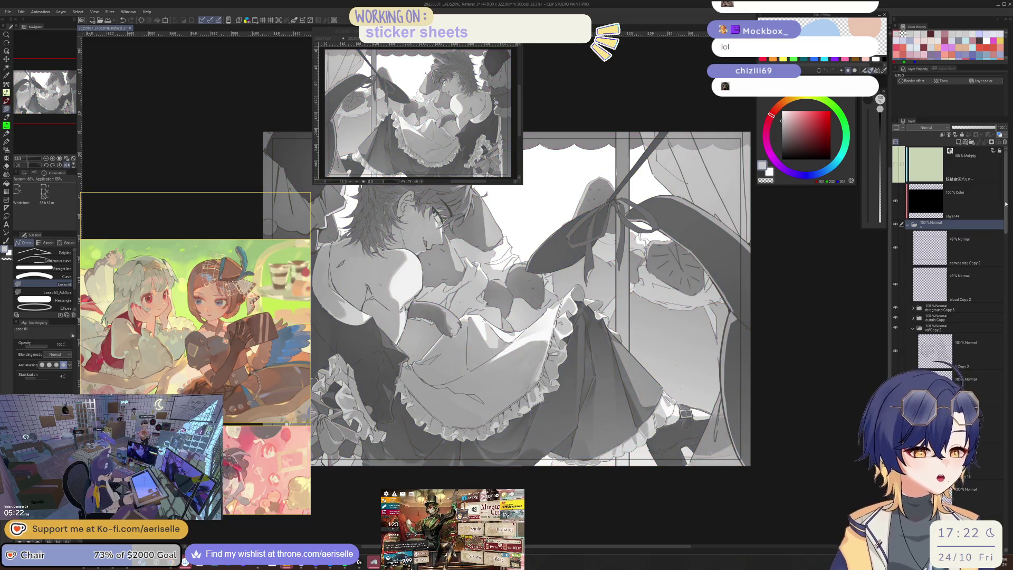
Select Layer 71, the Multiply shading layer, and switch to the Poi Pen
scroll(1005, 203, down, 10)
click(954, 264)
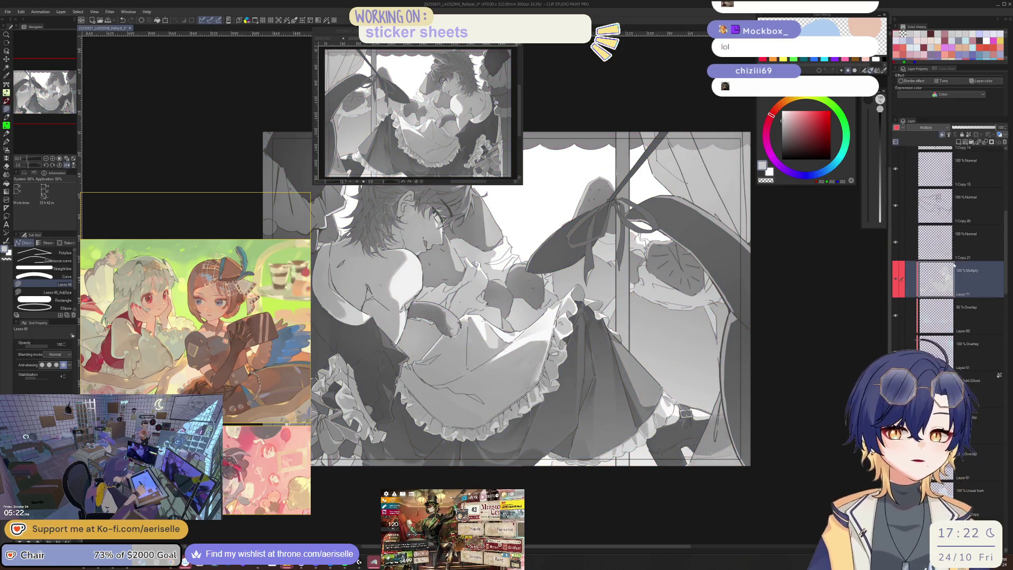
key(h)
drag(527, 295, 677, 309)
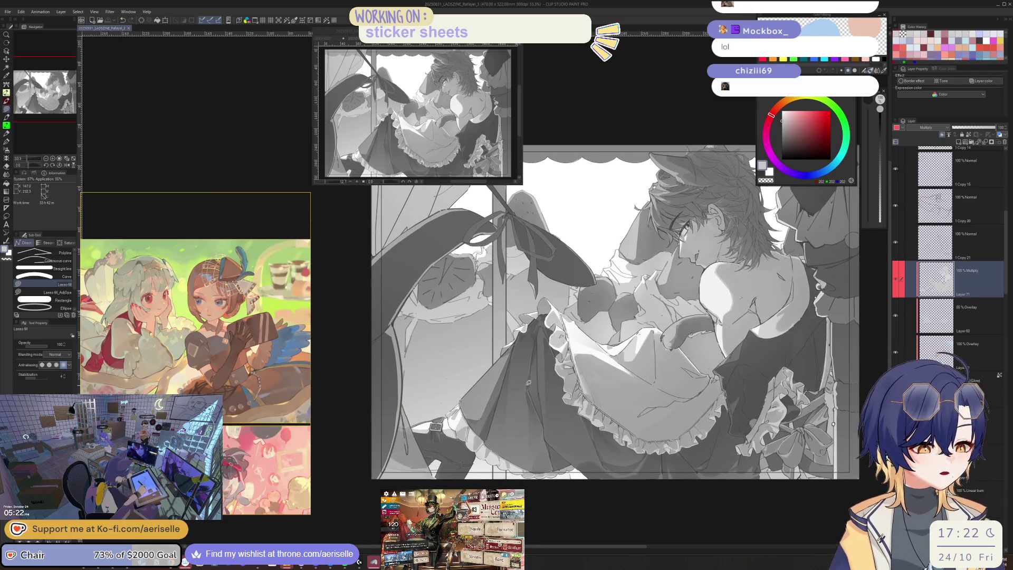
scroll(527, 382, up, 2)
key(p)
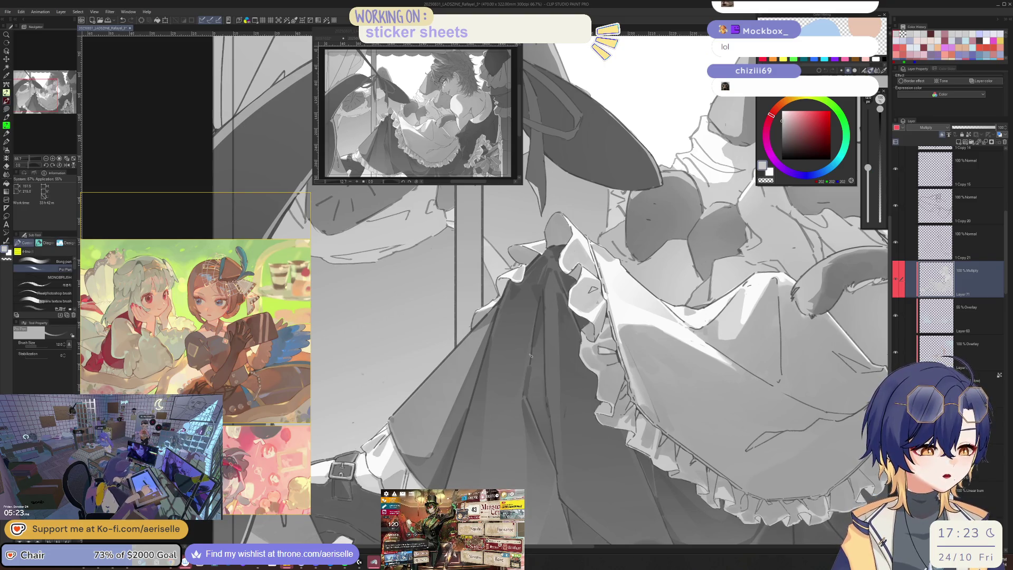
scroll(553, 330, down, 3)
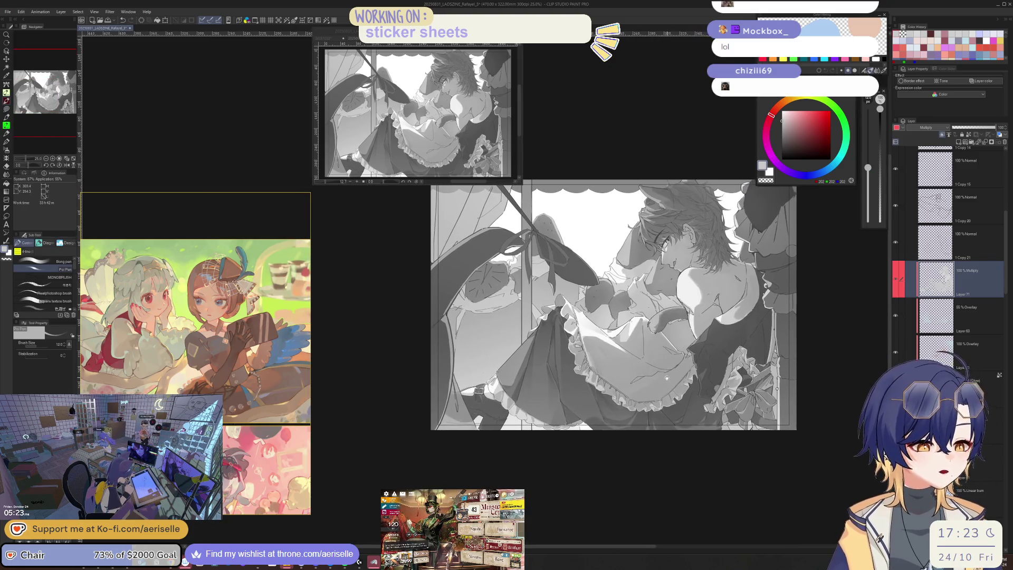
scroll(499, 390, up, 3)
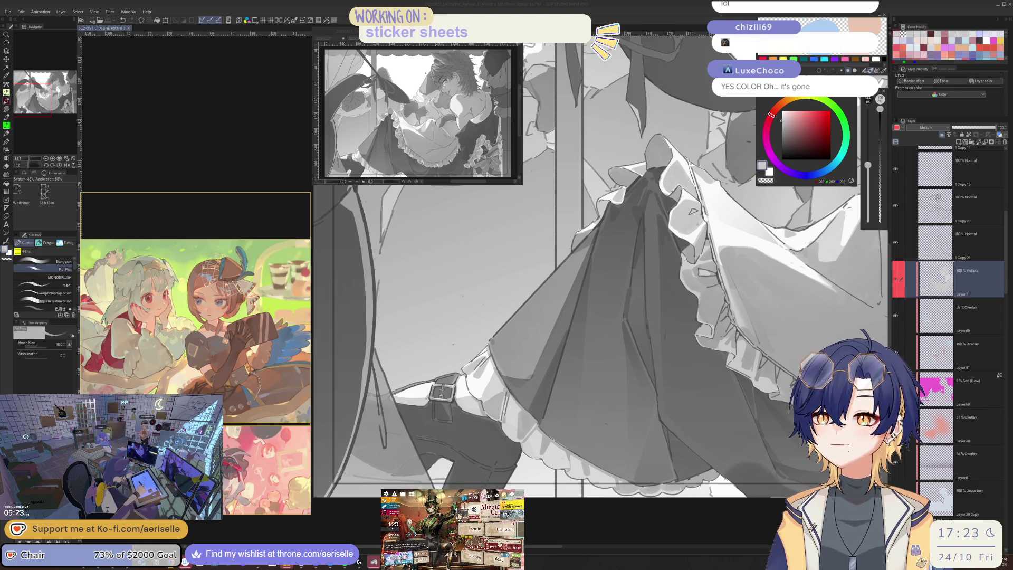
Bring the Arknights game window in front of Clip Studio Paint
key(alt+Tab)
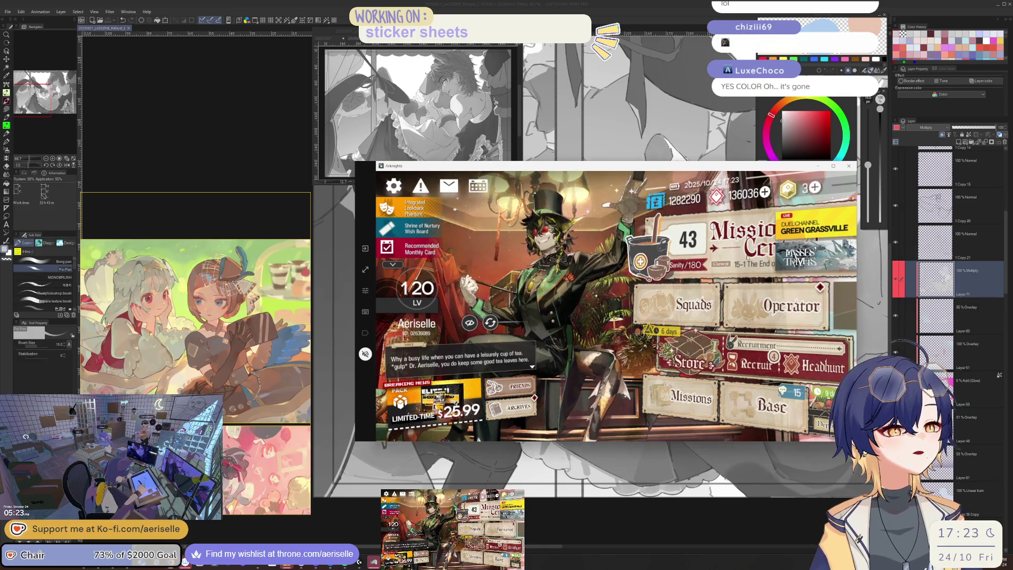
Start the Arknights operation MT-9 Interpretation from the Terminal, then return to Clip Studio Paint
click(733, 243)
click(783, 398)
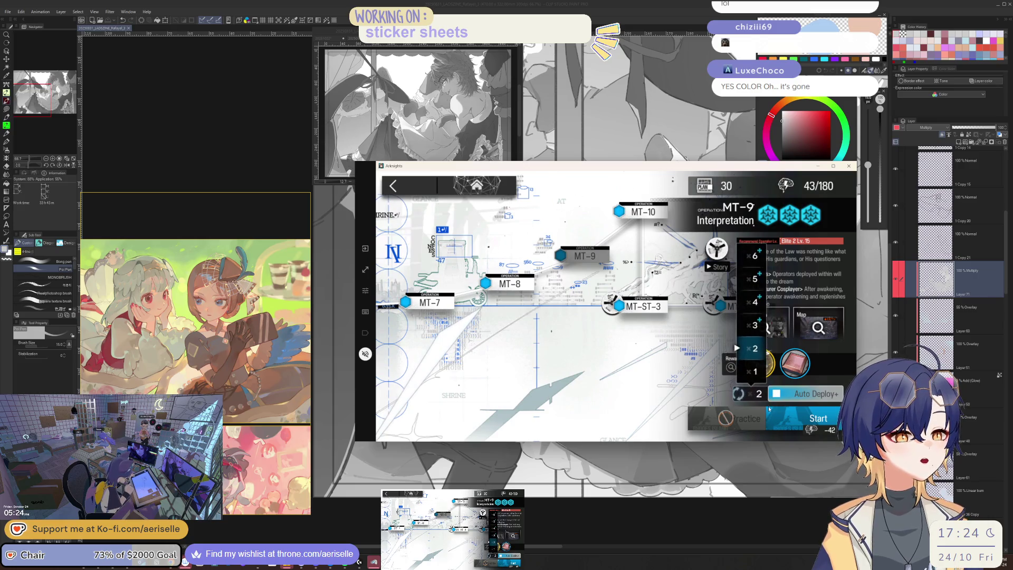
click(779, 421)
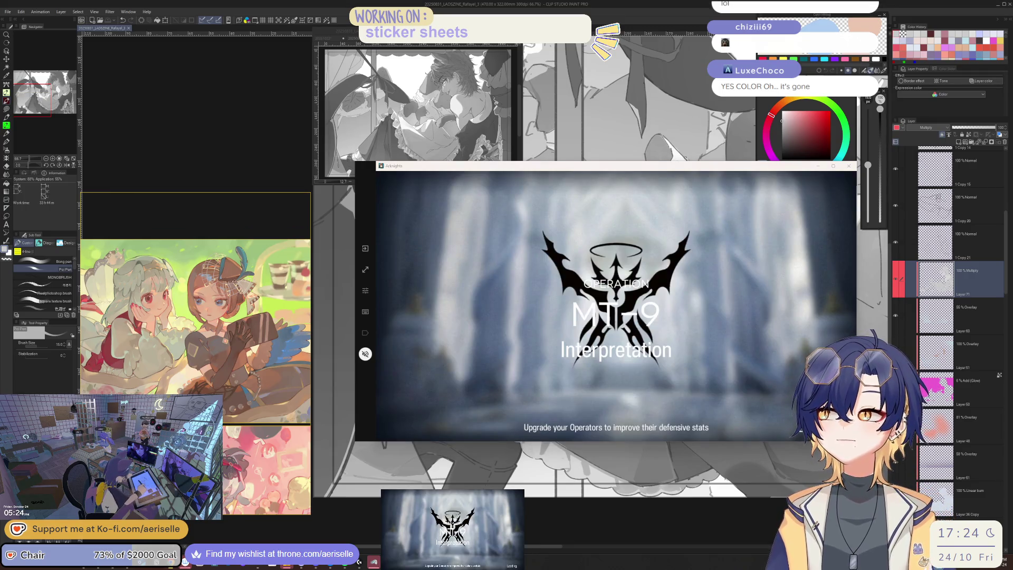
key(alt+Tab)
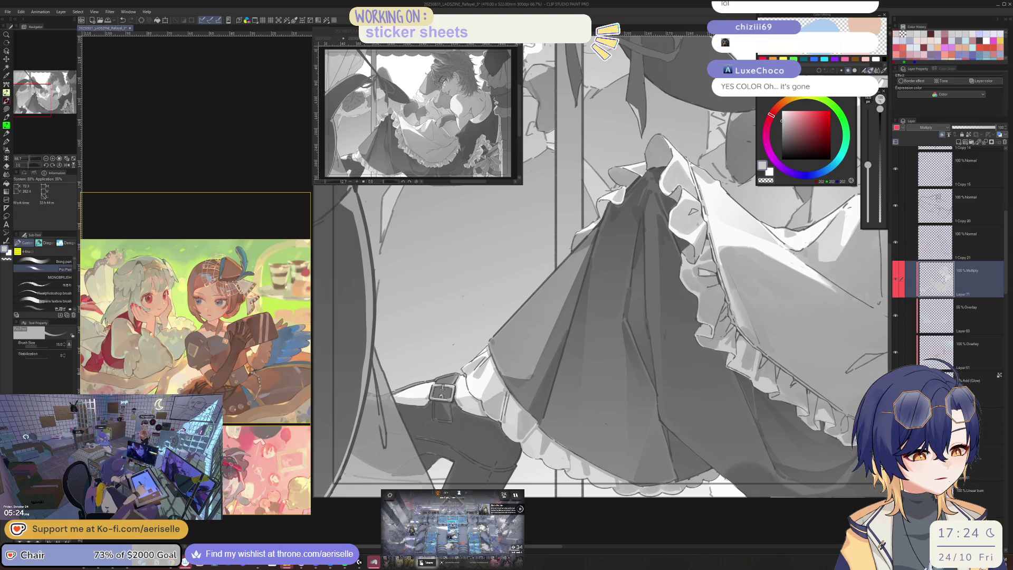
Paint grey shading strokes near the neck with a darker grey (172) and sampled greys
scroll(507, 428, down, 3)
scroll(507, 428, up, 2)
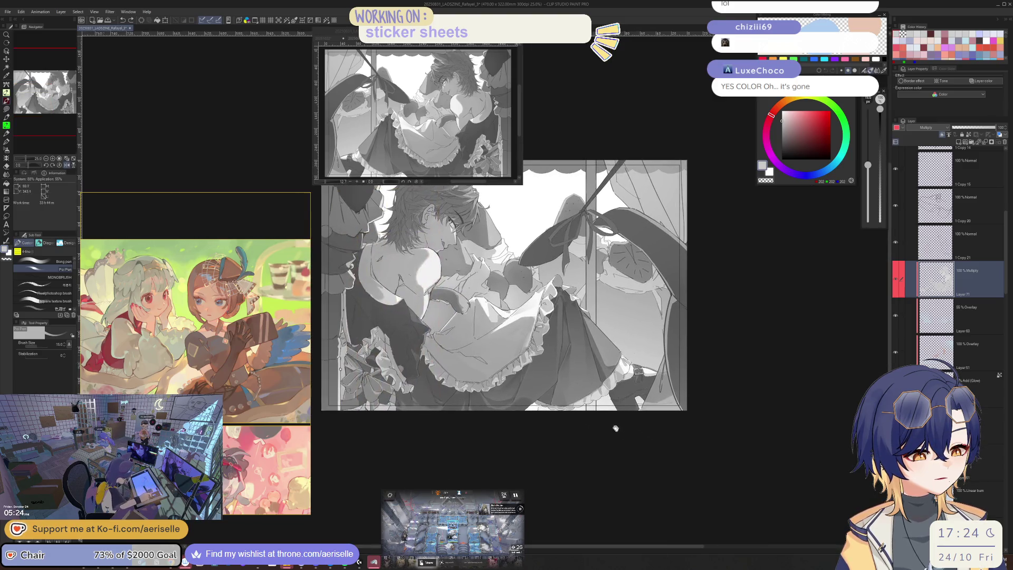
scroll(564, 323, up, 3)
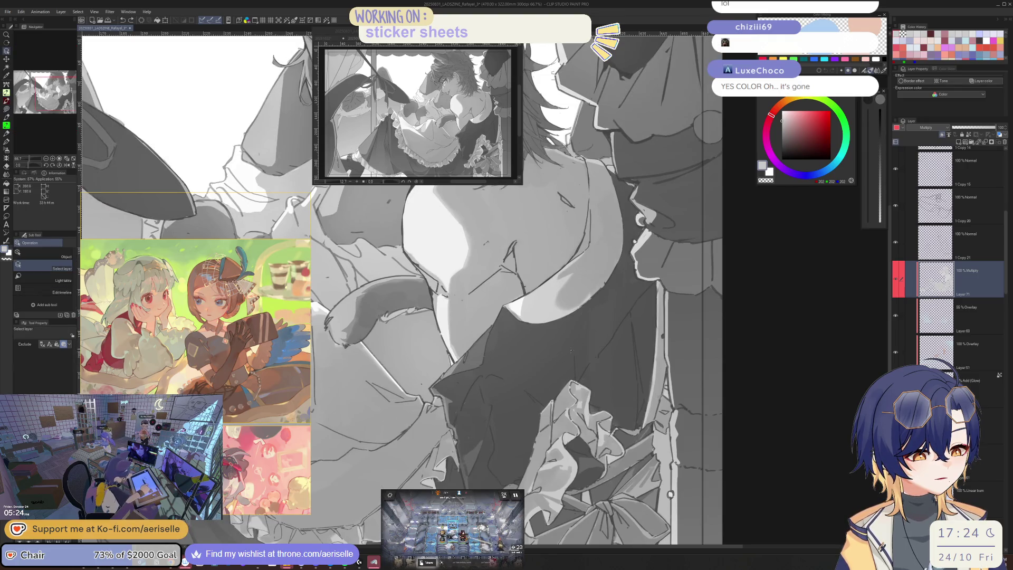
alt+click(569, 356)
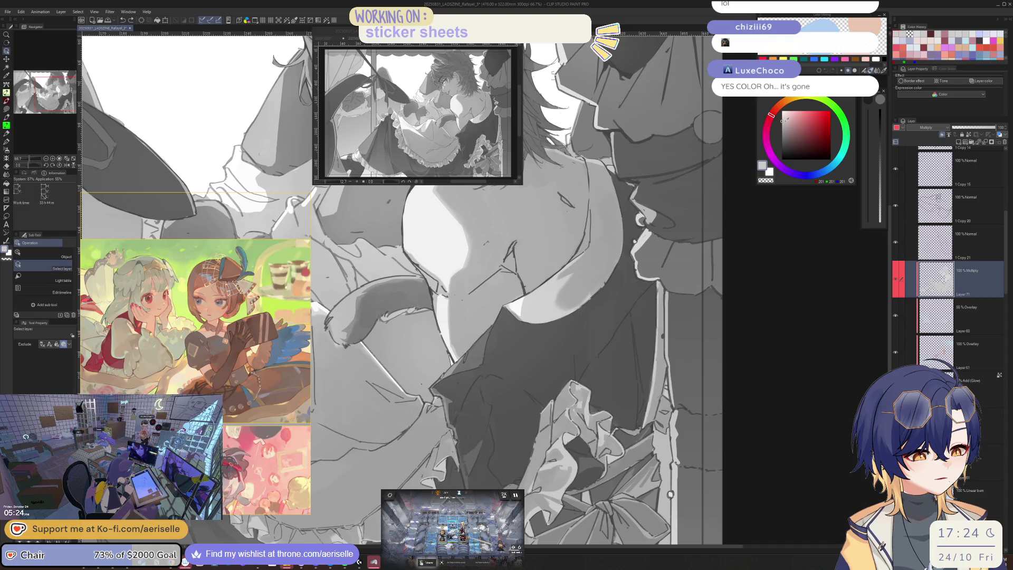
key(p)
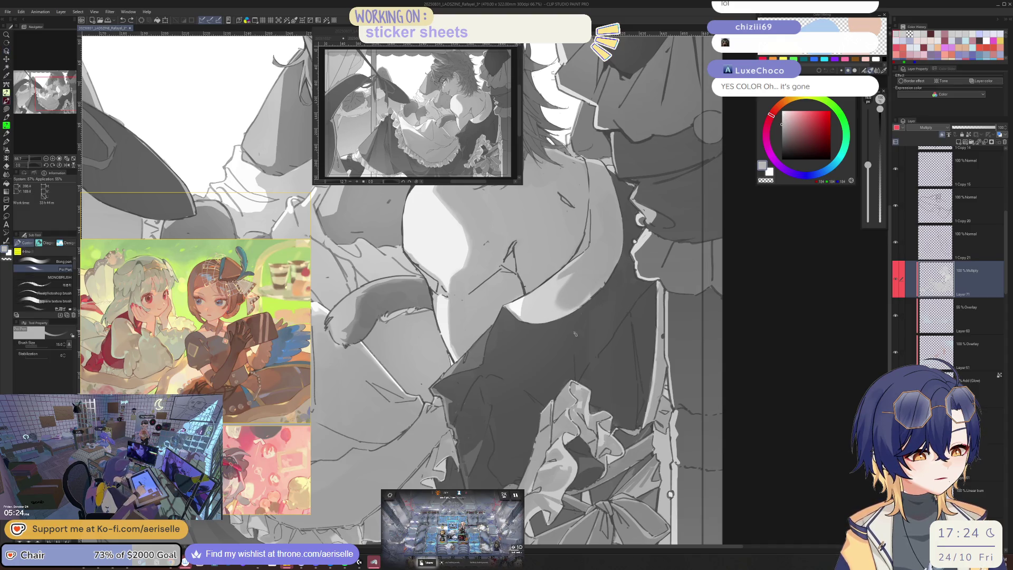
drag(577, 378, 582, 336)
click(781, 129)
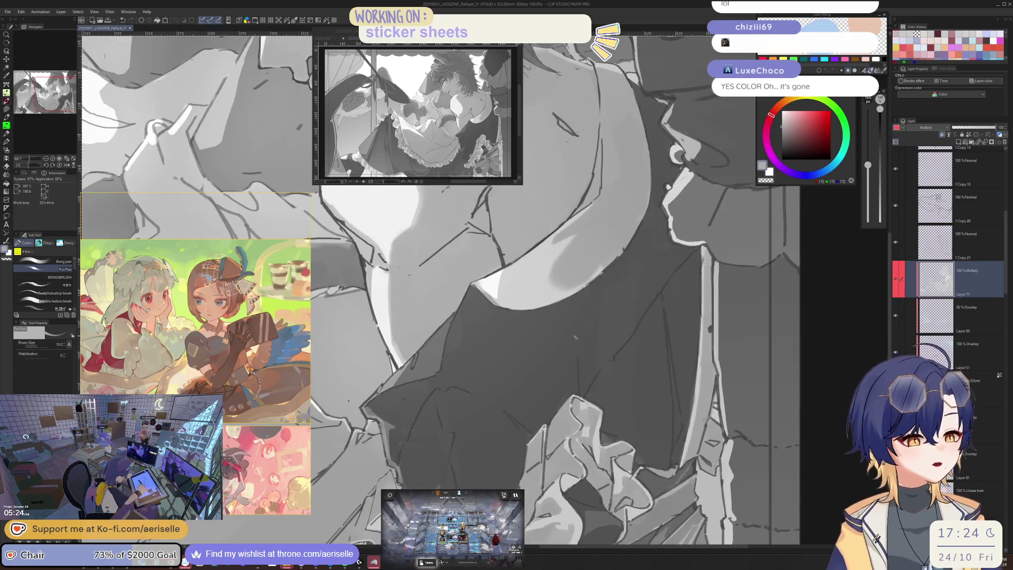
scroll(578, 344, up, 2)
drag(578, 378, 579, 322)
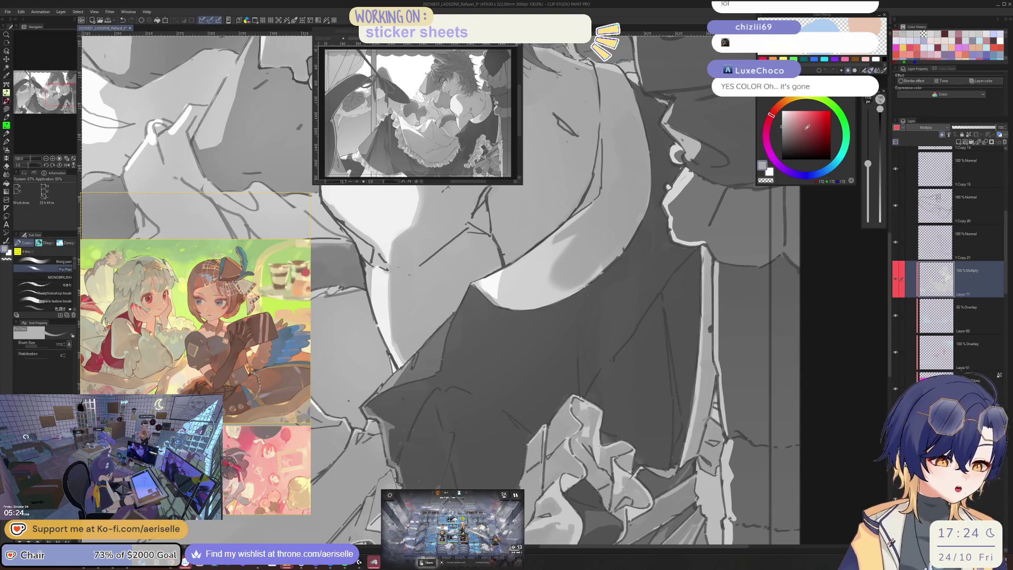
alt+click(583, 325)
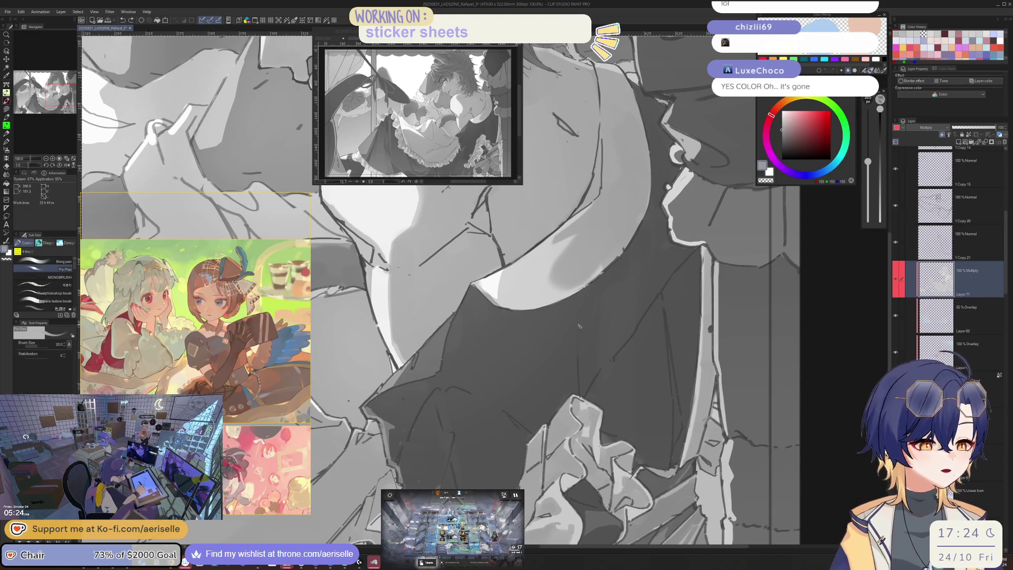
drag(584, 327, 584, 366)
Enlarge the brush to 60, then reduce it to 20, flipping the canvas to check the face
key(bracketright)
key(bracketright)
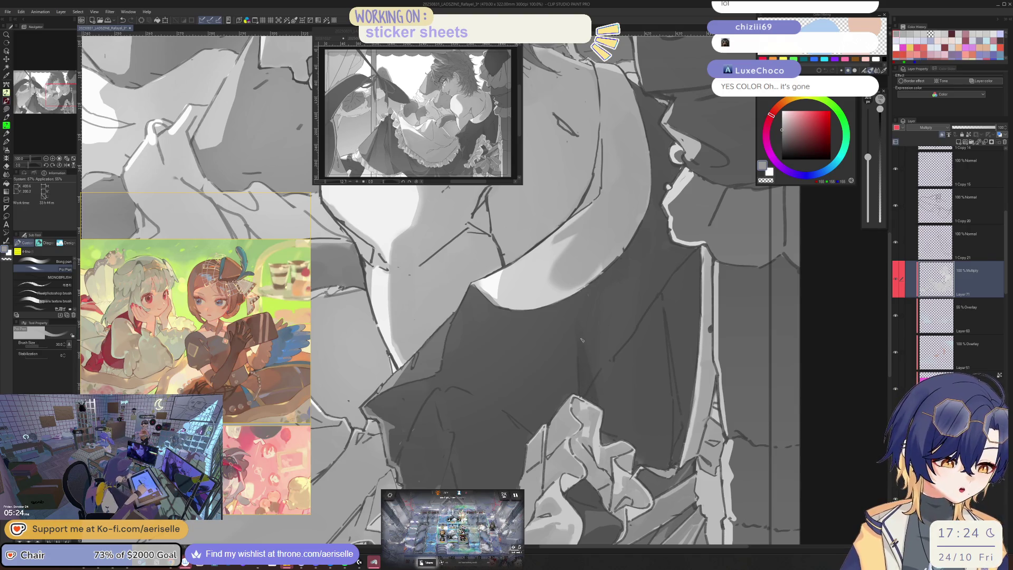
scroll(579, 327, down, 3)
scroll(496, 385, up, 2)
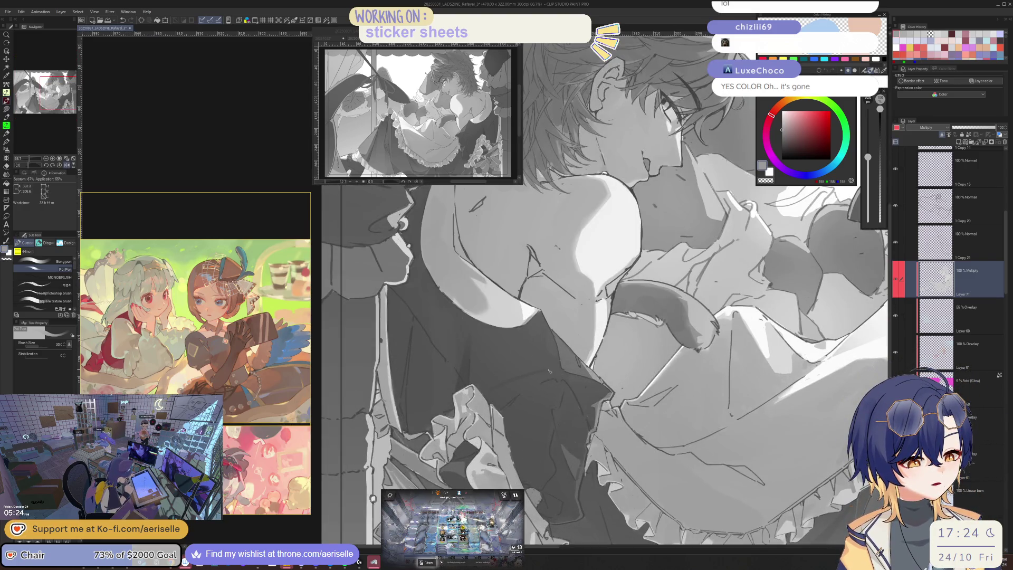
key(bracketright)
key(bracketright)
key(bracketright)
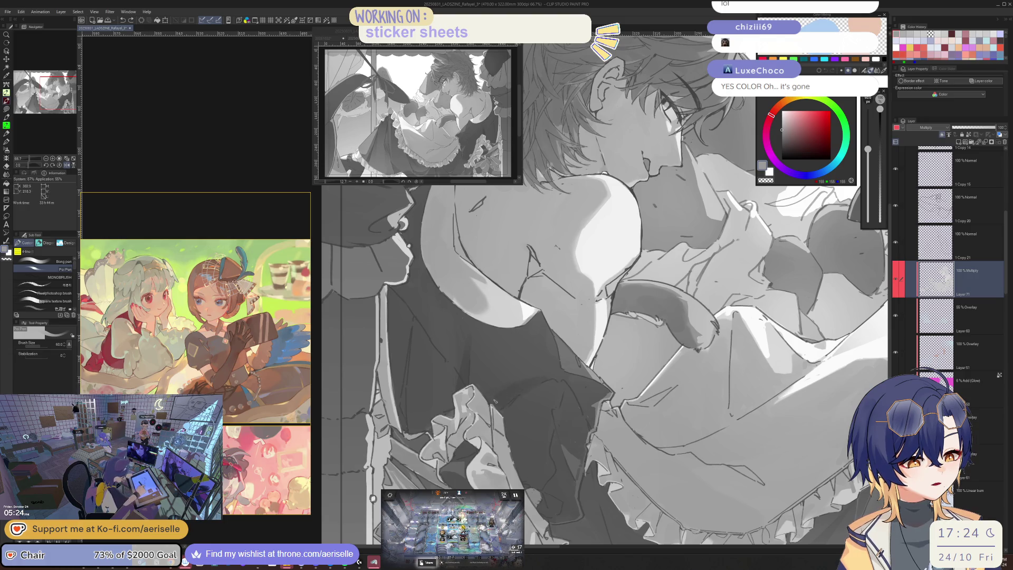
scroll(496, 400, down, 3)
scroll(541, 368, up, 3)
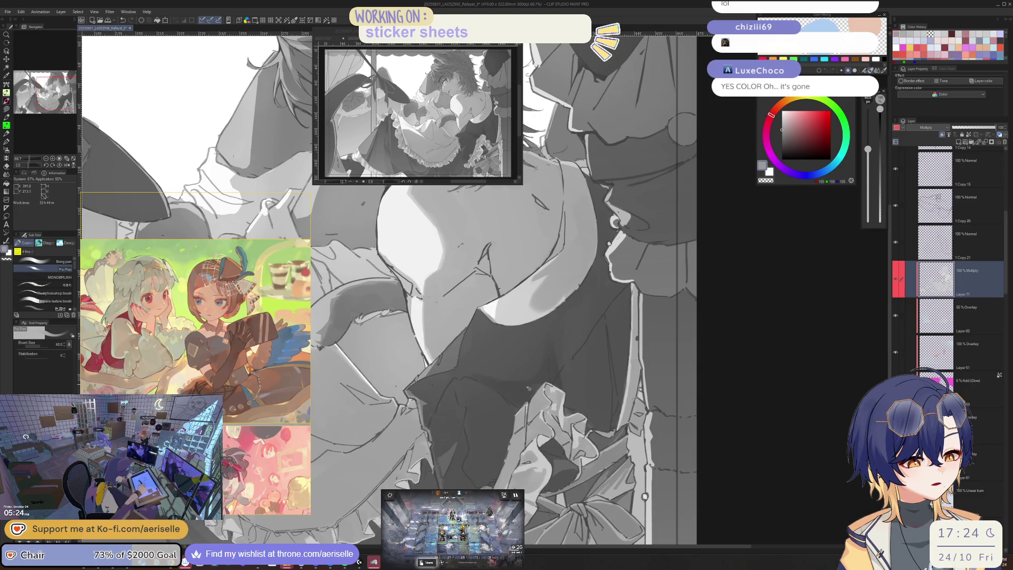
key(h)
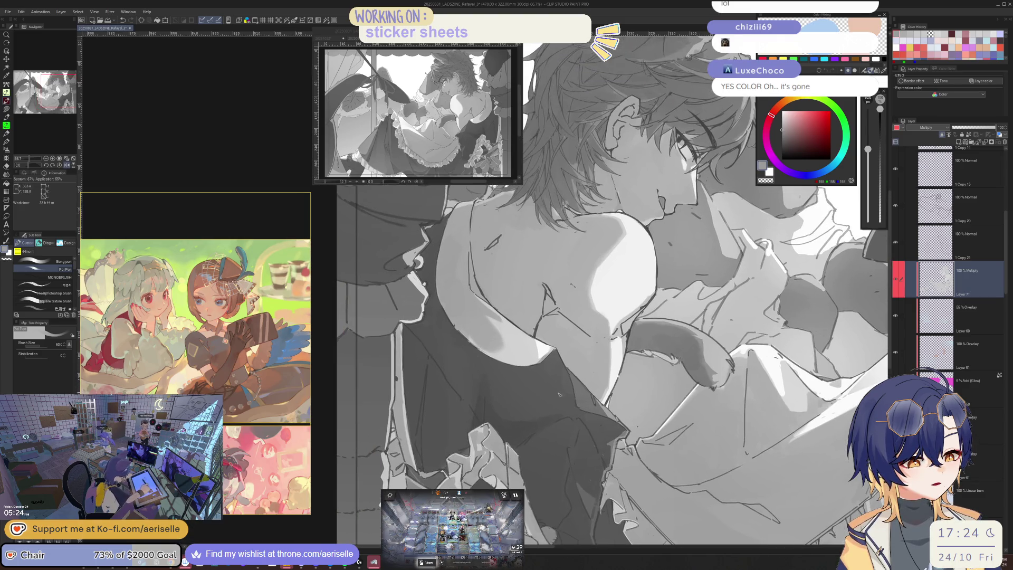
key(bracketleft)
key(bracketleft)
key(bracketleft)
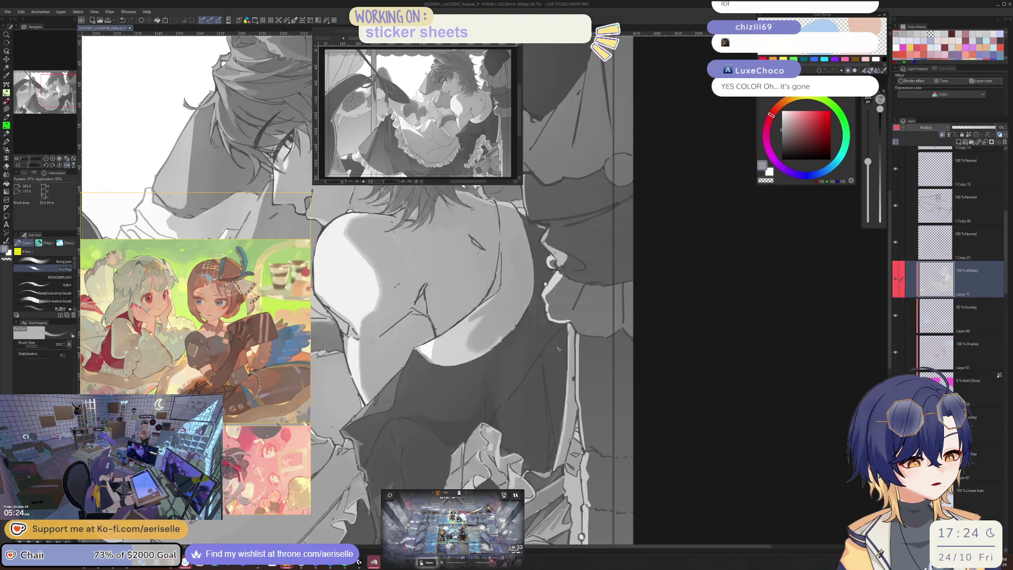
key(h)
key(bracketright)
key(bracketright)
key(bracketright)
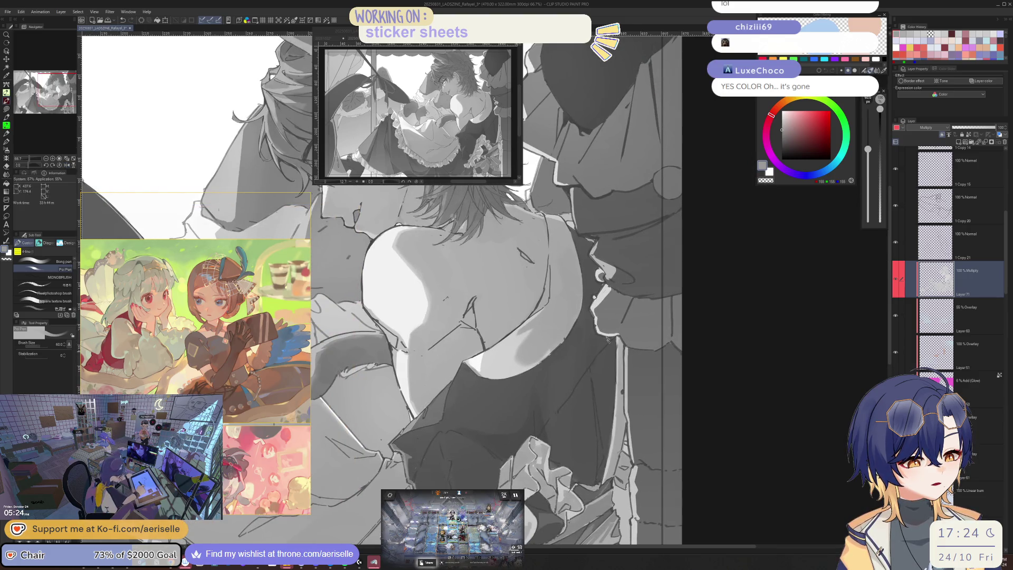
Shrink the brush for finer shading, then zoom out to check the composition and return to 50%
key(bracketleft)
key(bracketleft)
key(bracketleft)
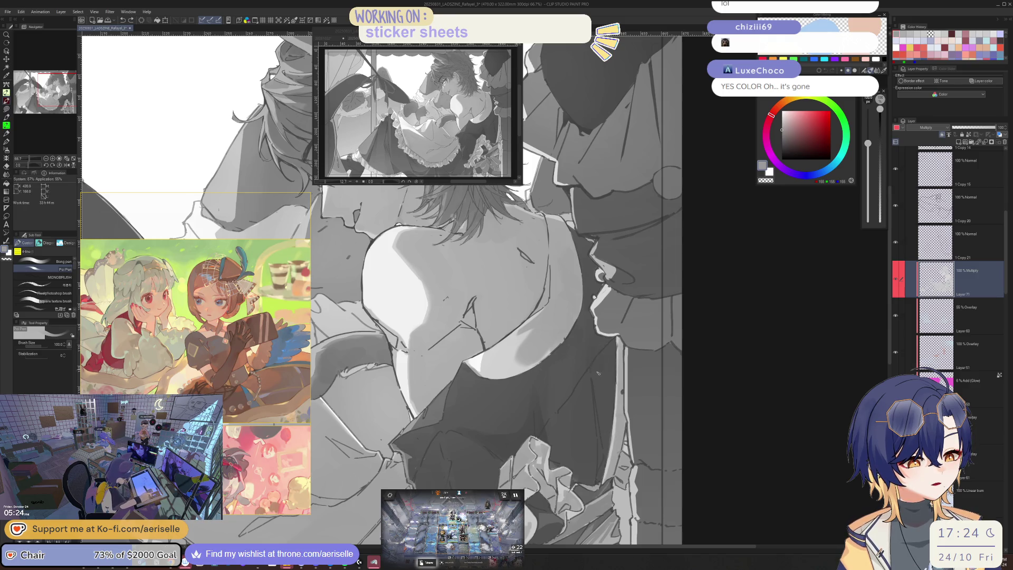
key(bracketleft)
key(bracketleft)
key(bracketleft)
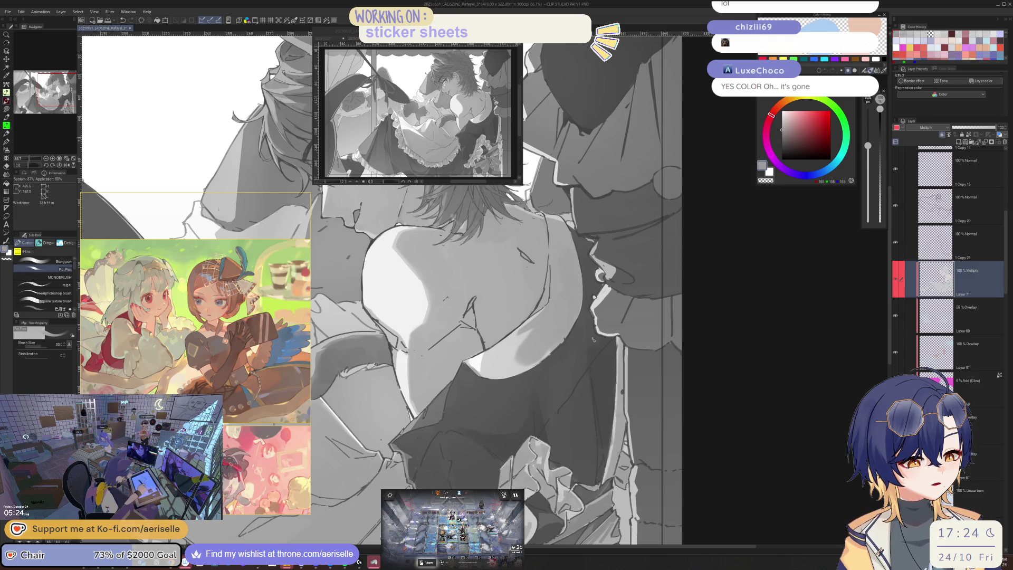
scroll(618, 388, down, 2)
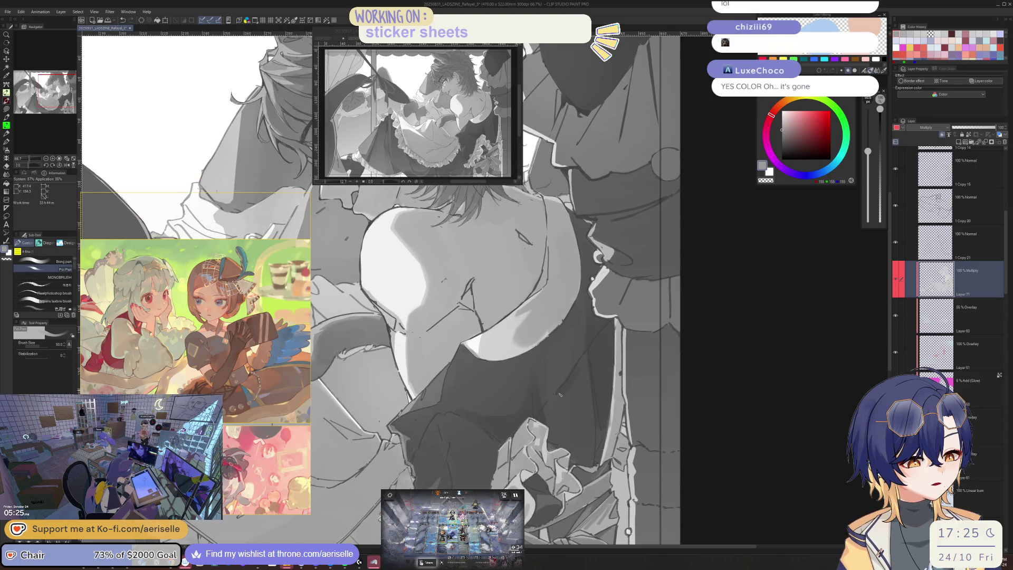
key(bracketleft)
key(bracketleft)
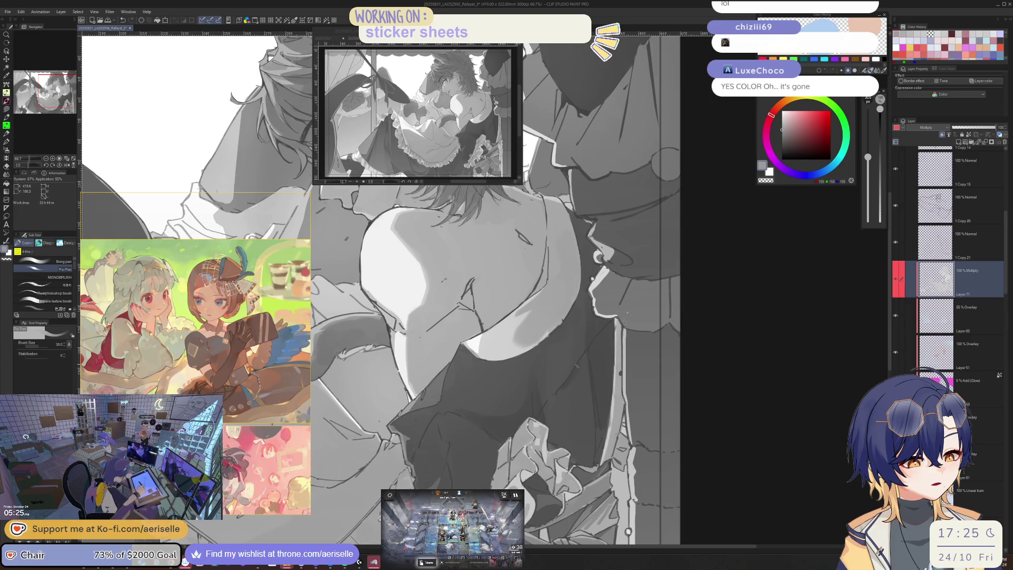
drag(601, 429, 577, 390)
key(bracketright)
key(bracketright)
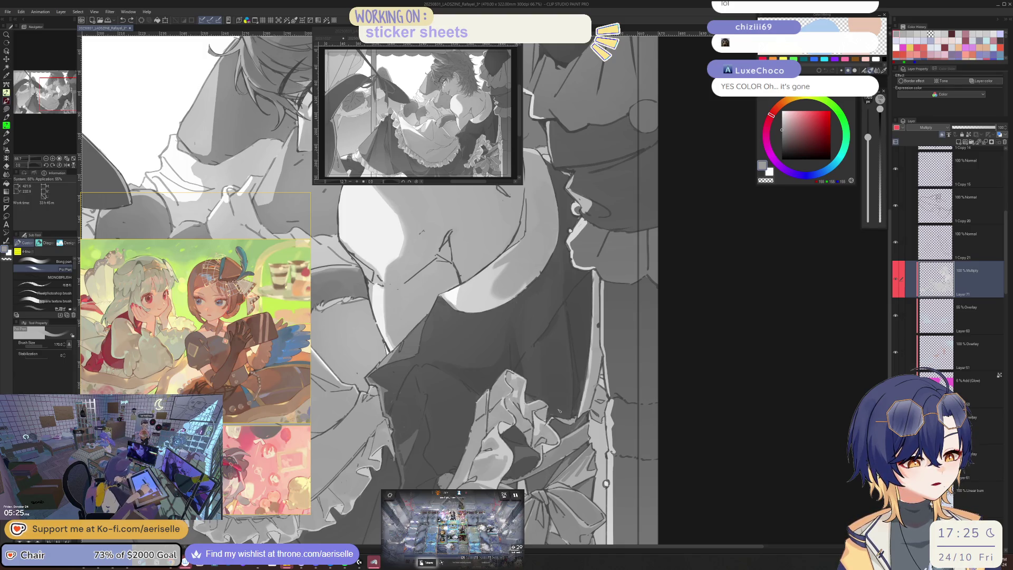
key(ctrl+minus)
key(ctrl+minus)
key(ctrl+minus)
key(ctrl+minus)
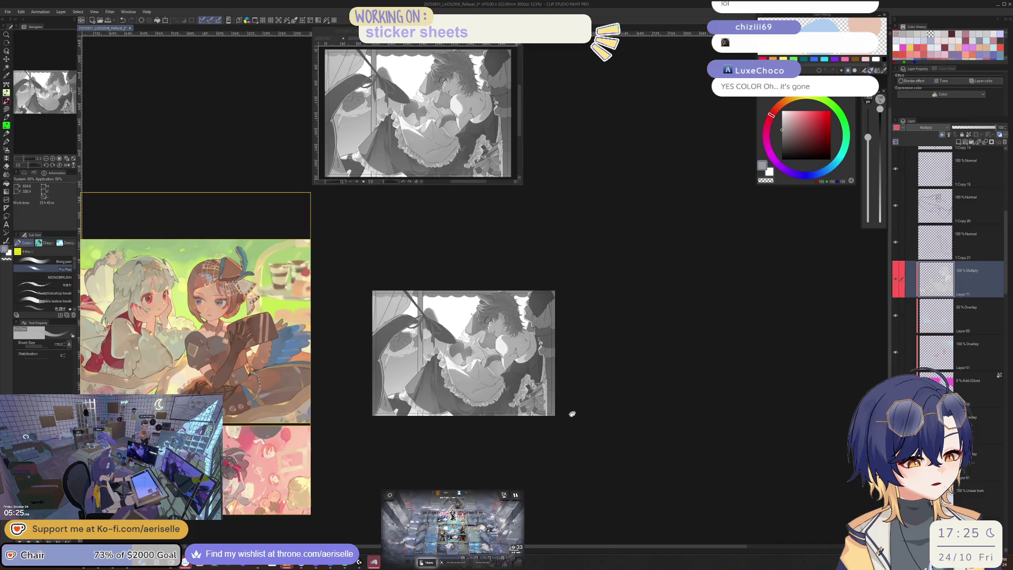
key(ctrl+plus)
key(ctrl+plus)
key(ctrl+plus)
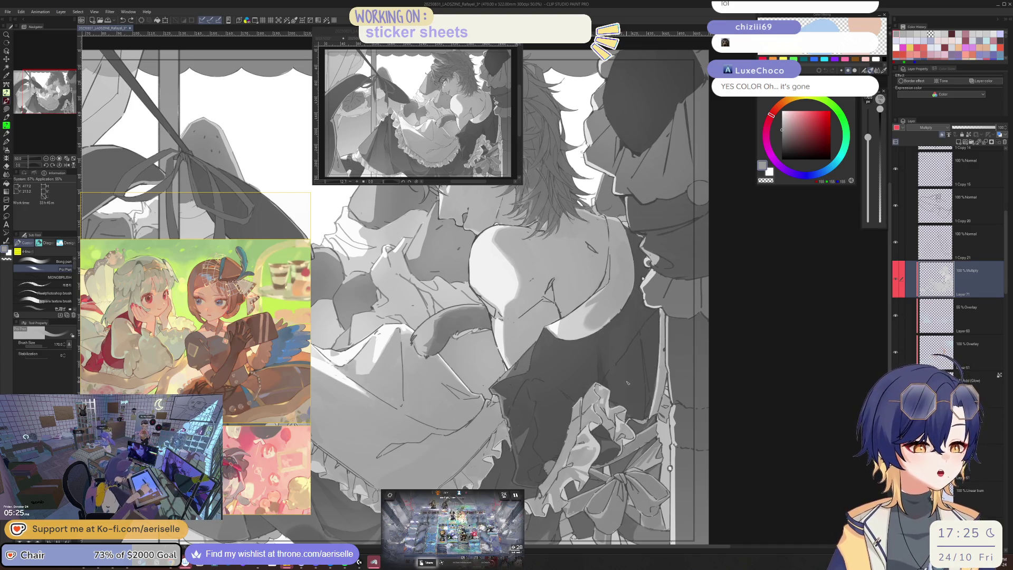
Pick a lighter grey and add a new Multiply layer above Layer 71
alt+click(643, 365)
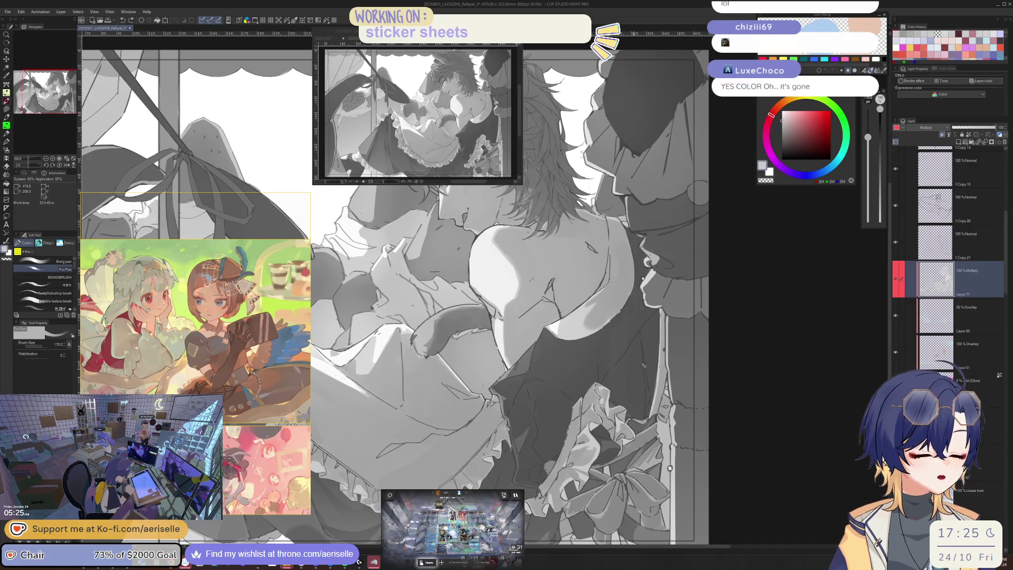
click(958, 142)
click(929, 127)
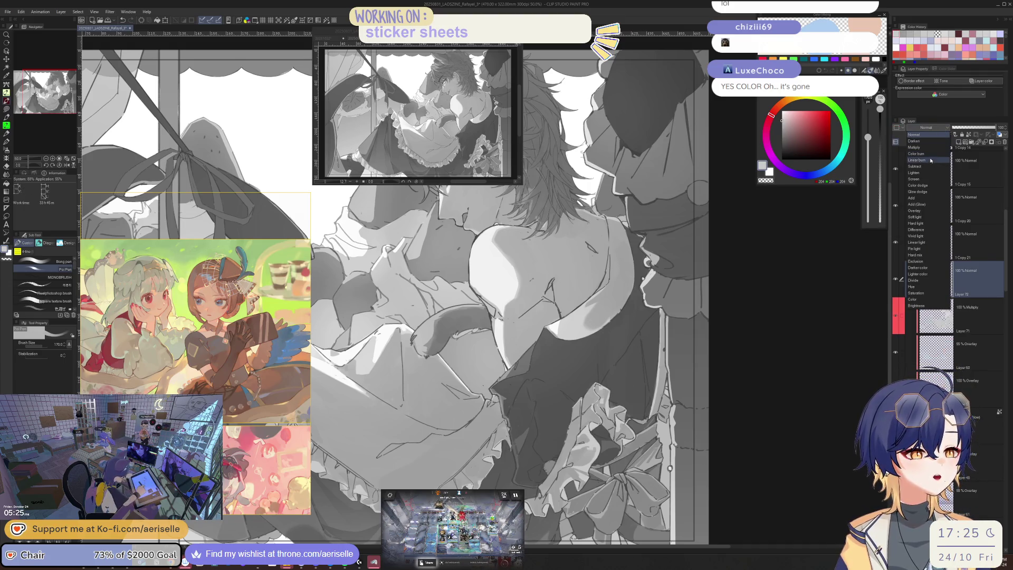
click(915, 147)
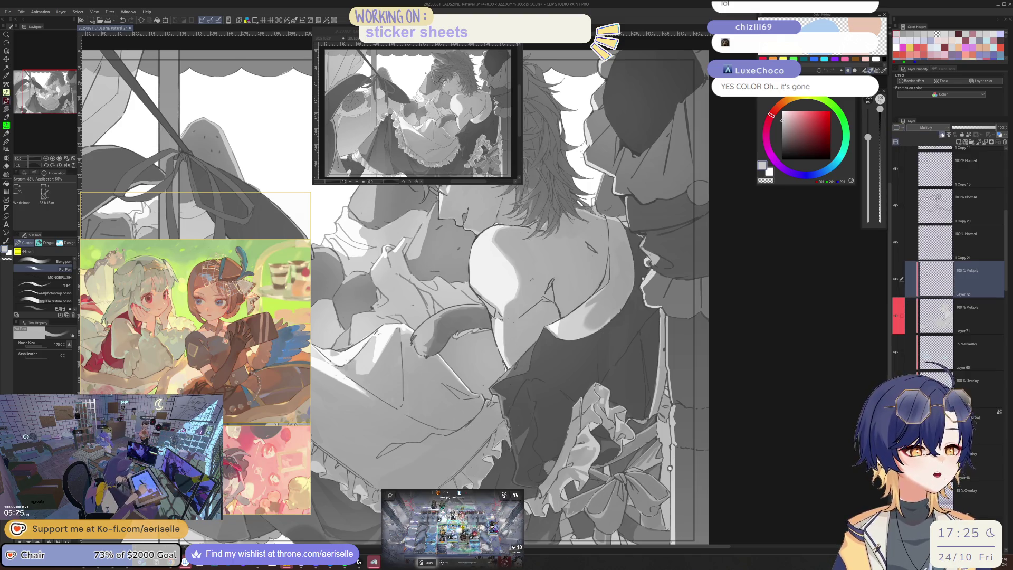
Paint light grey shading strokes on the back with a smaller brush
scroll(600, 353, up, 1)
key(bracketleft)
key(bracketleft)
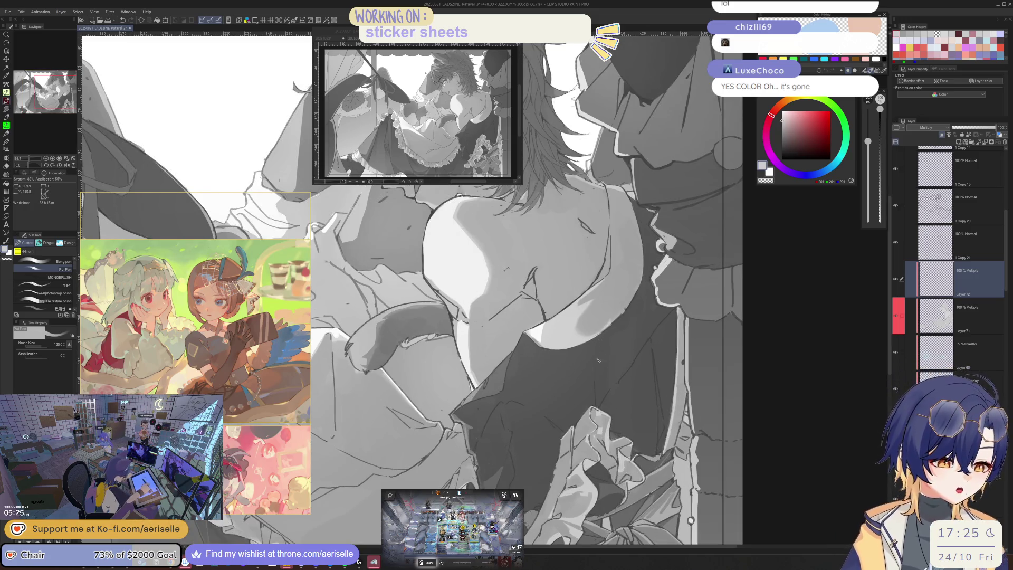
click(781, 121)
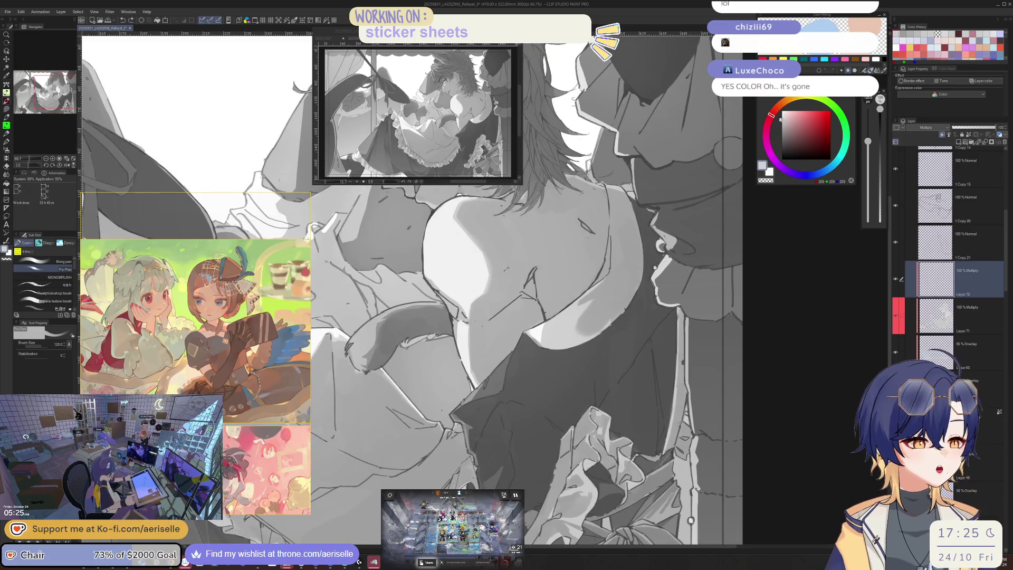
key(bracketleft)
key(bracketleft)
drag(597, 363, 596, 403)
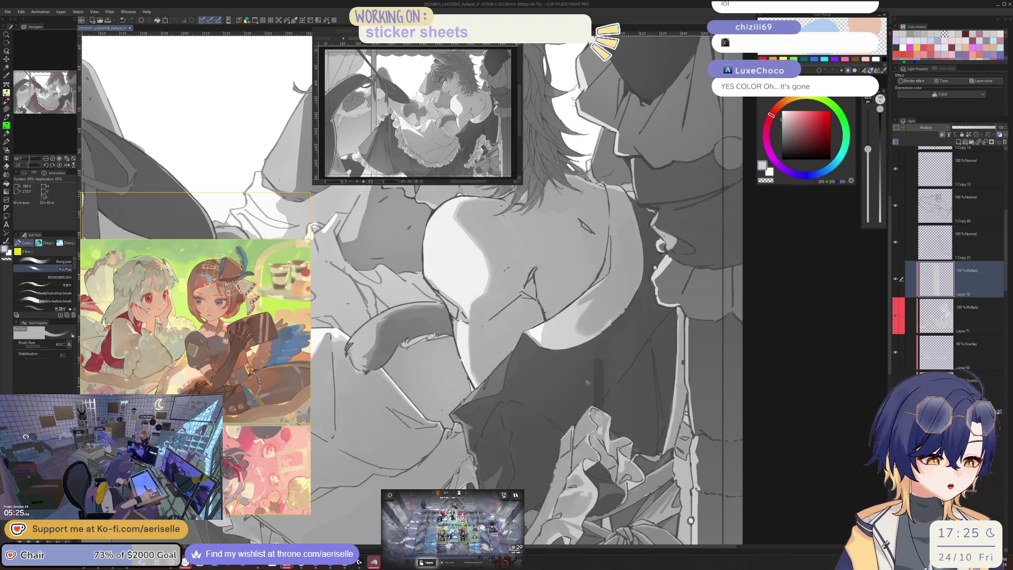
key(h)
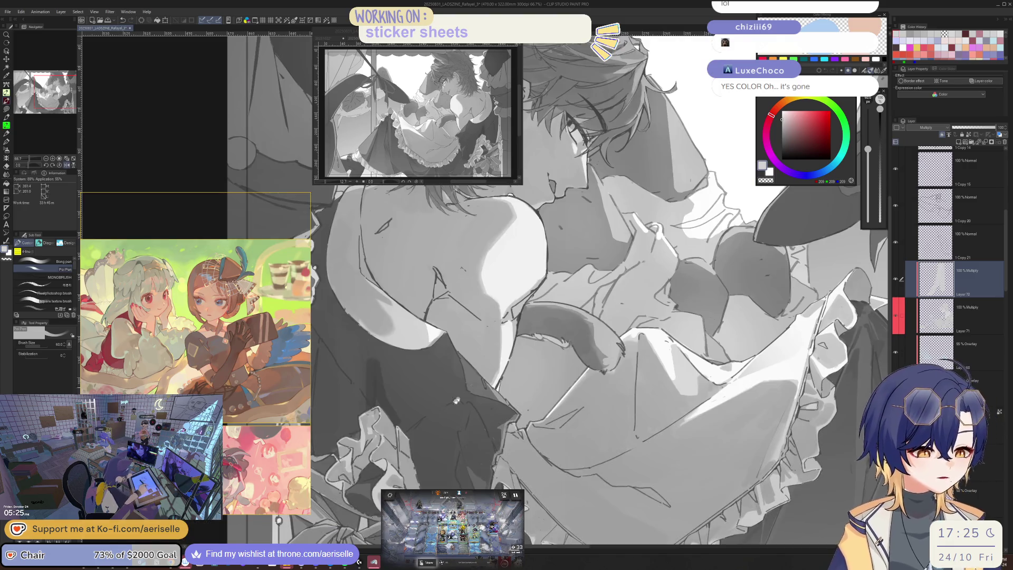
key(bracketleft)
key(bracketleft)
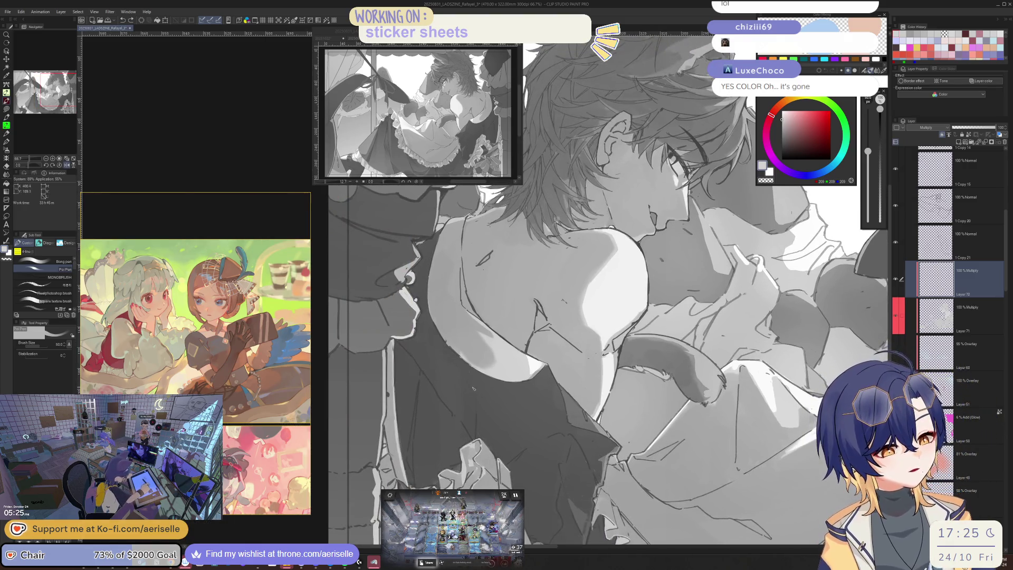
mouse_move(464, 387)
mouse_down()
mouse_move(463, 410)
mouse_move(476, 404)
mouse_up()
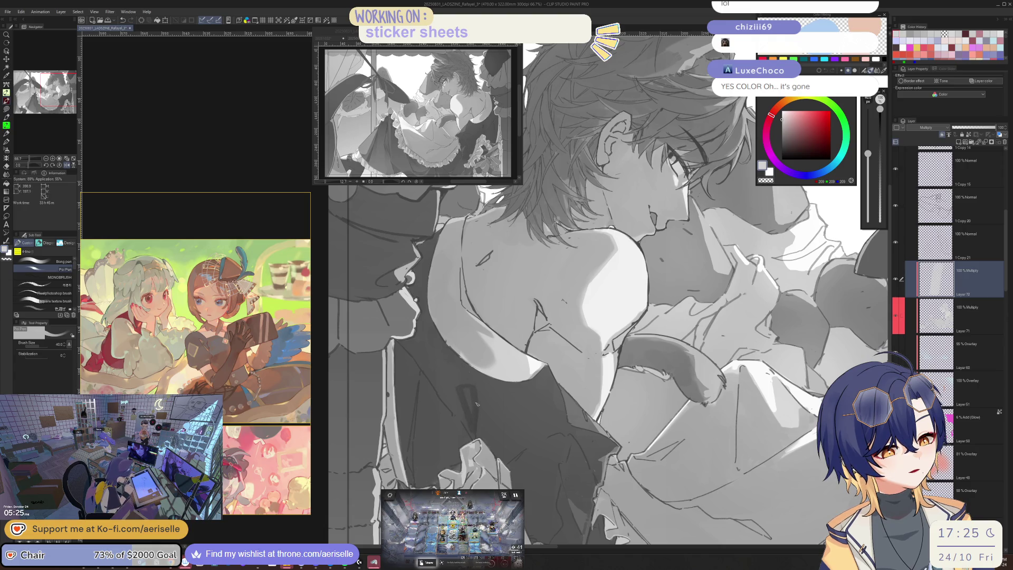
Undo the last shading stroke and switch to a larger hard eraser
scroll(472, 412, up, 2)
scroll(472, 411, down, 3)
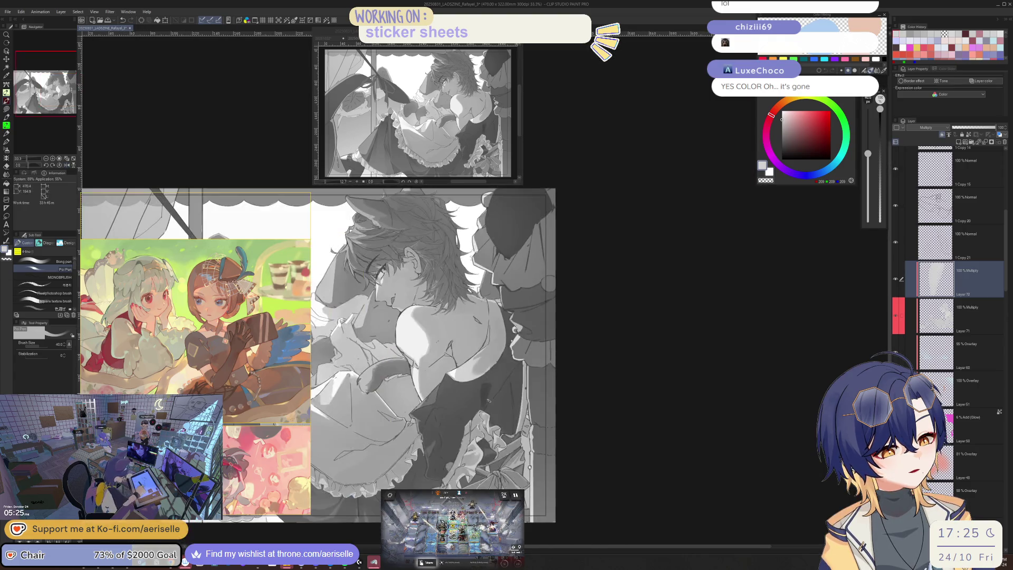
scroll(472, 411, up, 3)
key(bracketleft)
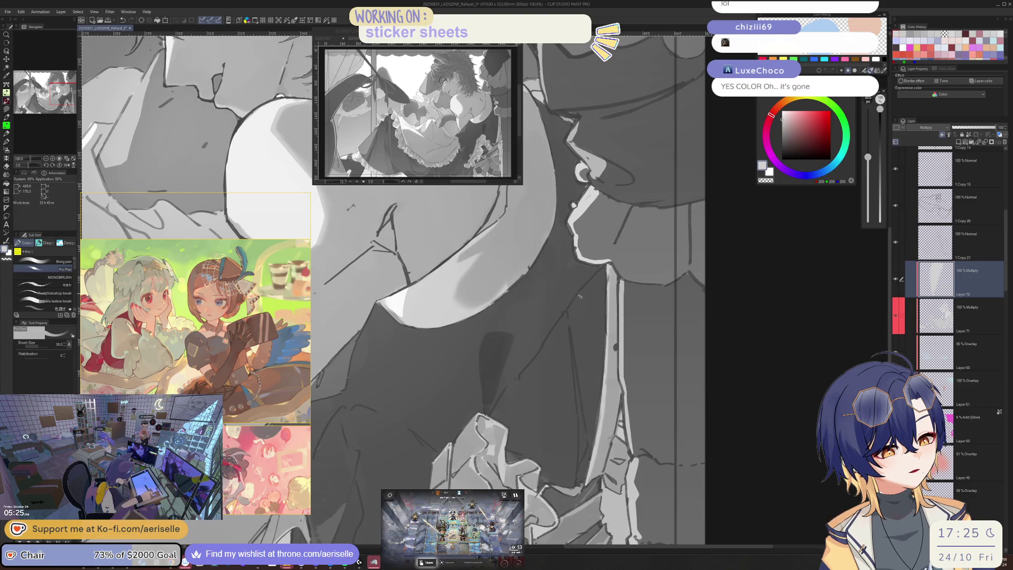
key(ctrl+z)
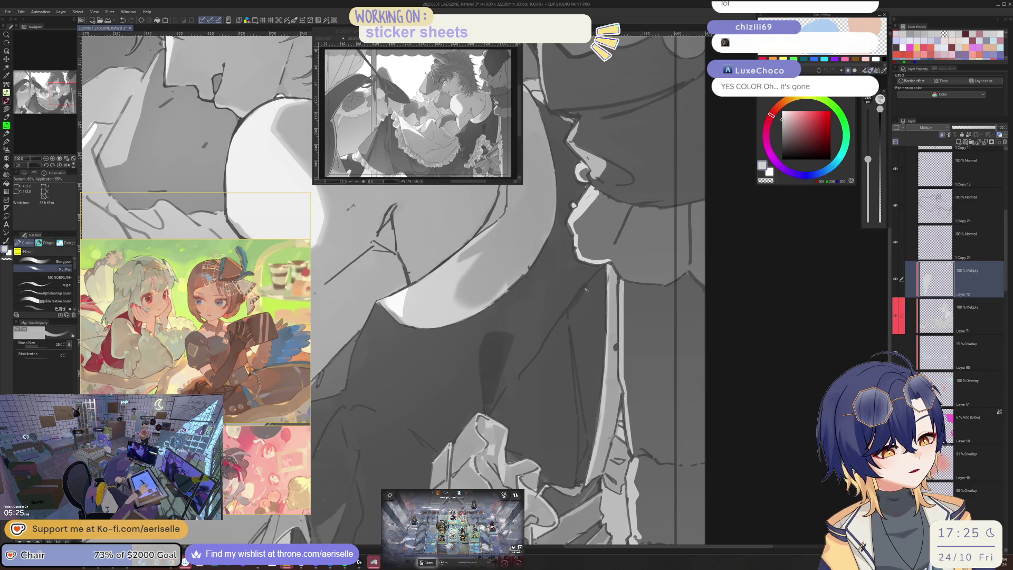
key(e)
key(bracketright)
key(bracketright)
key(bracketright)
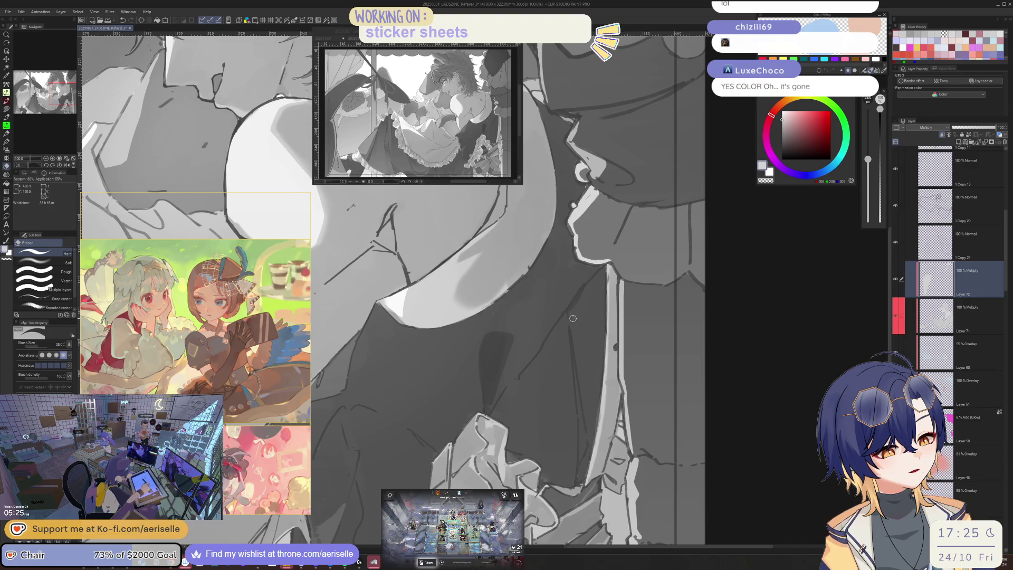
Save the Rafayel_3 illustration with Ctrl+S
key(ctrl+s)
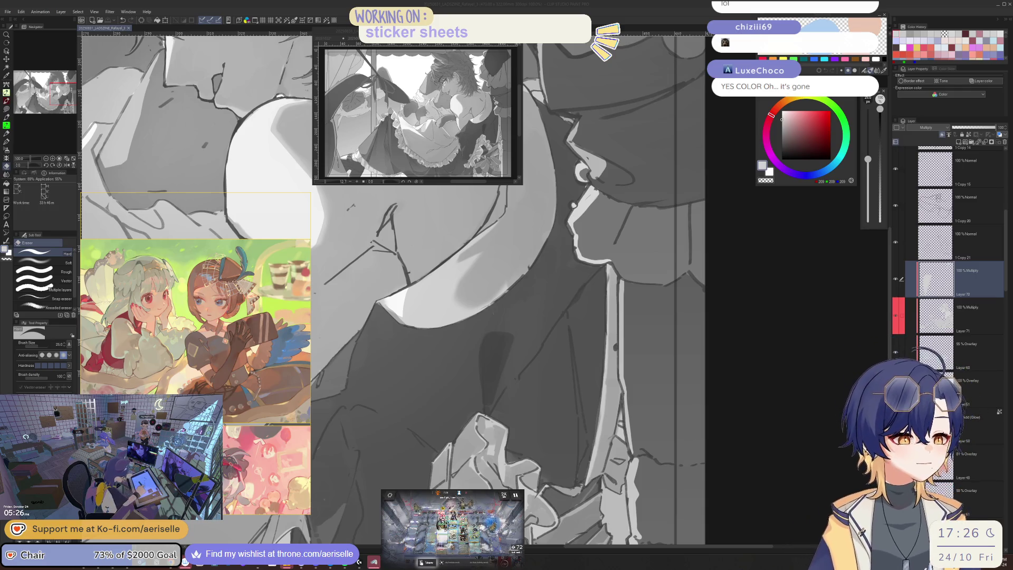
click(701, 225)
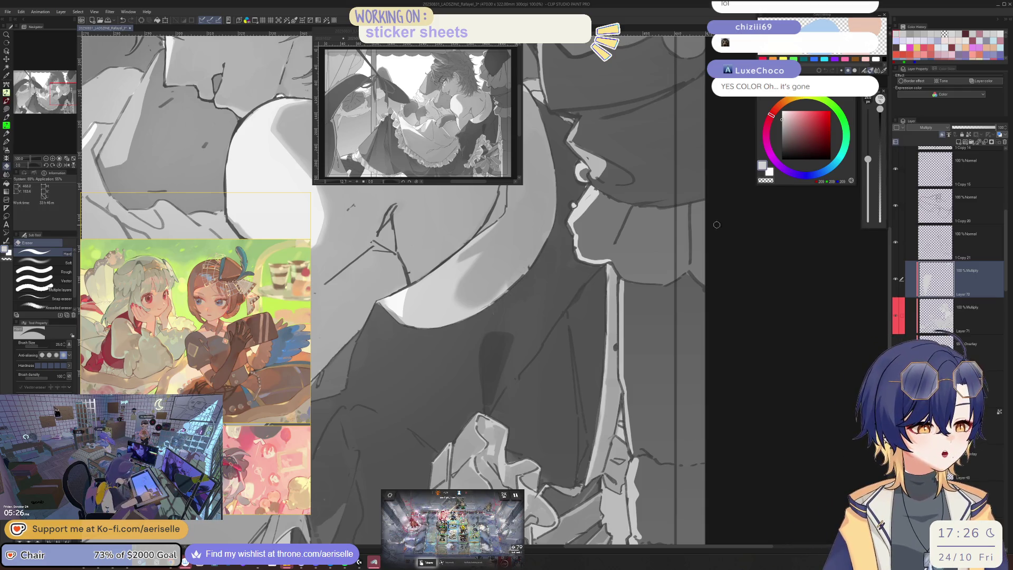
Paint dark shading on the back with the pen, then view the whole illustration
scroll(701, 225, down, 3)
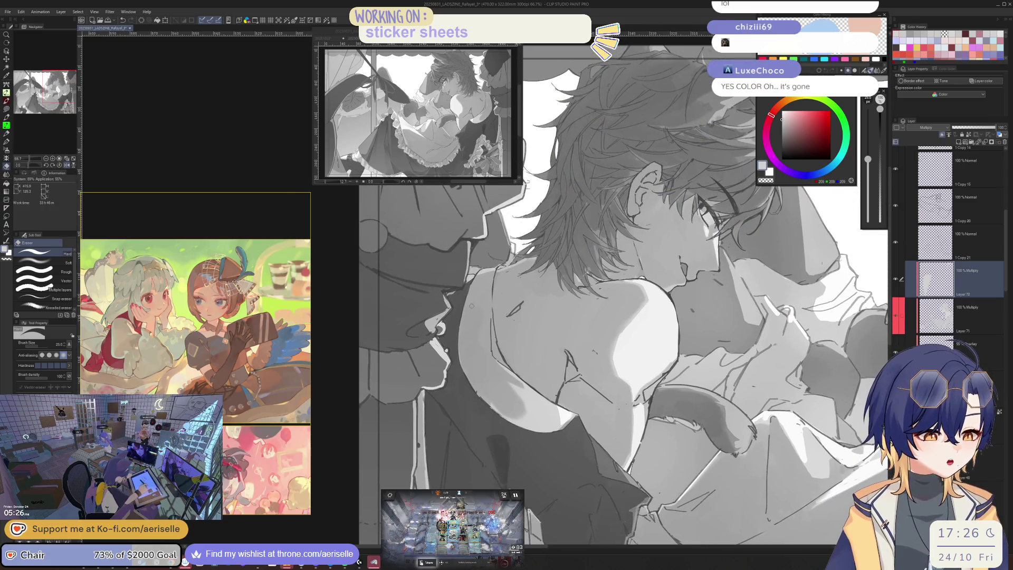
key(h)
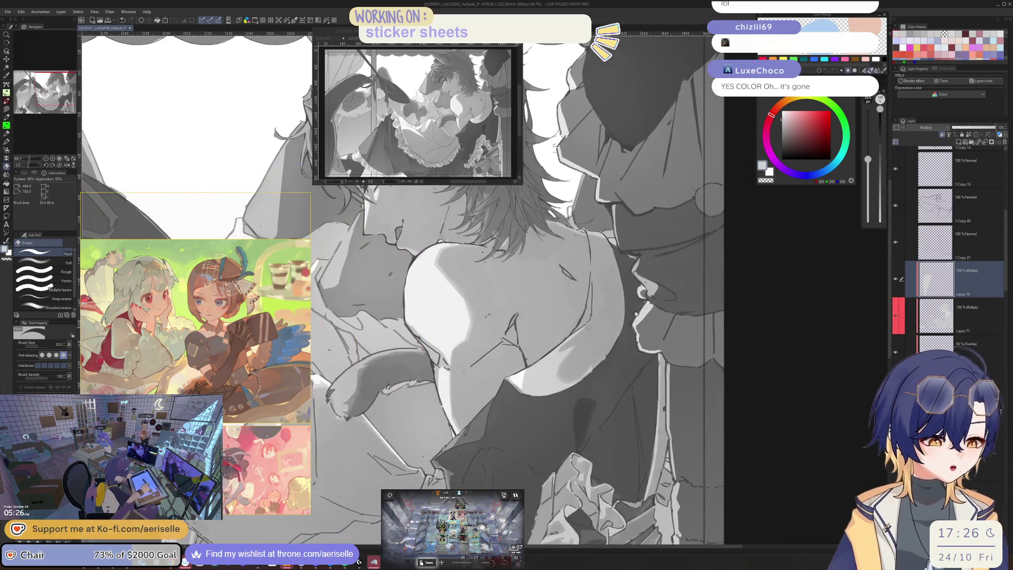
key(p)
key(bracketleft)
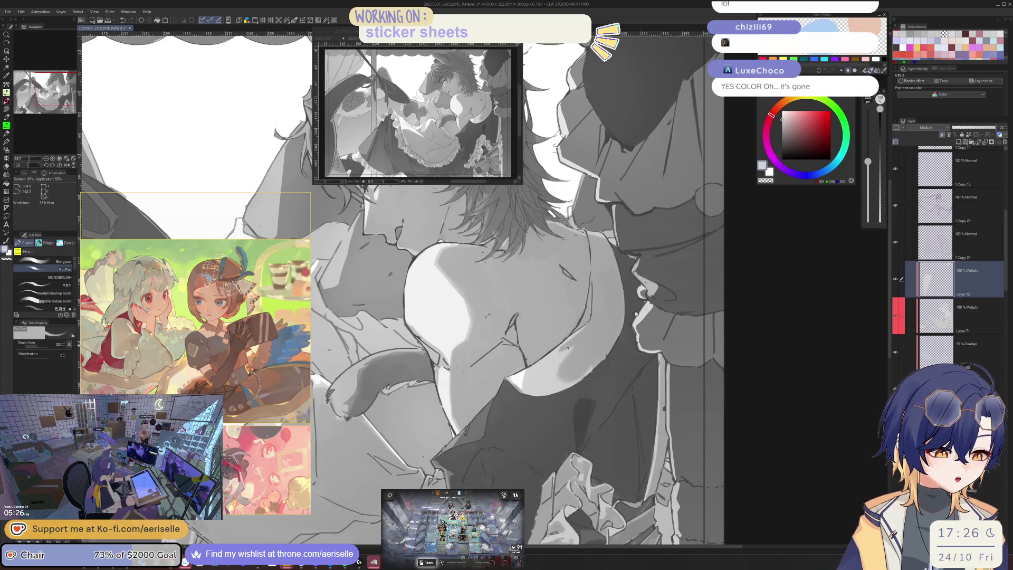
key(bracketright)
key(bracketright)
key(bracketright)
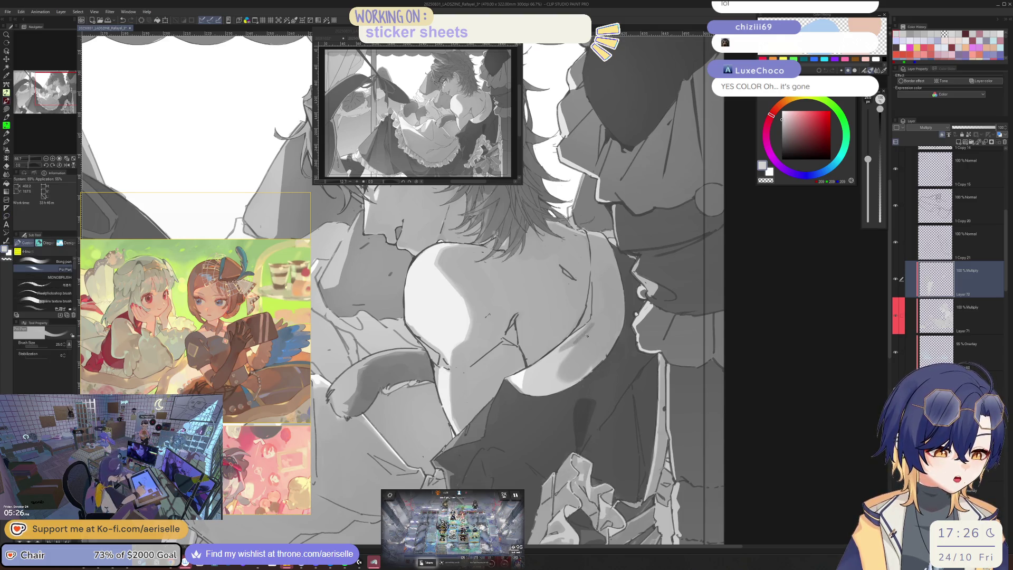
drag(595, 325, 585, 359)
key(bracketright)
key(bracketright)
key(bracketright)
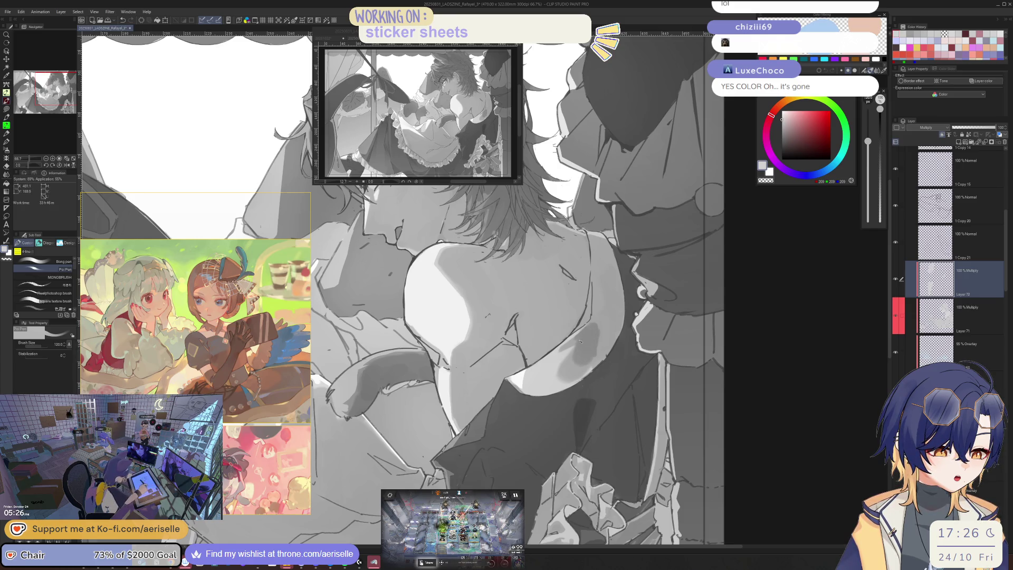
key(ctrl+0)
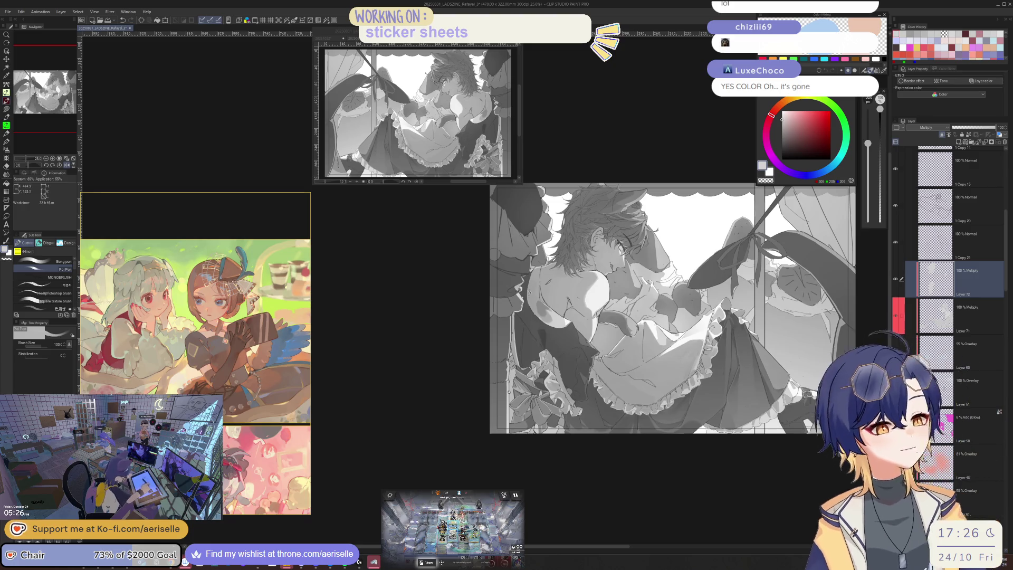
Apply a Hue/Saturation/Luminosity adjustment to a lassoed patch of the shoulder, then deselect
key(m)
drag(540, 295, 529, 303)
key(ctrl+u)
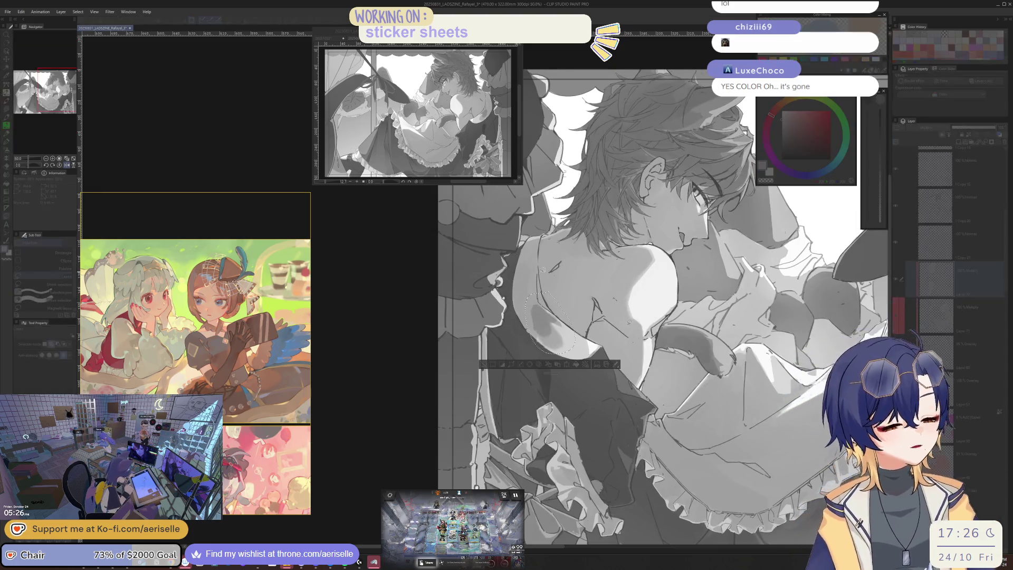
click(699, 383)
key(h)
key(ctrl+d)
Touch up the area near the shoulder with the pen at size 40
key(p)
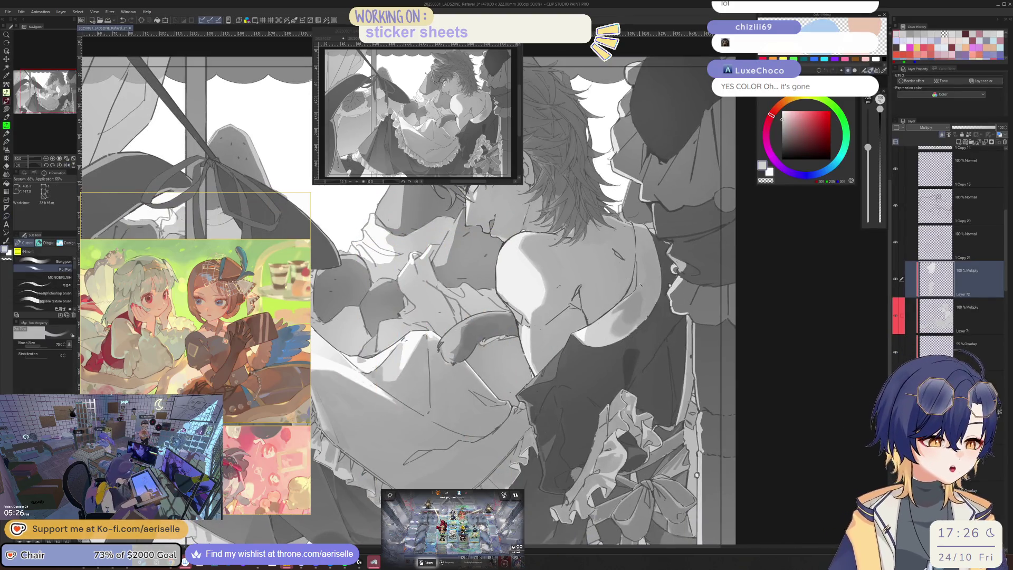
mouse_move(640, 288)
mouse_down()
mouse_move(637, 263)
mouse_move(638, 289)
mouse_up()
key(e)
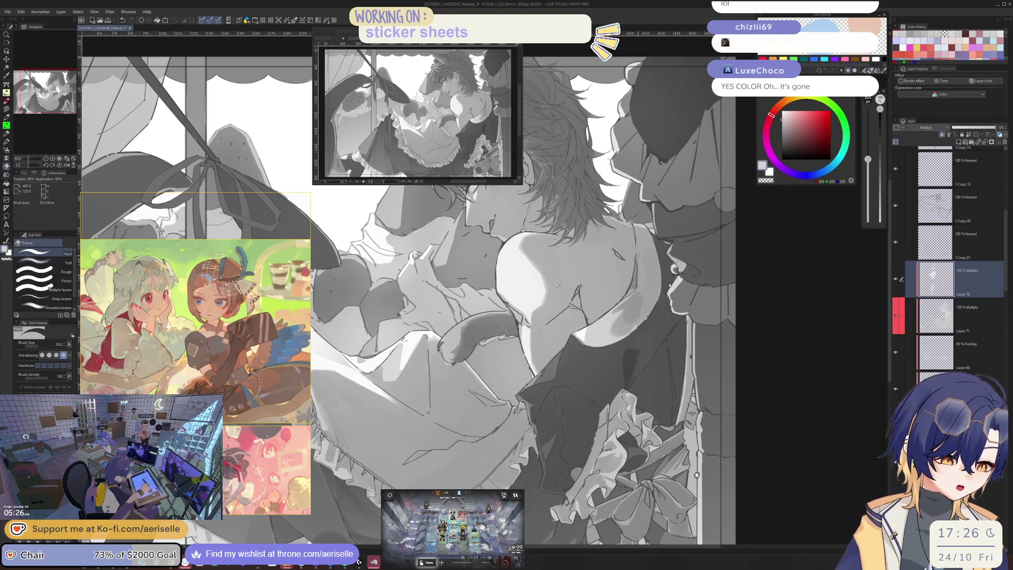
scroll(310, 207, up, 1)
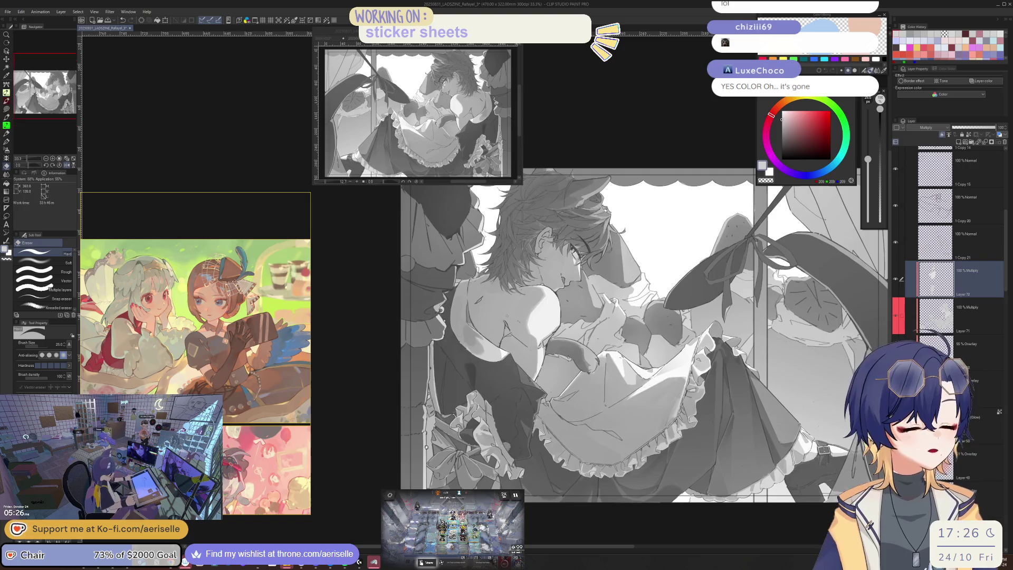
key(p)
key(h)
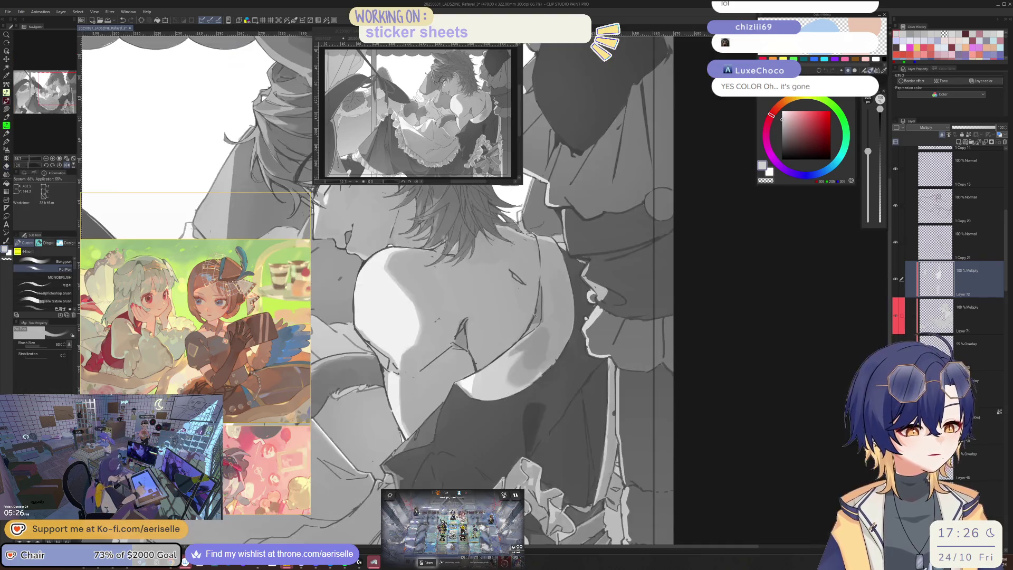
key(bracketleft)
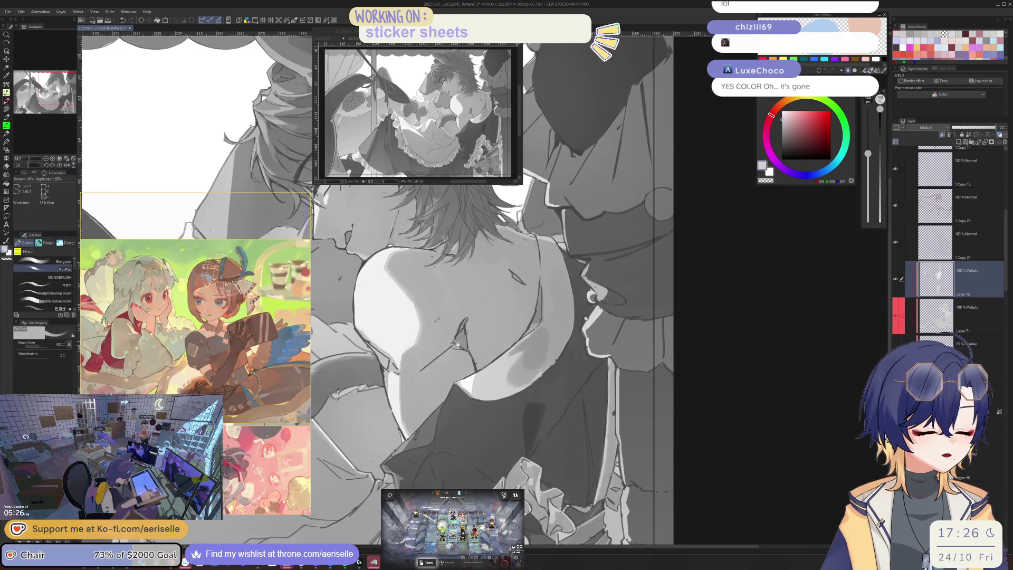
drag(458, 340, 500, 324)
scroll(459, 359, up, 3)
key(m)
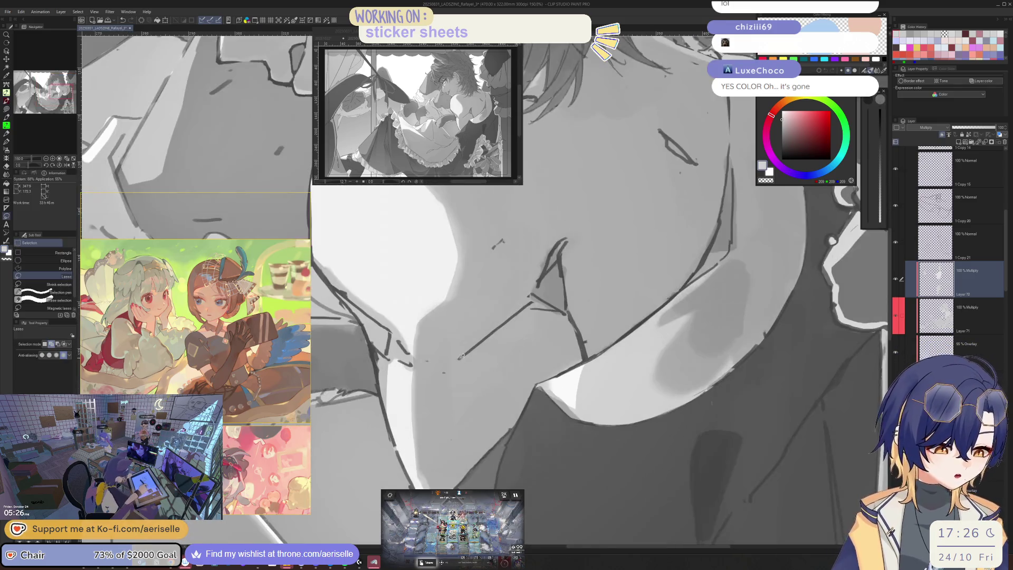
Lasso the area under the chin and mouth, try a gradient there, then undo it
click(452, 346)
mouse_move(451, 307)
mouse_down()
mouse_move(527, 264)
mouse_move(536, 287)
mouse_up()
key(g)
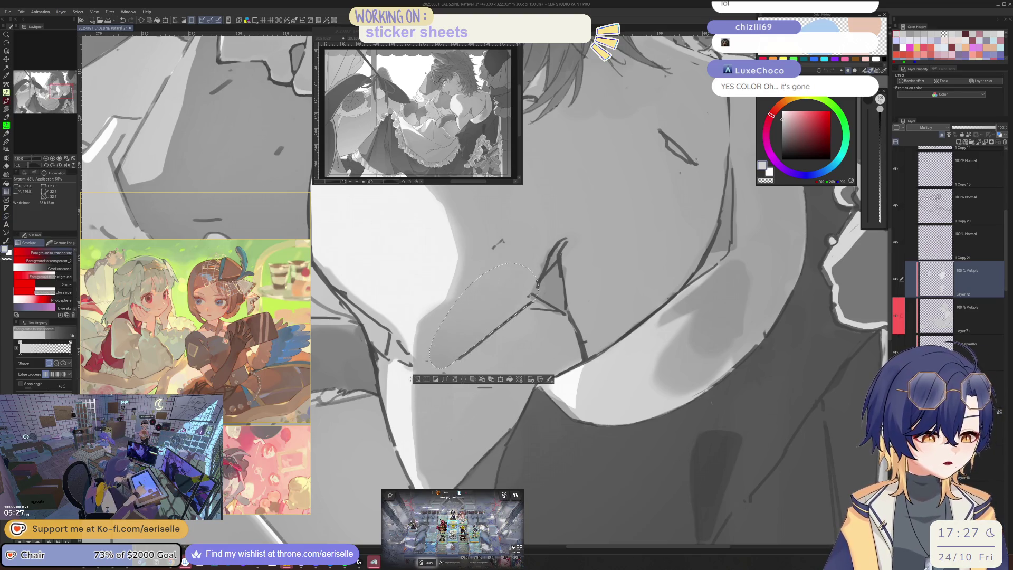
drag(583, 389, 444, 275)
key(ctrl+minus)
key(ctrl+minus)
key(ctrl+minus)
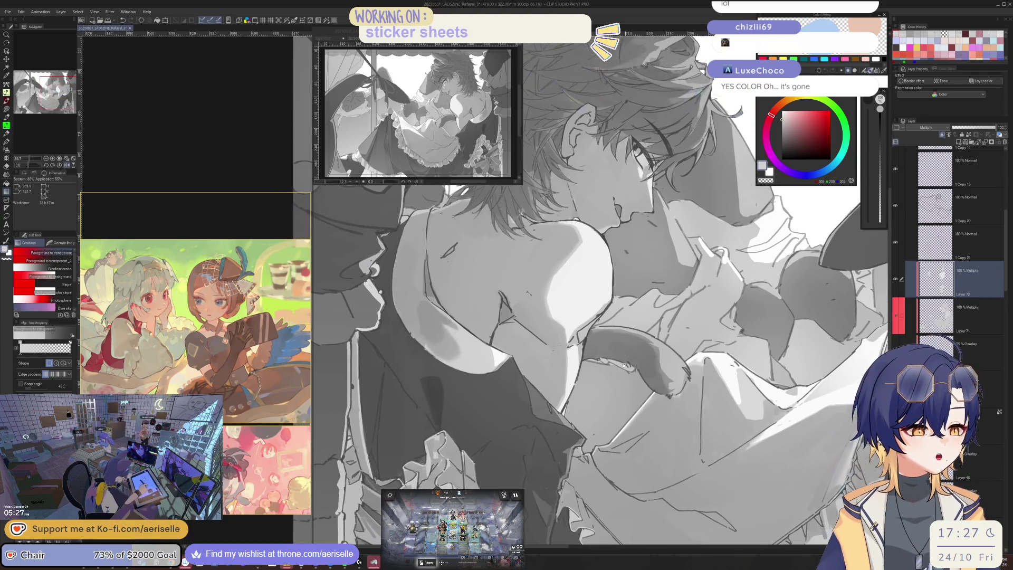
key(ctrl+plus)
key(ctrl+plus)
key(ctrl+plus)
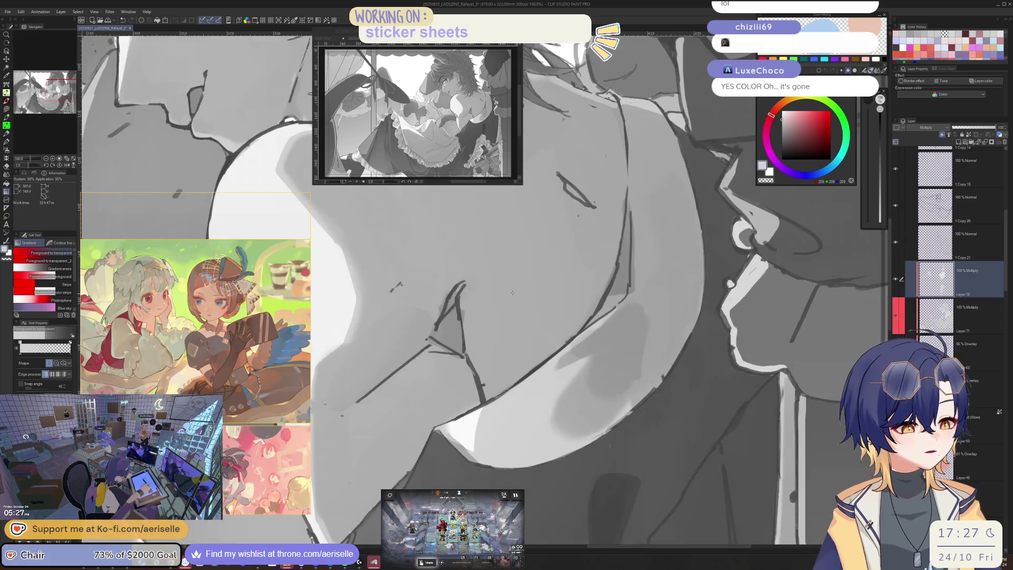
key(ctrl+z)
mouse_move(500, 307)
mouse_down()
mouse_move(576, 285)
mouse_move(536, 240)
mouse_move(503, 247)
mouse_move(465, 316)
mouse_up()
Reselect the neck under the chin, lay a gradient lighter toward the lower left, then deselect
key(m)
drag(570, 289, 573, 285)
key(g)
key(m)
key(g)
drag(503, 255, 441, 437)
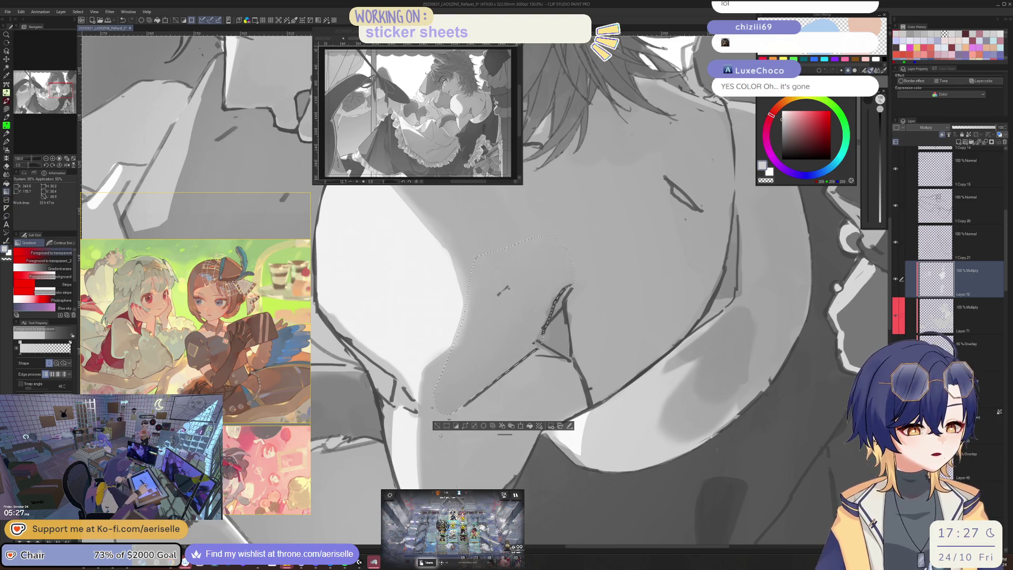
key(ctrl+z)
drag(565, 250, 529, 351)
key(ctrl+d)
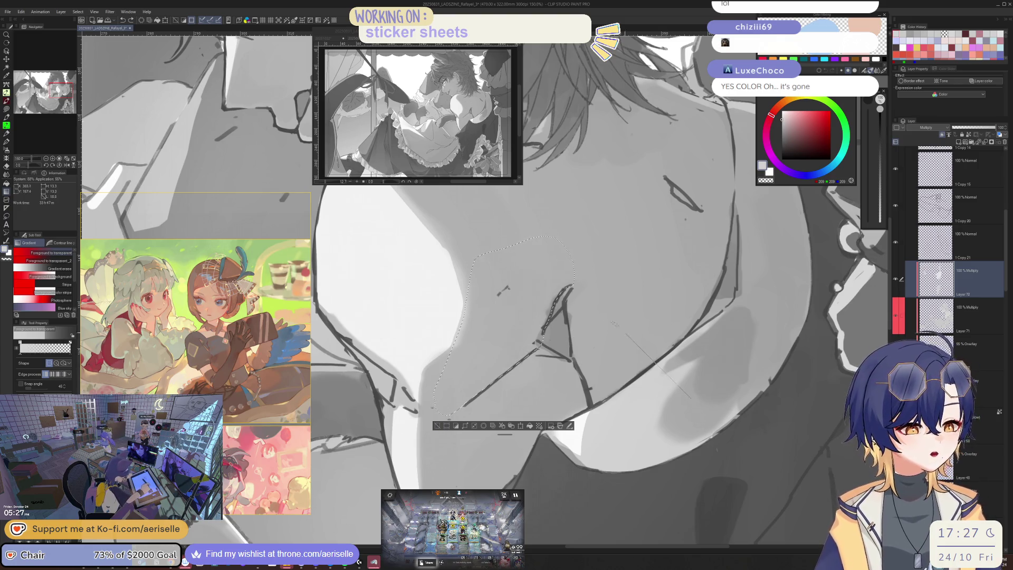
Switch to the Blur blending brush, then lasso a region of the back for gradient shading
key(h)
scroll(436, 412, down, 2)
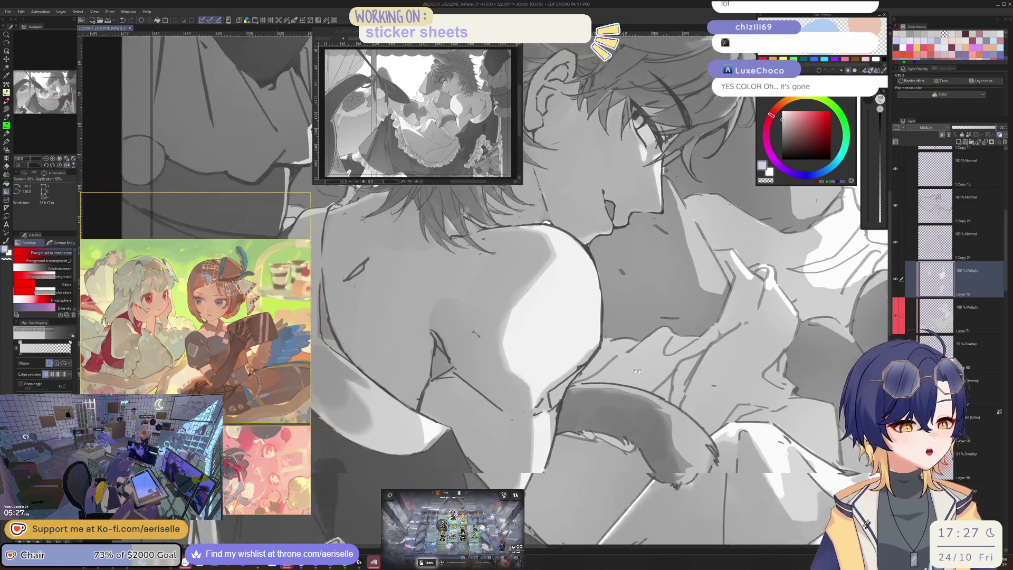
key(j)
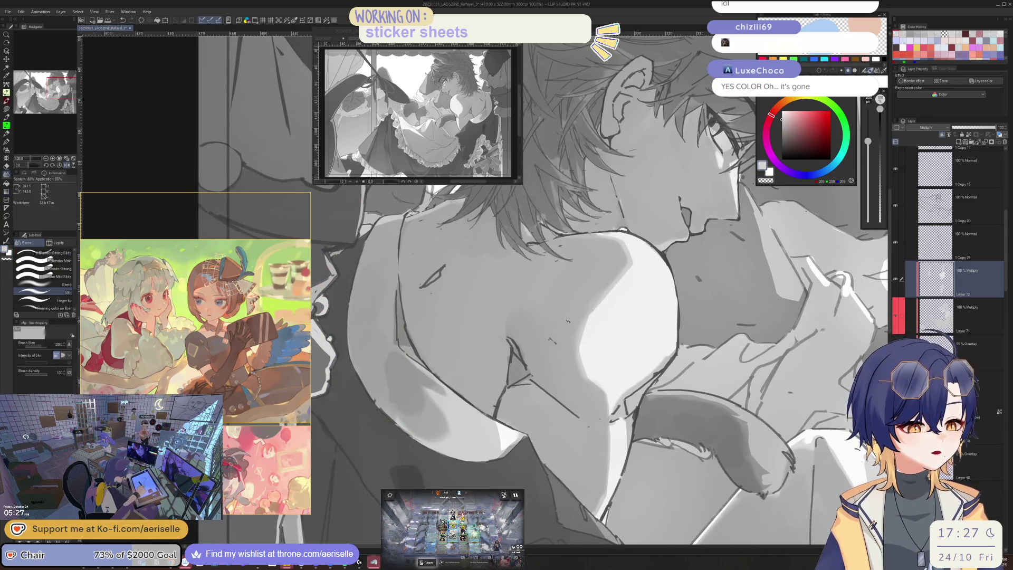
key(h)
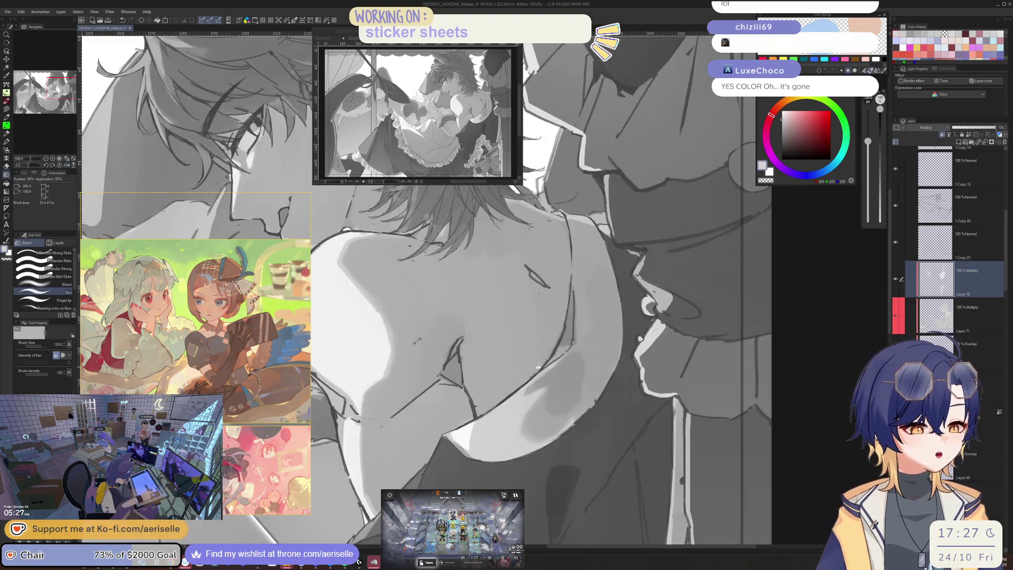
key(m)
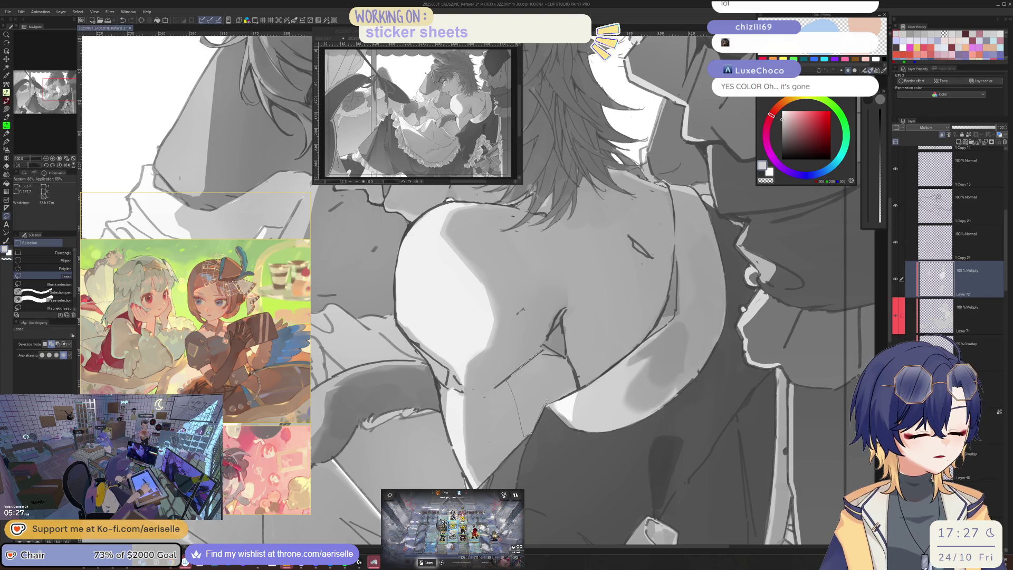
drag(569, 362, 544, 346)
key(g)
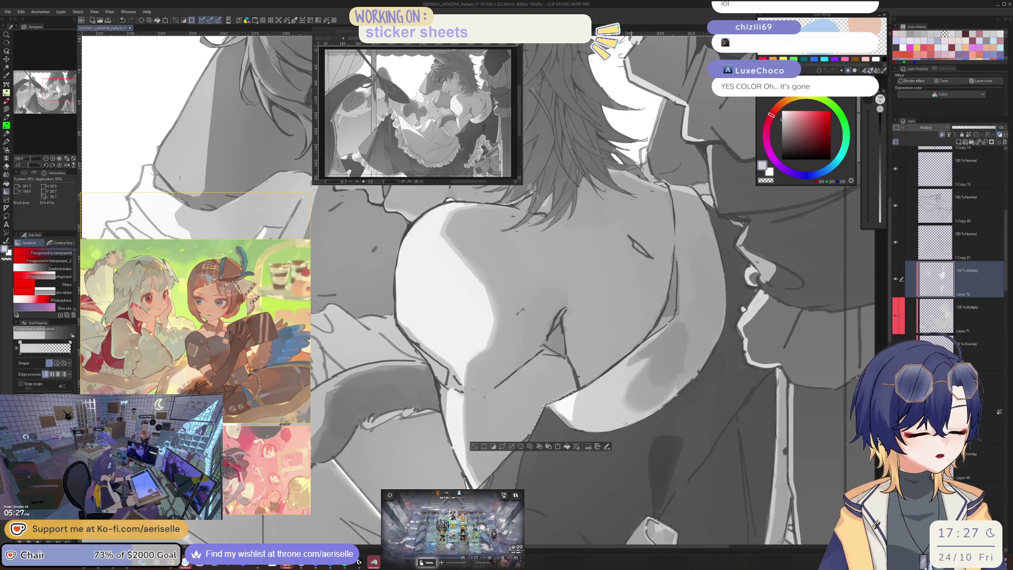
key(m)
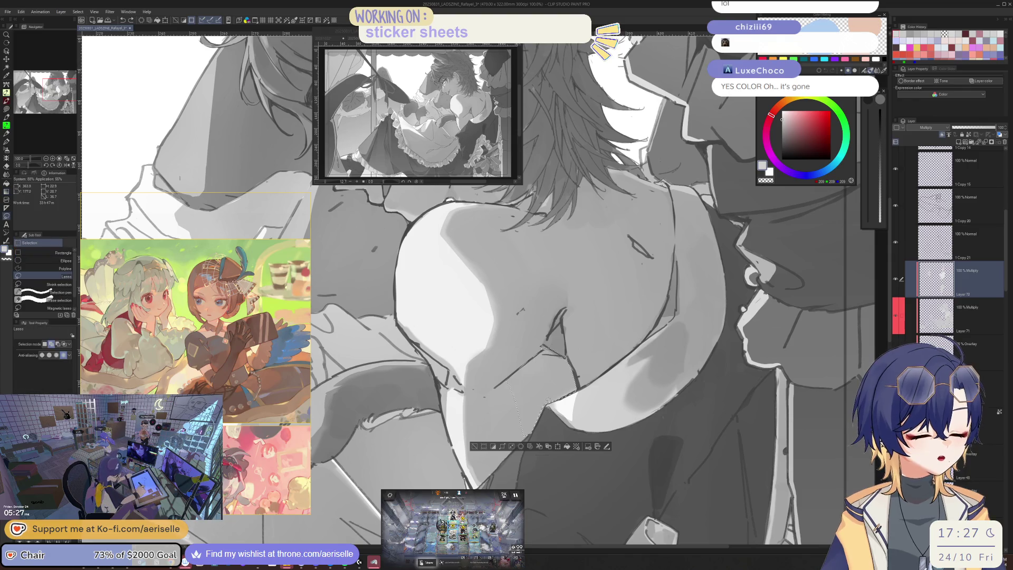
key(g)
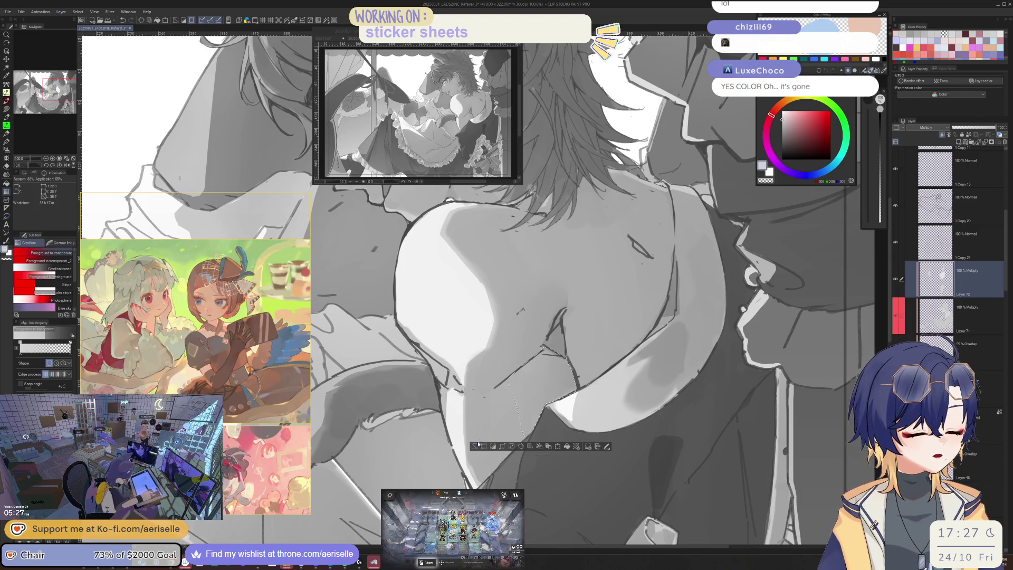
key(h)
scroll(496, 294, down, 2)
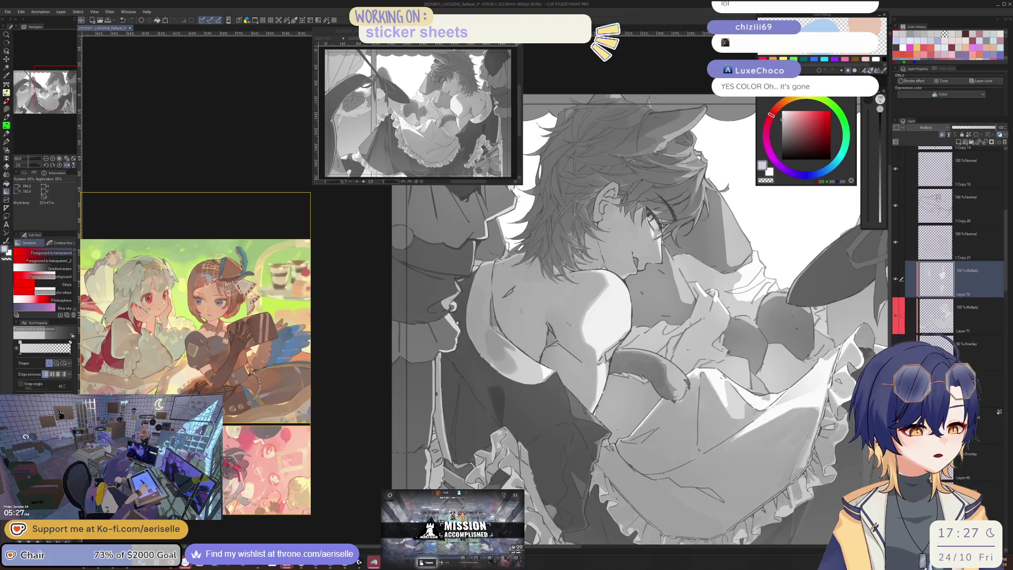
Lasso an area on the back, then undo and discard that selection
scroll(496, 293, up, 4)
key(m)
mouse_move(483, 328)
mouse_down()
mouse_move(546, 277)
mouse_move(494, 320)
mouse_move(508, 451)
mouse_move(548, 292)
mouse_move(573, 338)
mouse_move(548, 517)
mouse_up()
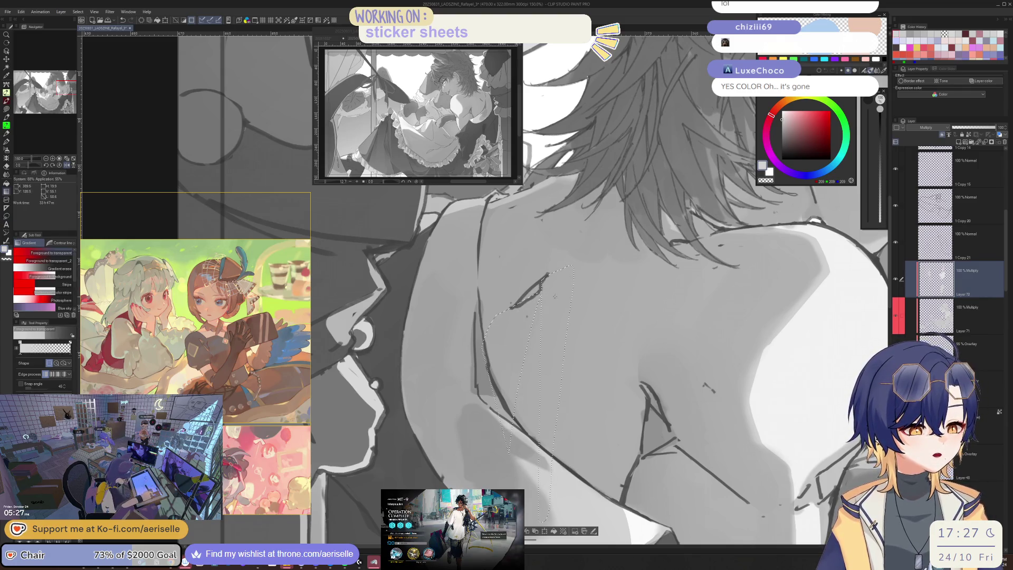
drag(508, 449, 551, 458)
key(g)
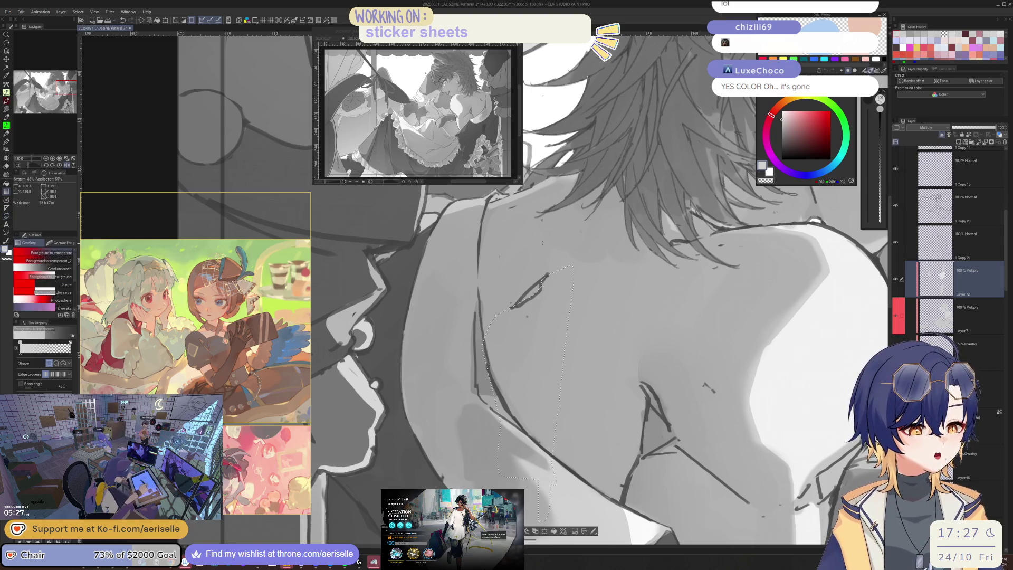
key(ctrl+z)
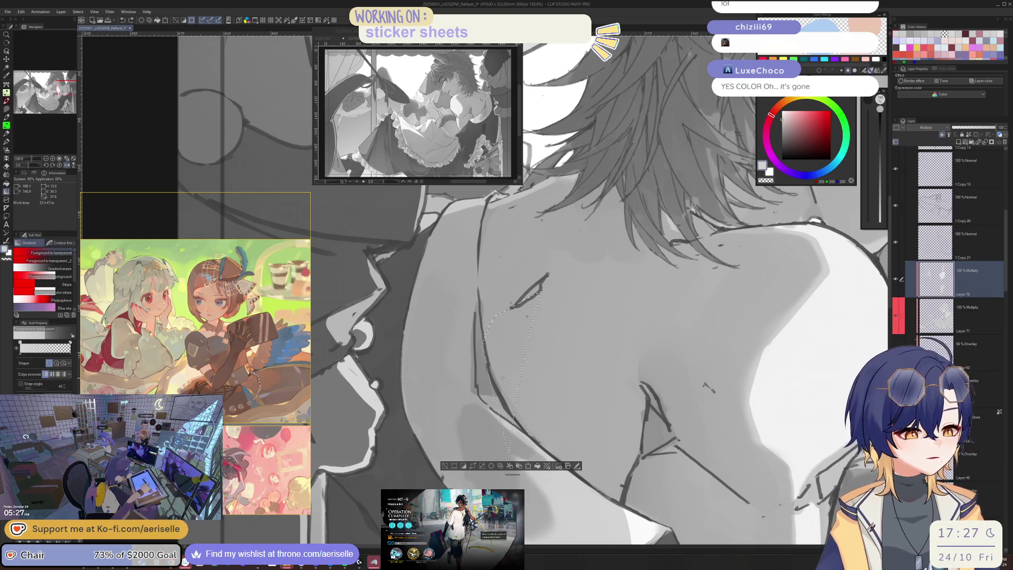
key(ctrl+d)
Select a new back area and shade it with a darker then lighter gradient
key(m)
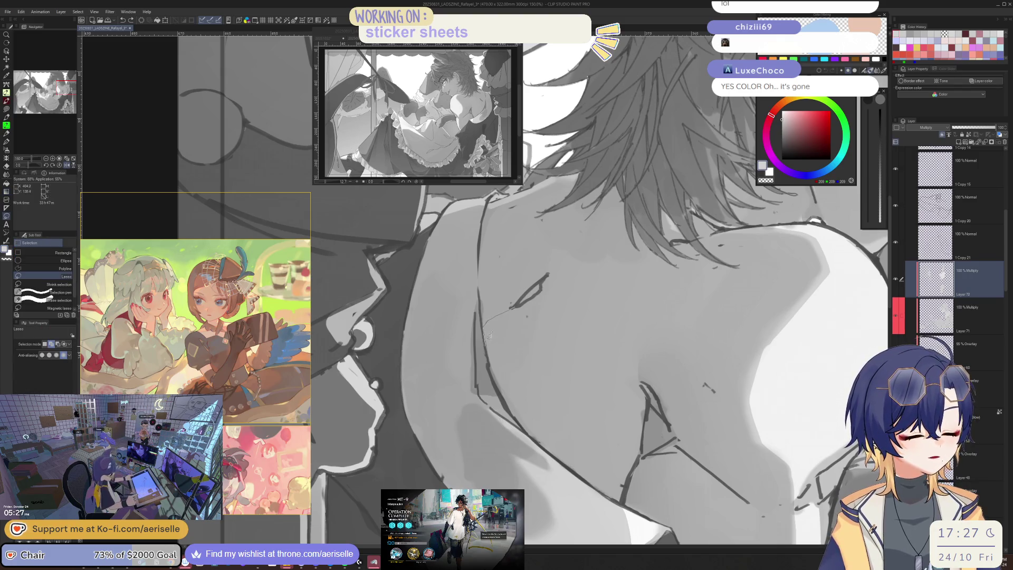
mouse_move(517, 413)
mouse_down()
mouse_move(551, 443)
mouse_move(597, 267)
mouse_move(543, 285)
mouse_up()
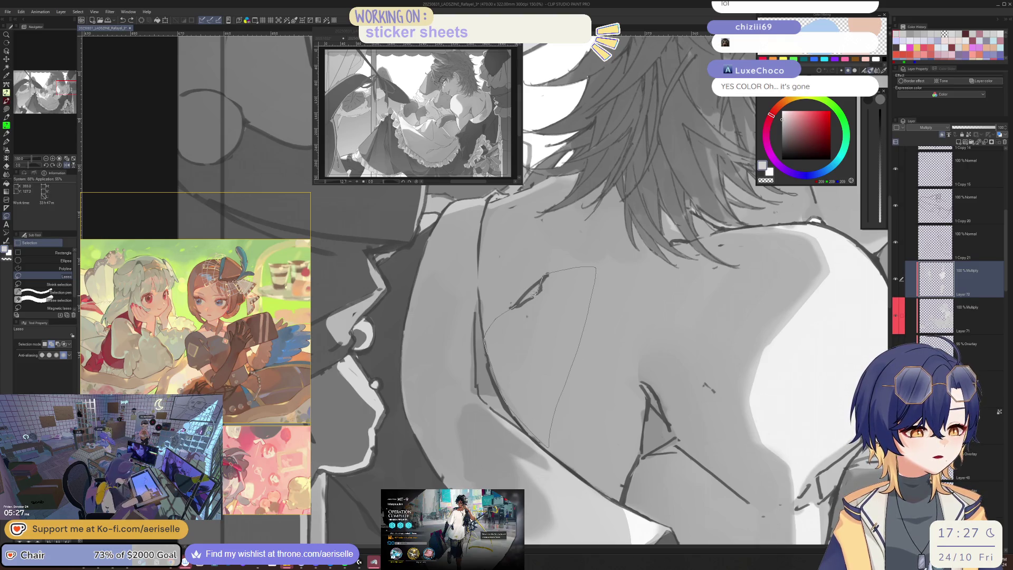
key(g)
drag(459, 293, 544, 405)
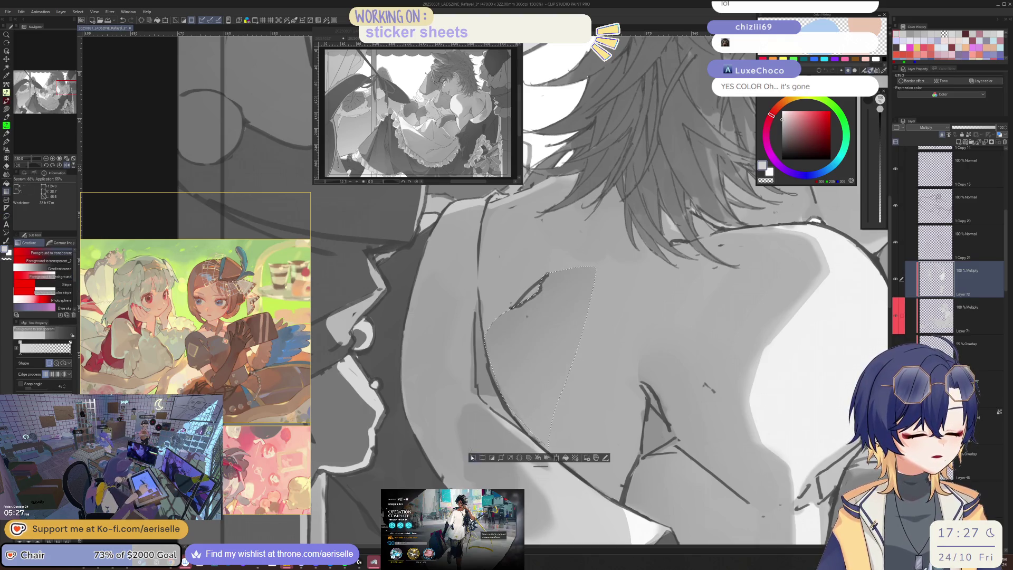
scroll(633, 298, down, 3)
drag(645, 290, 623, 300)
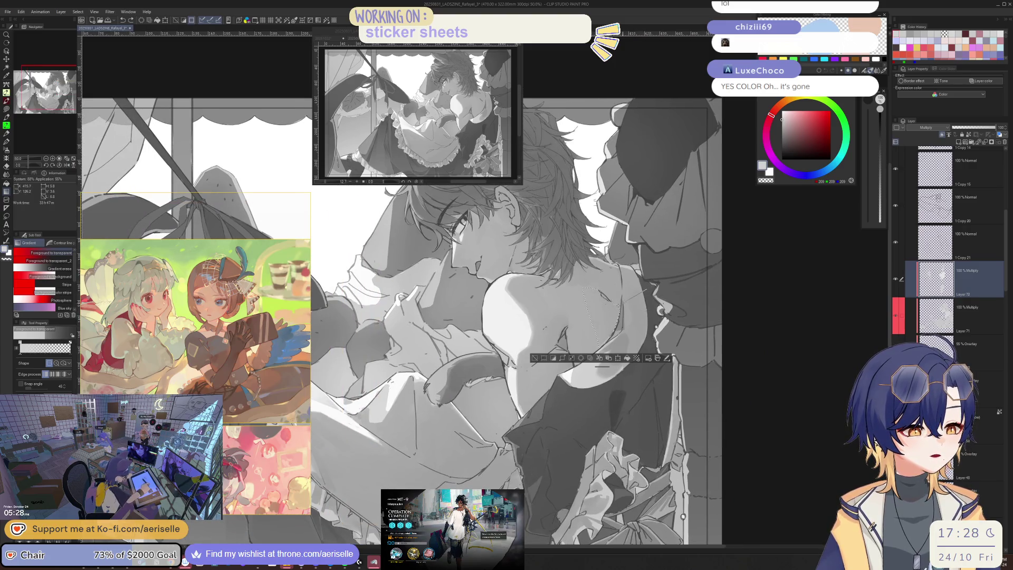
key(h)
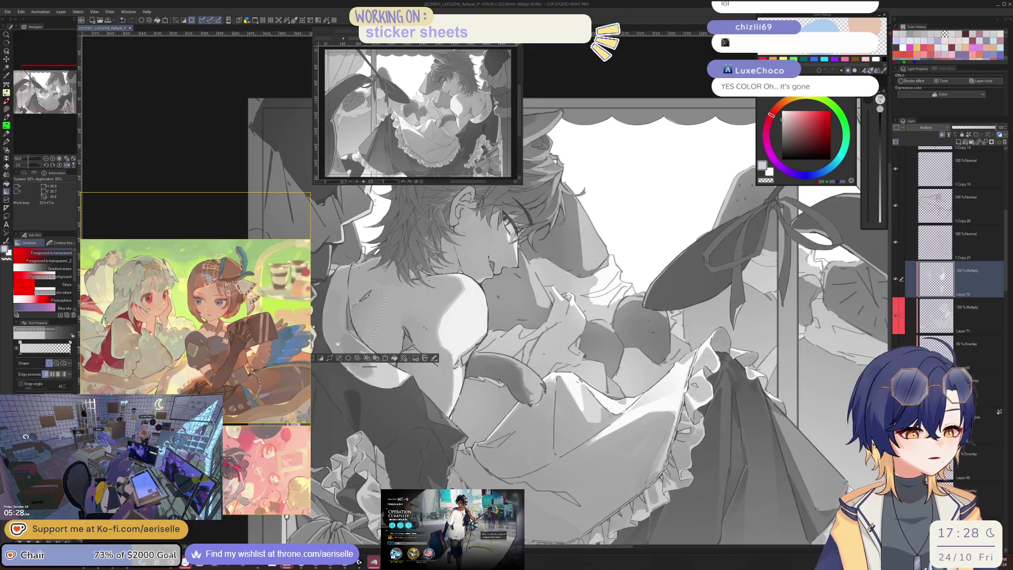
scroll(677, 239, up, 3)
scroll(677, 238, down, 3)
key(ctrl+d)
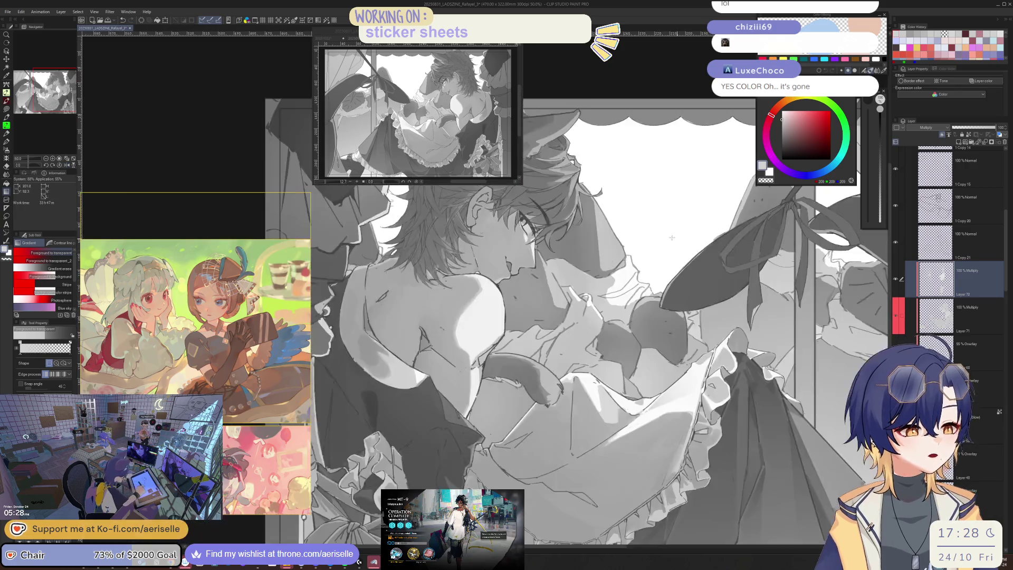
Outline another small area for shading, then drop that selection
scroll(677, 239, down, 2)
scroll(496, 280, up, 5)
key(m)
mouse_move(496, 281)
mouse_down()
mouse_move(490, 330)
mouse_move(501, 364)
mouse_move(558, 293)
mouse_move(527, 285)
mouse_up()
key(g)
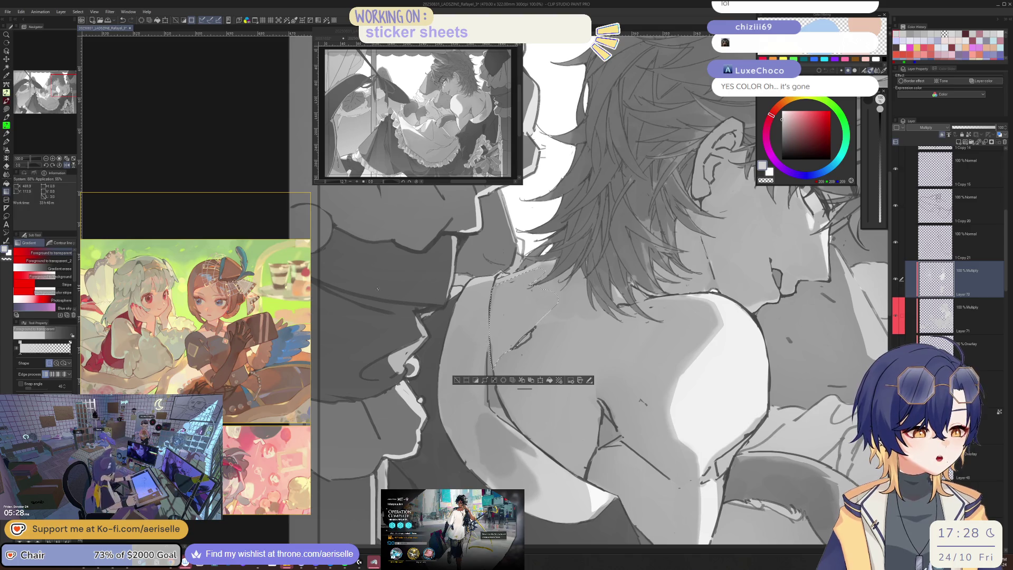
click(456, 381)
scroll(601, 348, down, 4)
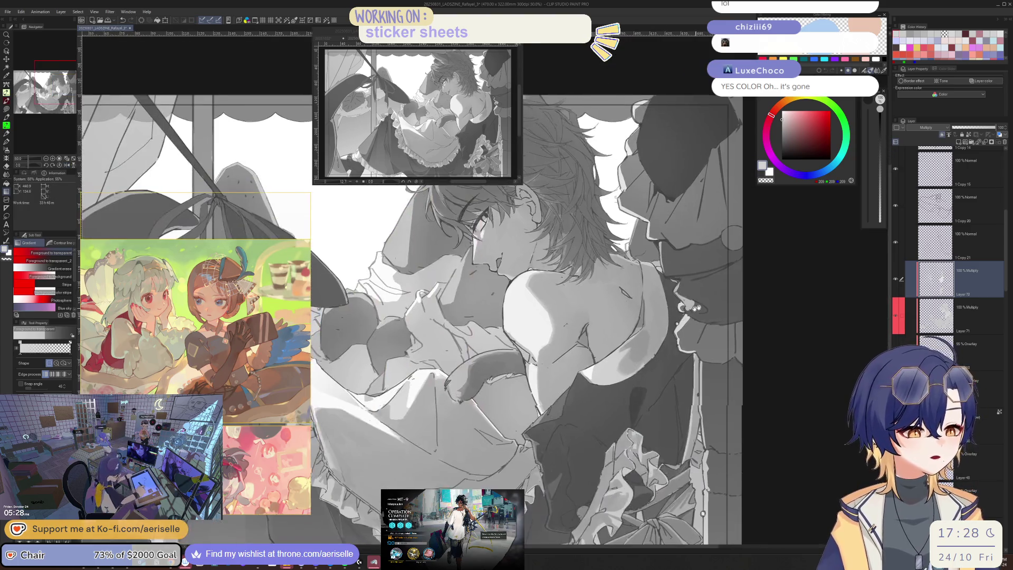
scroll(602, 348, up, 4)
Lasso the shadow area on the shoulder, ready for the Gradient tool
key(m)
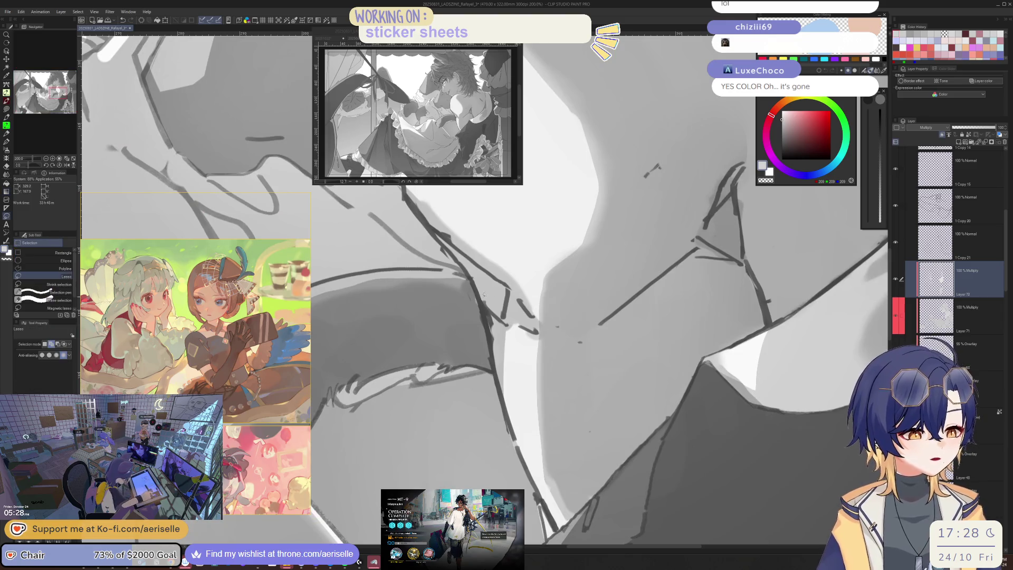
drag(469, 255, 469, 255)
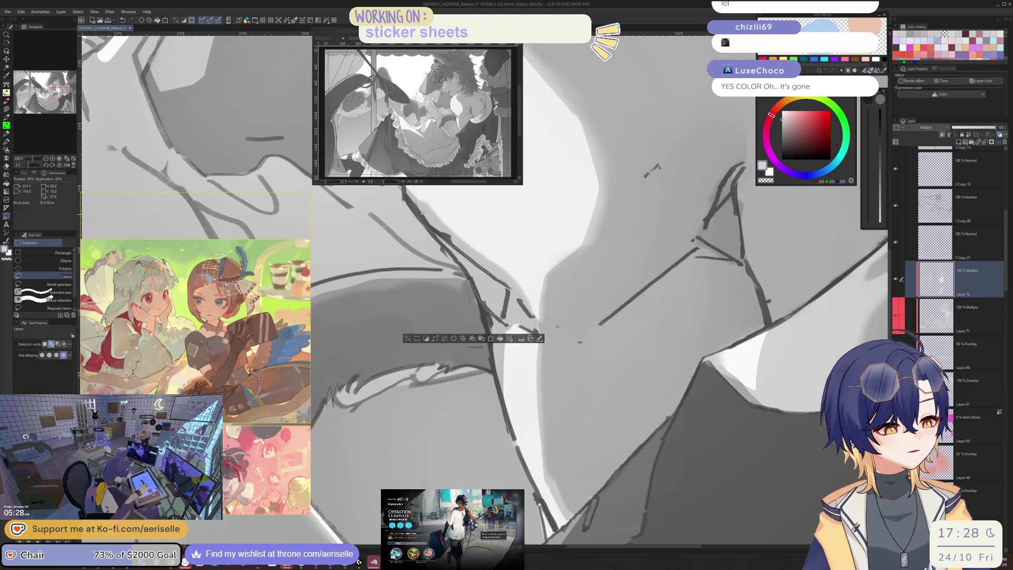
scroll(607, 381, down, 2)
key(g)
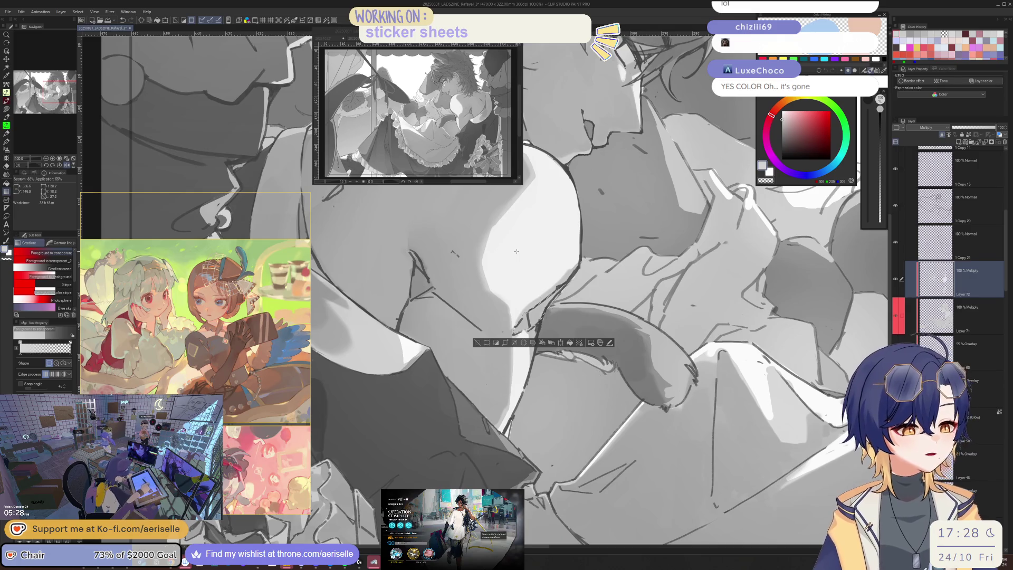
scroll(477, 345, down, 1)
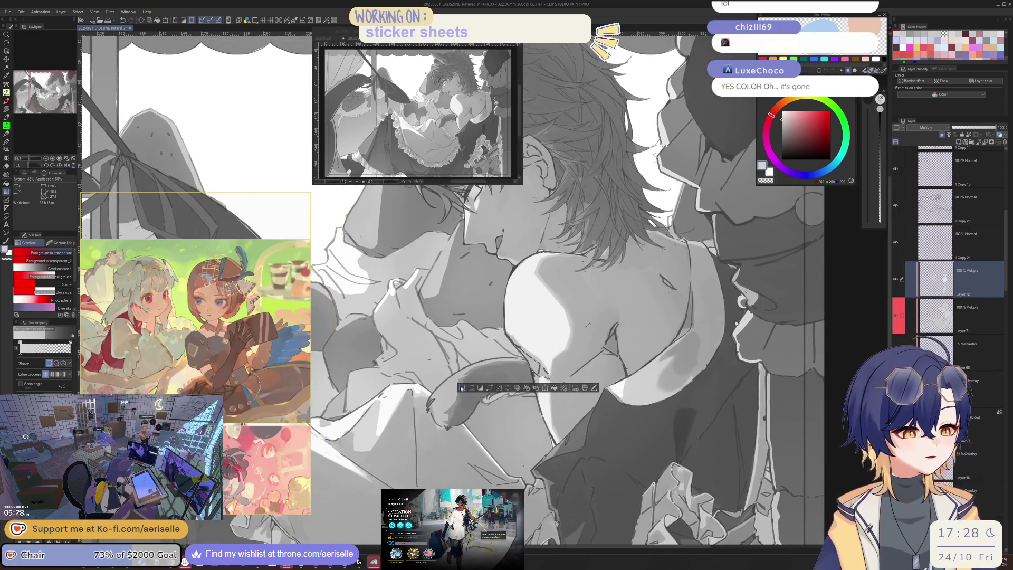
scroll(550, 220, up, 4)
Lasso the cheek below the ear and extend the selection down the jaw
key(m)
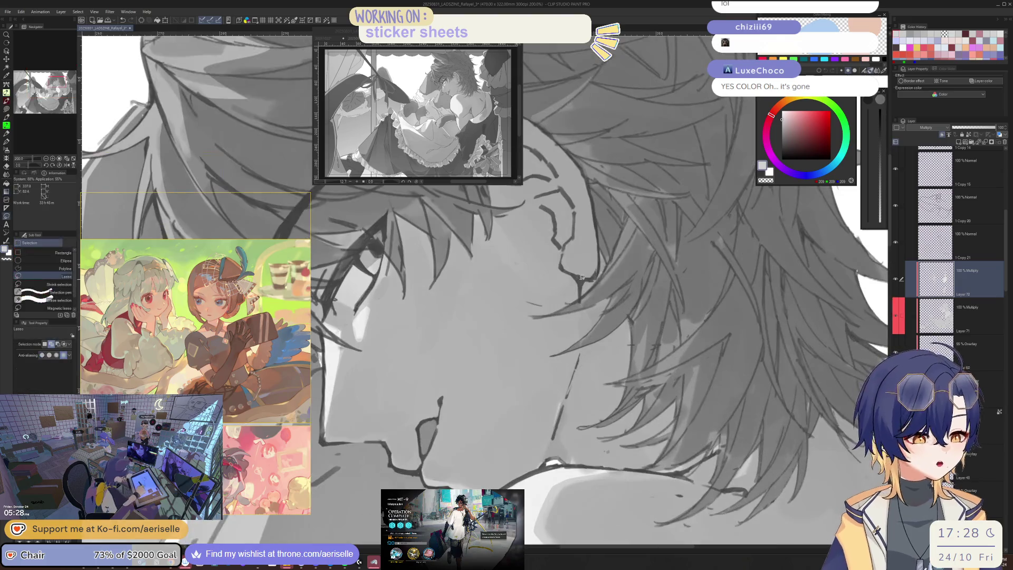
mouse_move(581, 296)
mouse_down()
mouse_move(559, 311)
mouse_move(458, 255)
mouse_up()
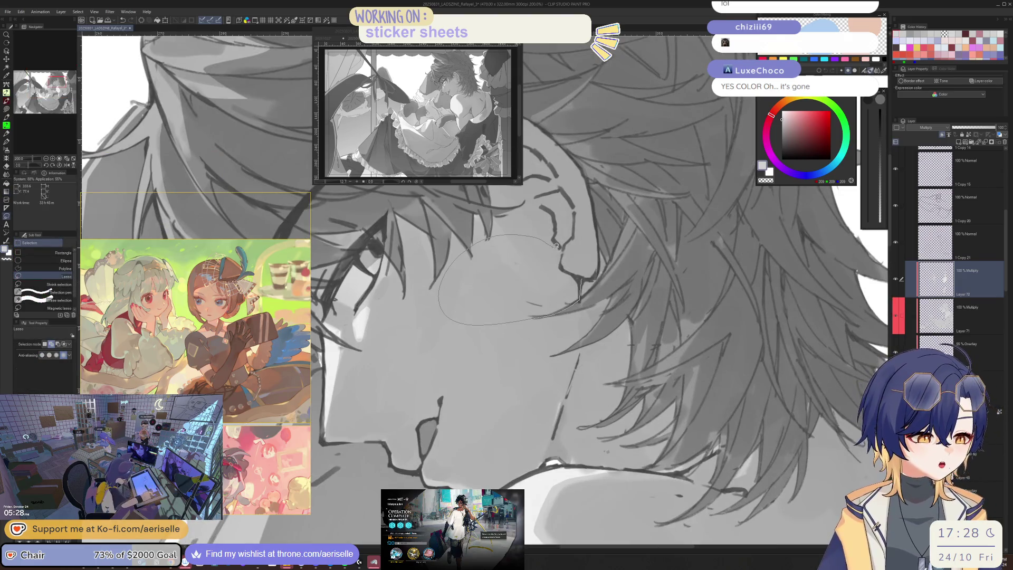
drag(562, 266, 564, 268)
mouse_move(581, 335)
mouse_down()
mouse_move(570, 350)
mouse_move(478, 287)
mouse_up()
mouse_move(519, 320)
mouse_down()
mouse_move(577, 306)
mouse_move(571, 369)
mouse_move(483, 468)
mouse_move(516, 303)
mouse_move(562, 314)
mouse_move(580, 342)
mouse_up()
scroll(696, 296, down, 1)
key(g)
drag(714, 320, 544, 327)
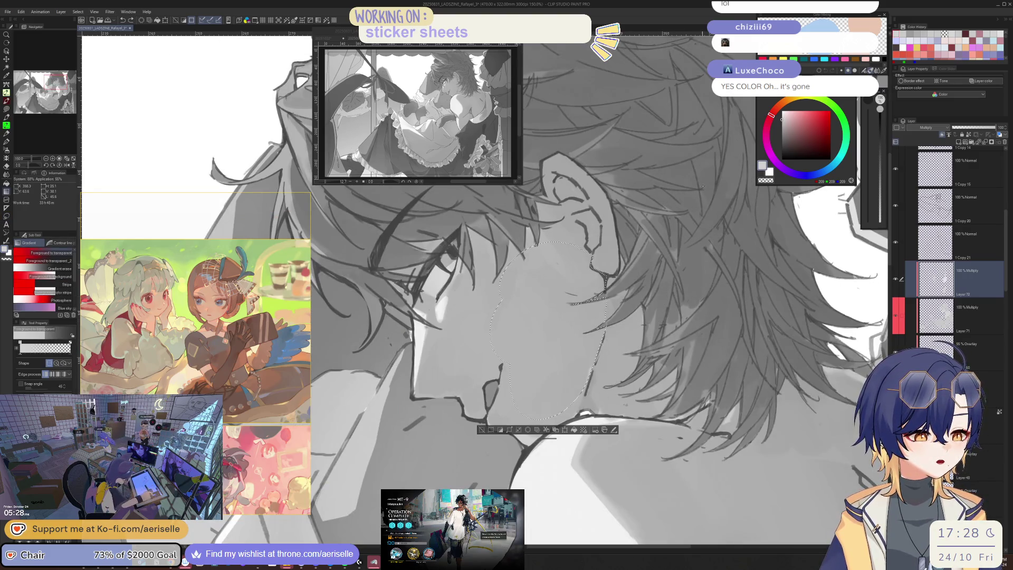
Add the ear-to-face area and lay a fading shadow gradient across the face
key(m)
mouse_move(587, 267)
mouse_down()
mouse_move(530, 257)
mouse_move(526, 273)
mouse_up()
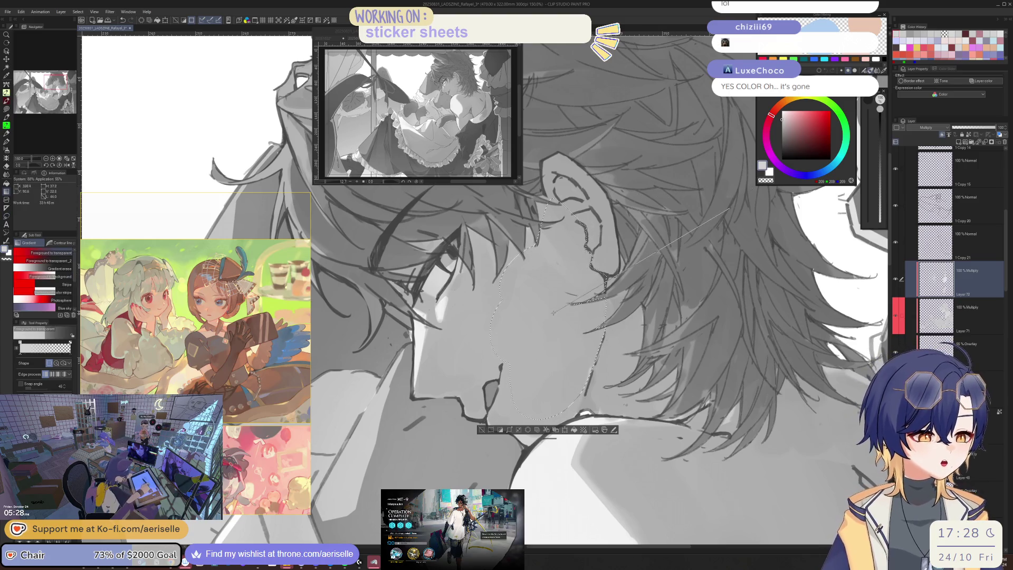
key(g)
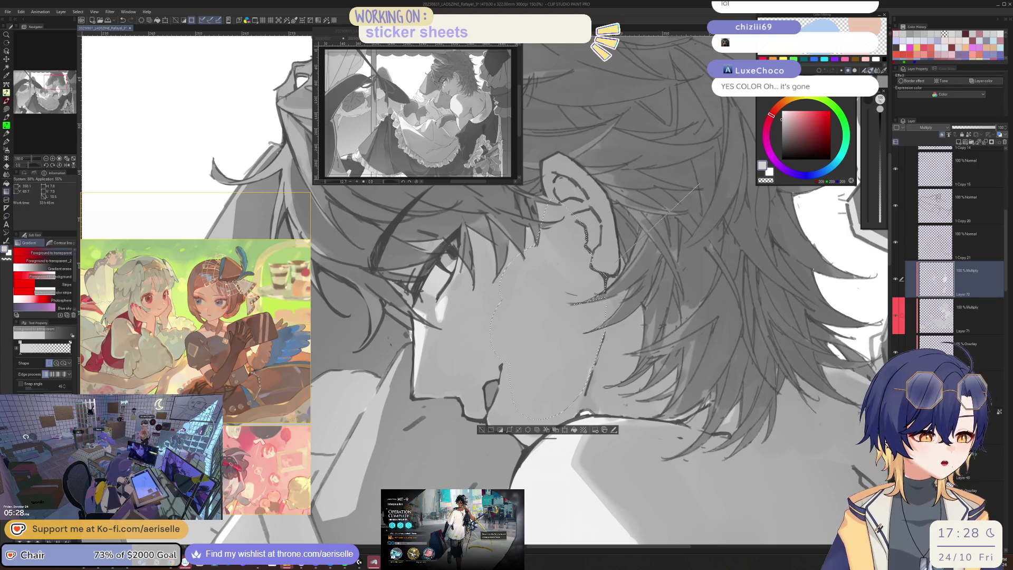
key(m)
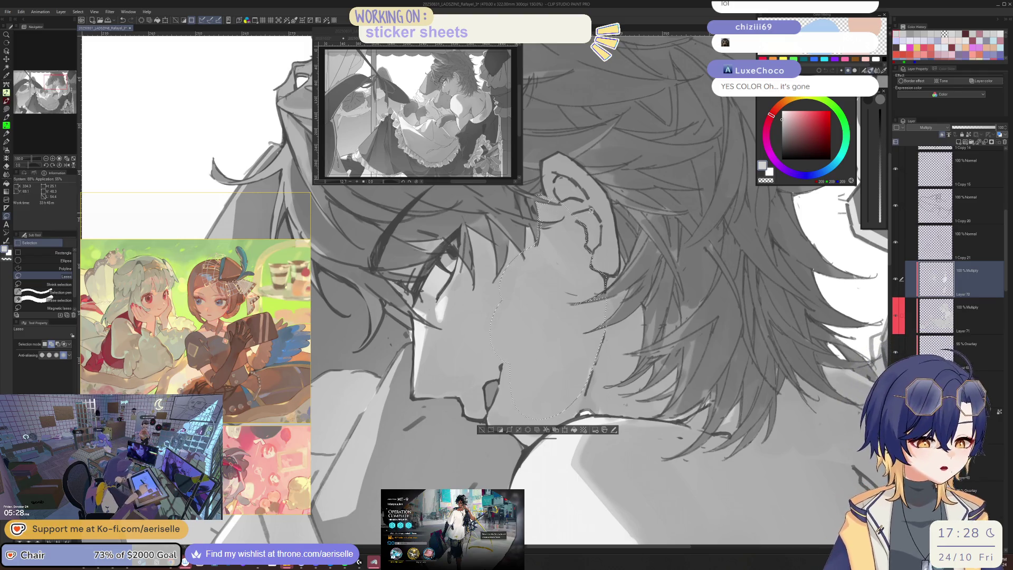
key(g)
drag(754, 289, 534, 348)
key(ctrl+minus)
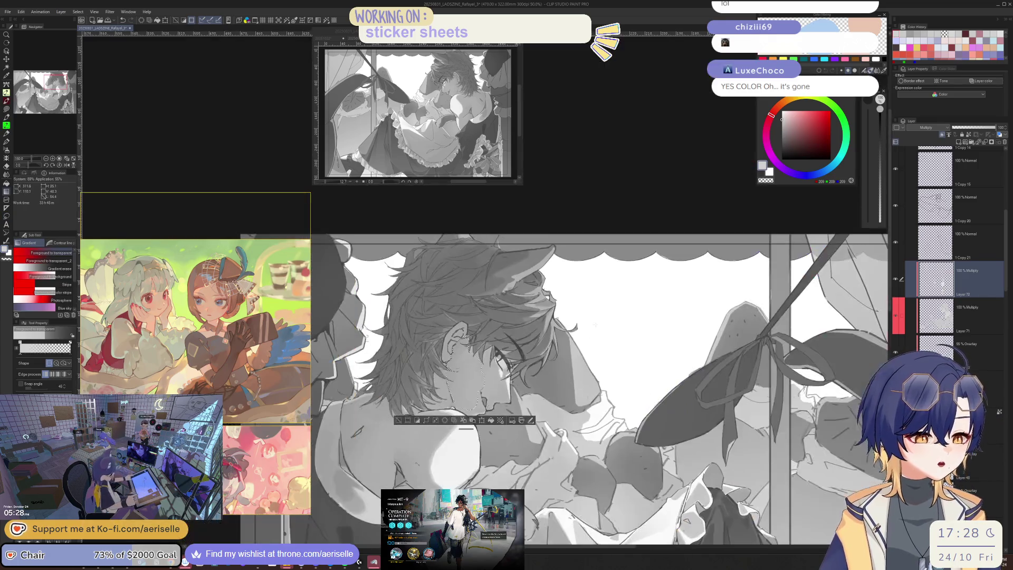
key(ctrl+d)
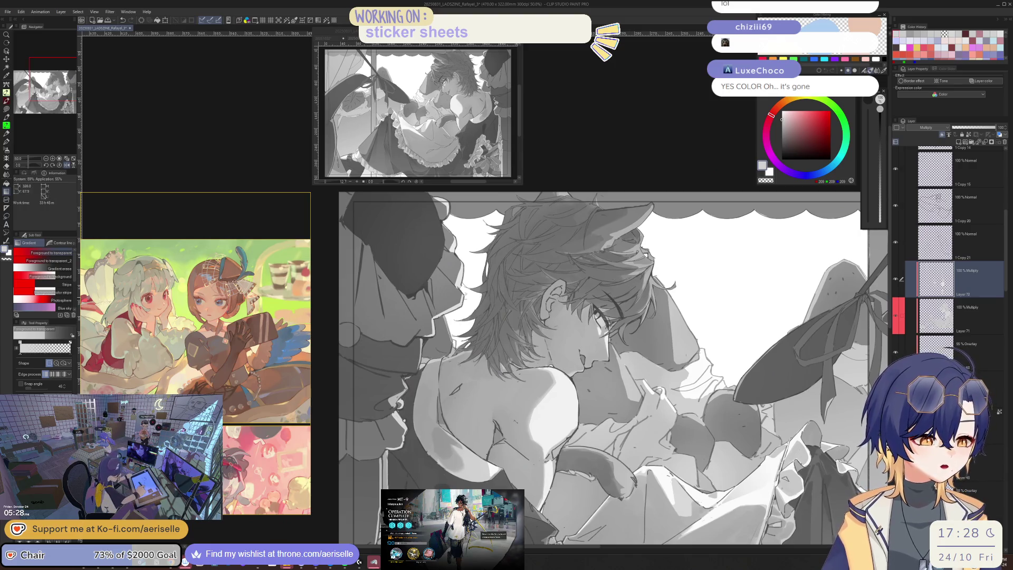
Lasso around the ear's edge for shading
scroll(521, 305, up, 4)
key(m)
drag(503, 305, 500, 393)
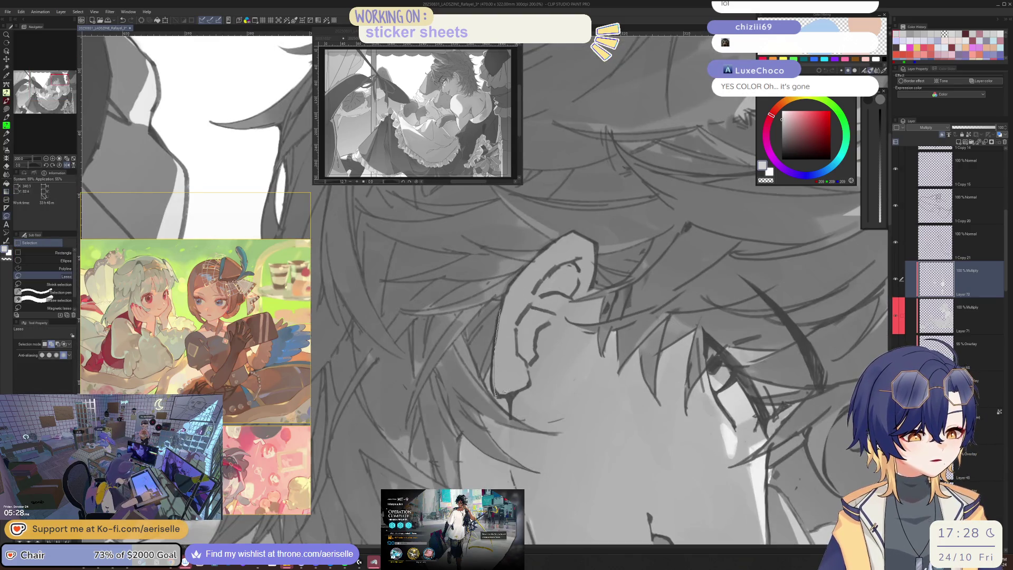
drag(526, 294, 552, 245)
key(g)
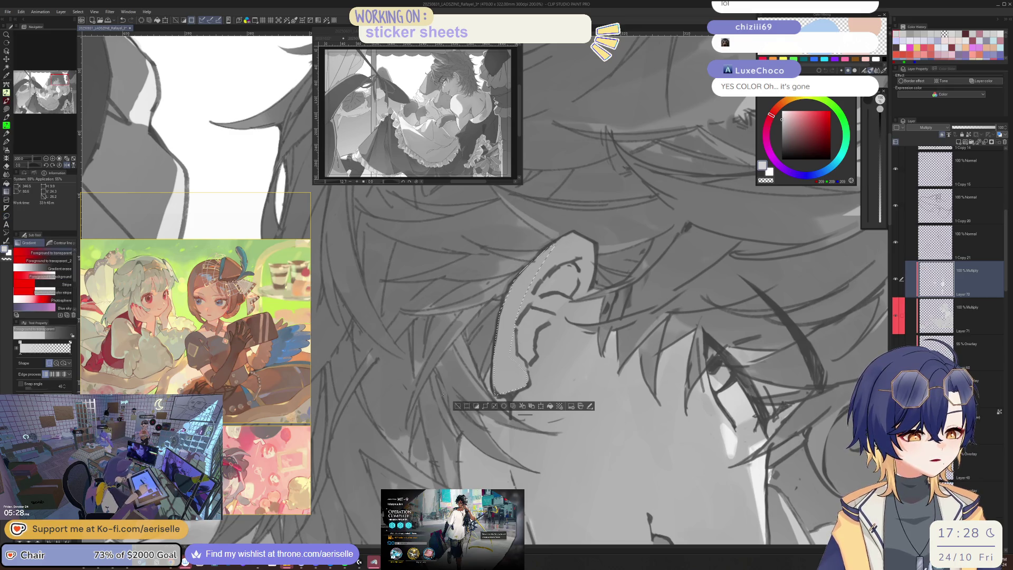
scroll(561, 346, down, 1)
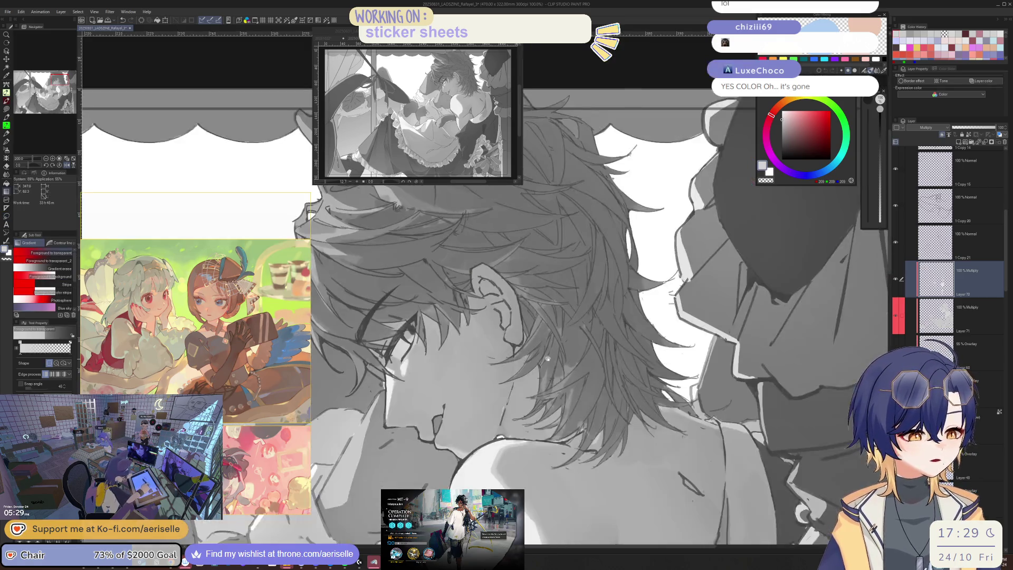
scroll(562, 345, up, 4)
key(m)
scroll(561, 346, down, 5)
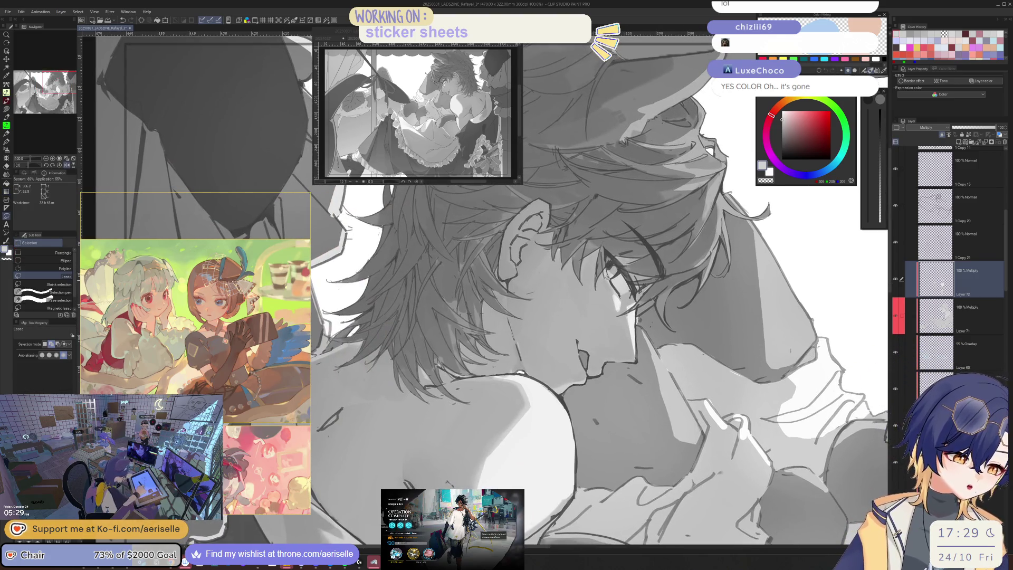
scroll(607, 287, up, 5)
Extend a hair strand near the eye with a fine dark pen line
key(p)
key(bracketleft)
key(bracketleft)
key(bracketleft)
drag(602, 284, 623, 326)
scroll(612, 311, down, 5)
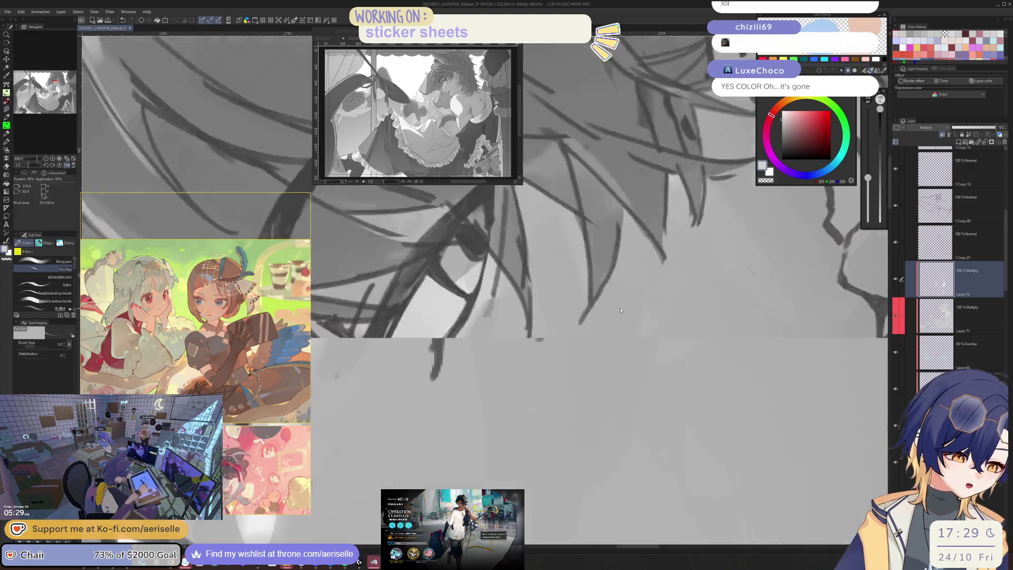
scroll(448, 425, up, 1)
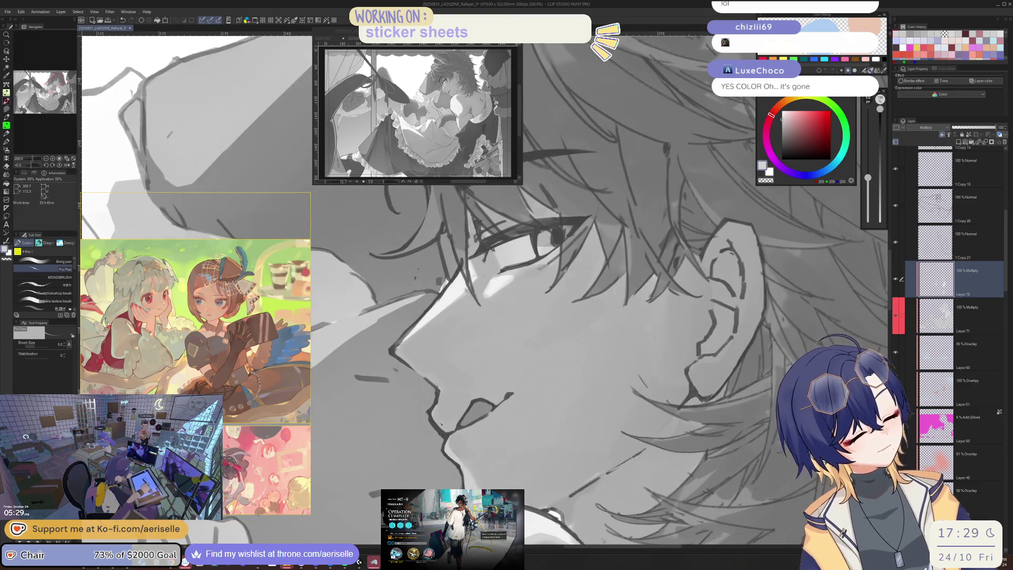
key(bracketright)
key(bracketright)
key(bracketright)
key(bracketright)
key(bracketright)
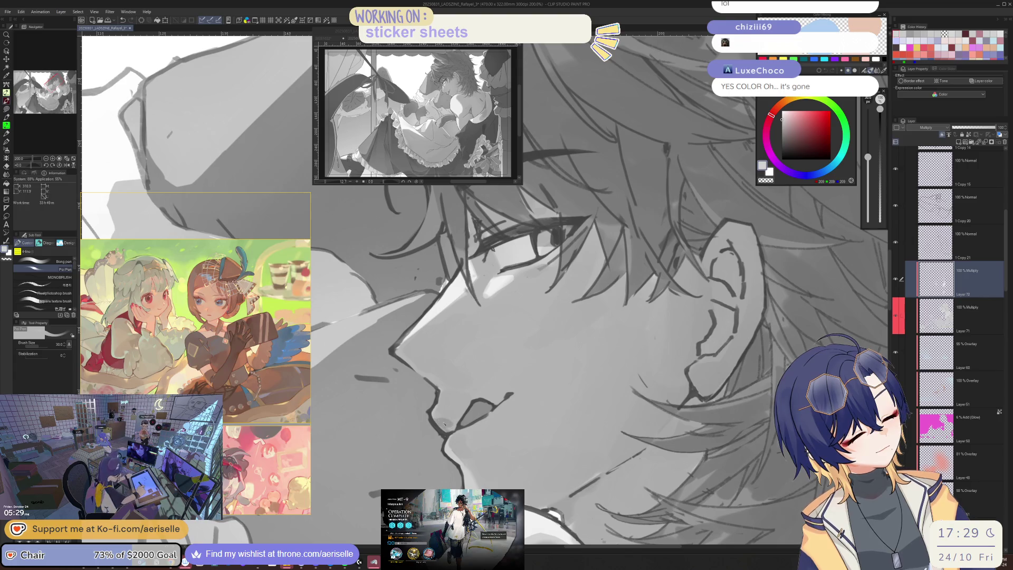
Reset the canvas orientation to normal and save the illustration
key(ctrl+alt+0)
scroll(689, 280, up, 3)
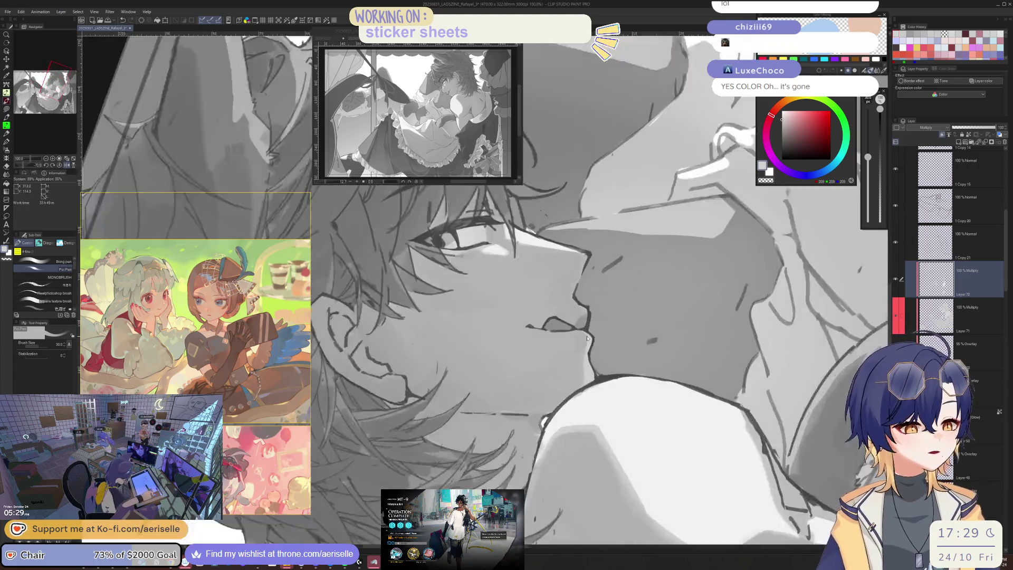
key(bracketright)
key(bracketright)
key(ctrl+alt+0)
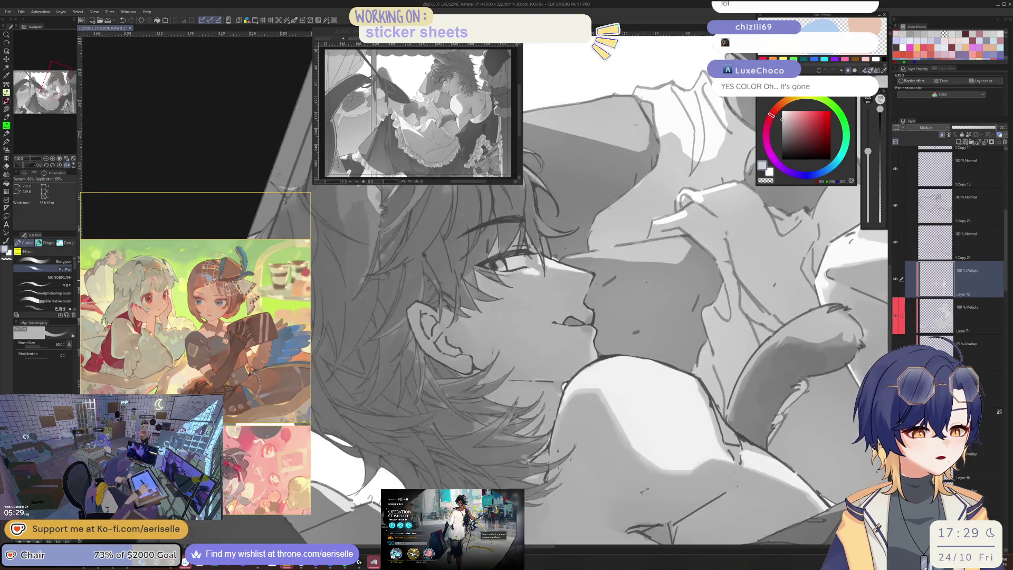
key(ctrl+alt+0)
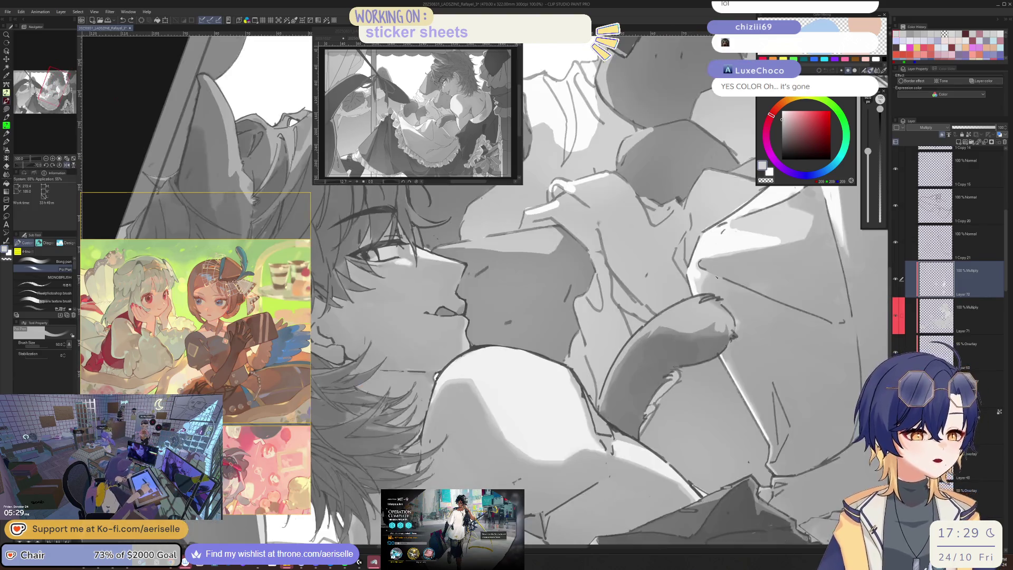
key(ctrl+alt+0)
key(ctrl+s)
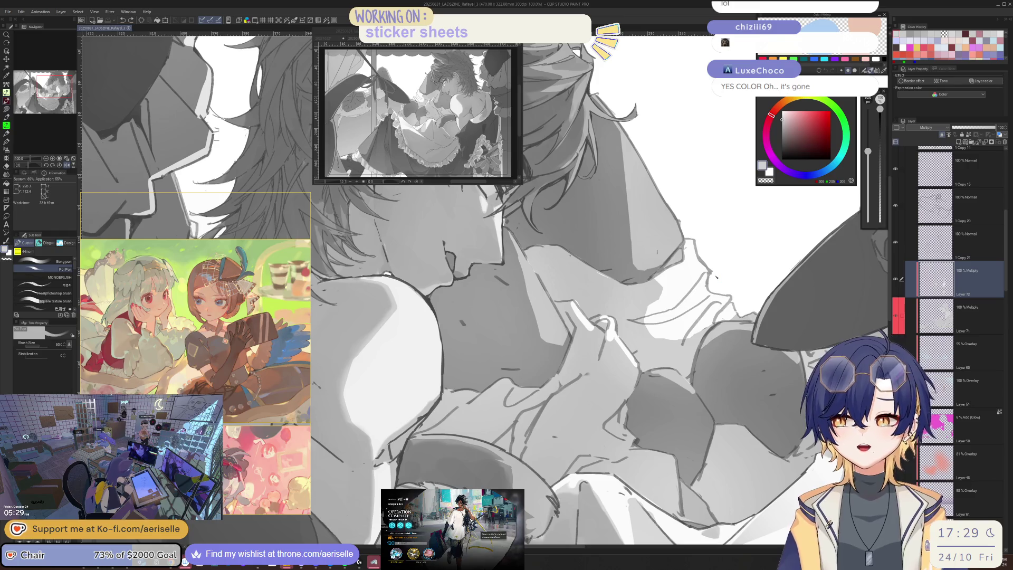